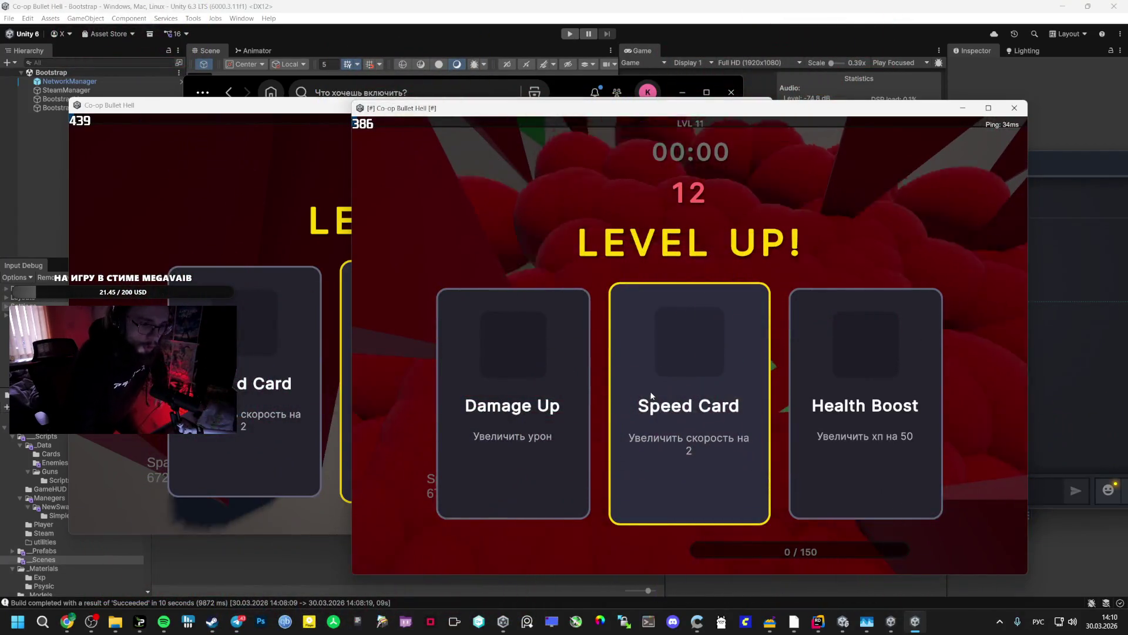
- Give both players the Speed Card upgrade at the level-up
left_click(638, 369)
left_click(240, 268)
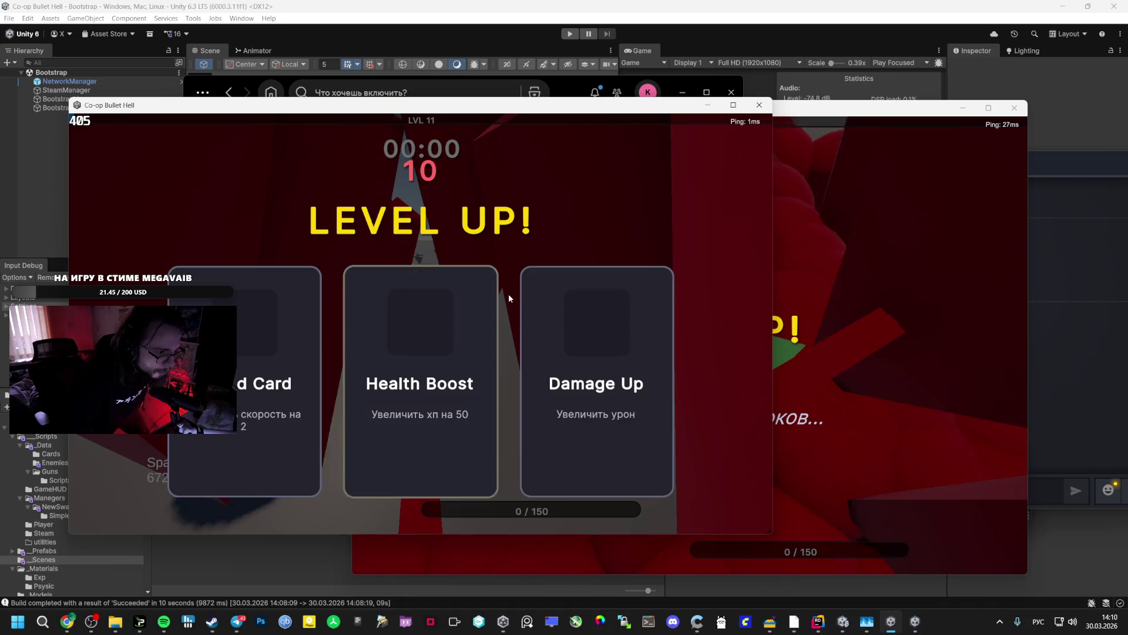
left_click(247, 325)
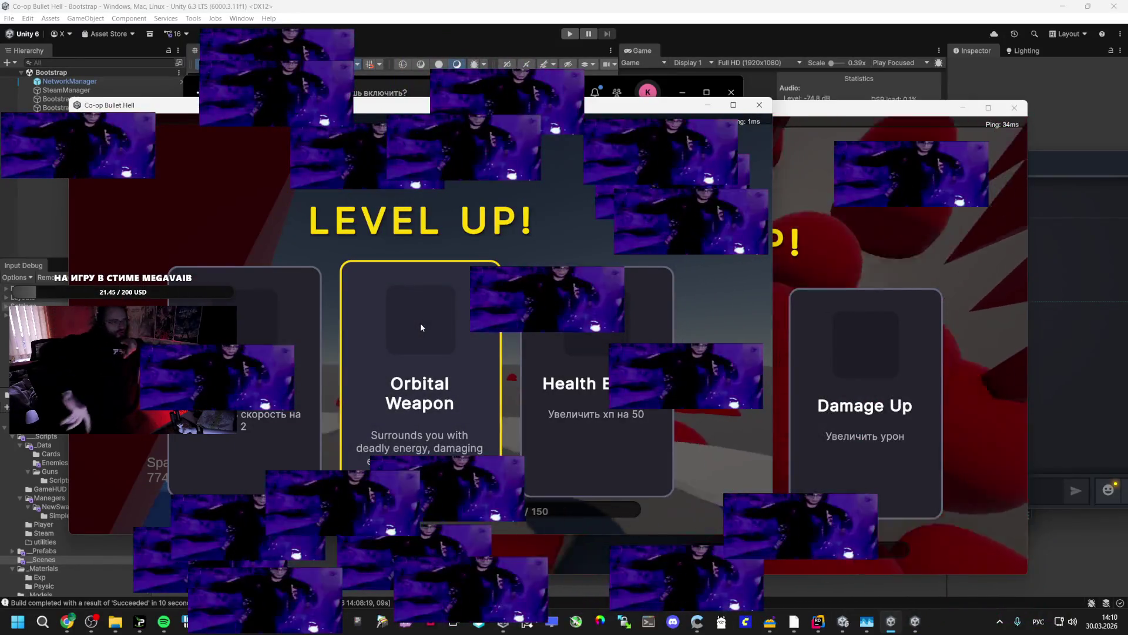
- At the next level-up, give one player Orbital Weapon and the other player an upgrade card
left_click(436, 315)
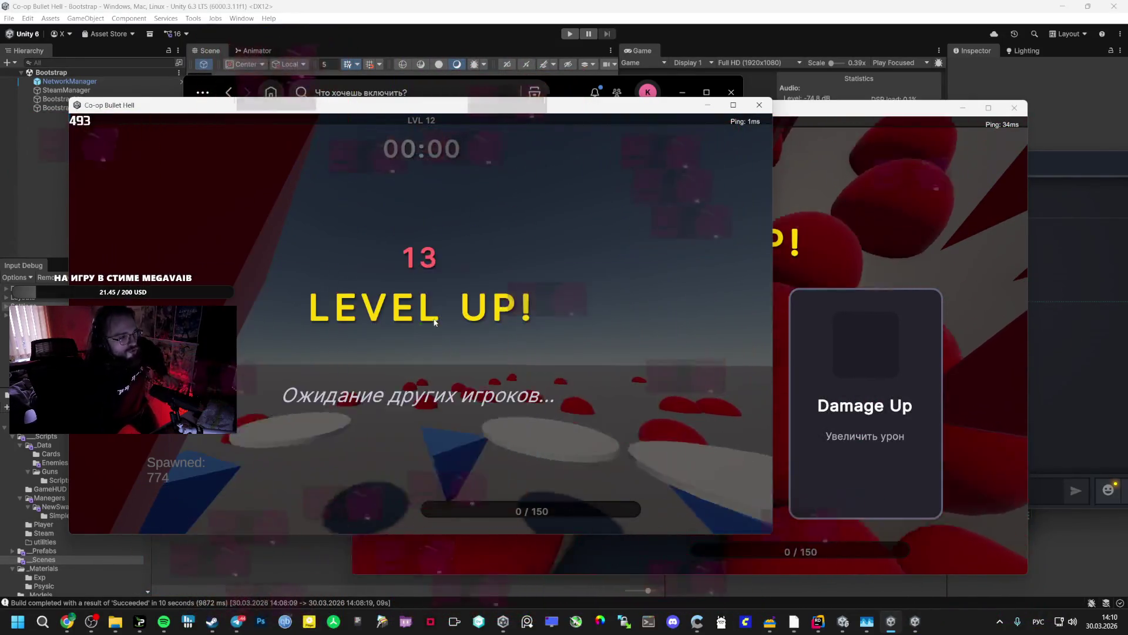
key("alt+Tab")
left_click(662, 358)
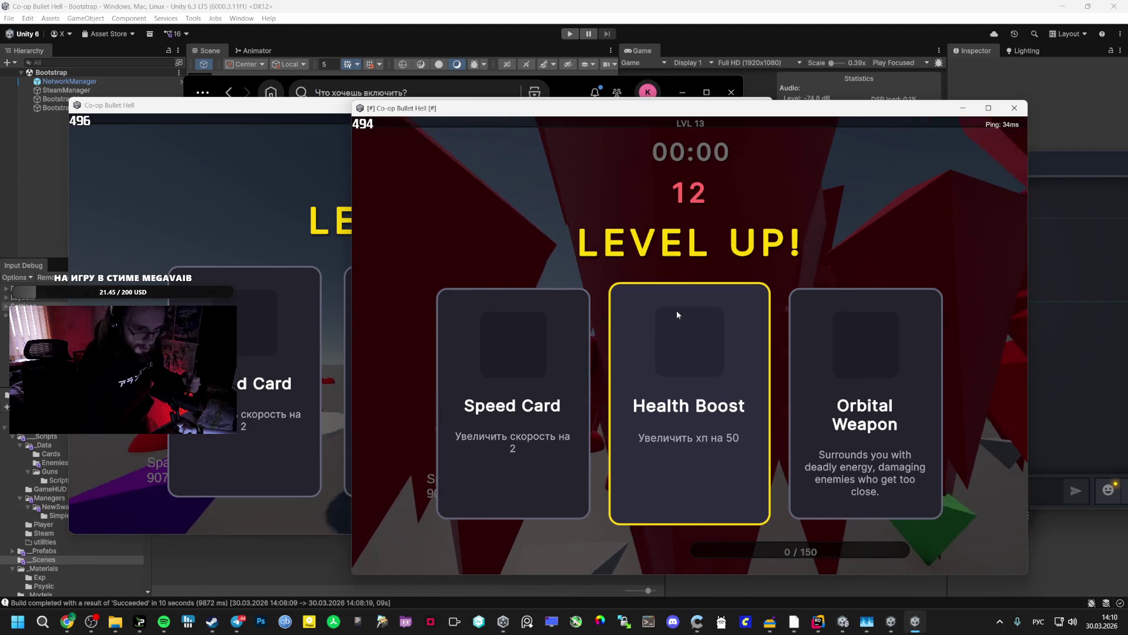
- Pick an upgrade in the right game window and Orbital Weapon in the left one
left_click(810, 312)
left_click(229, 173)
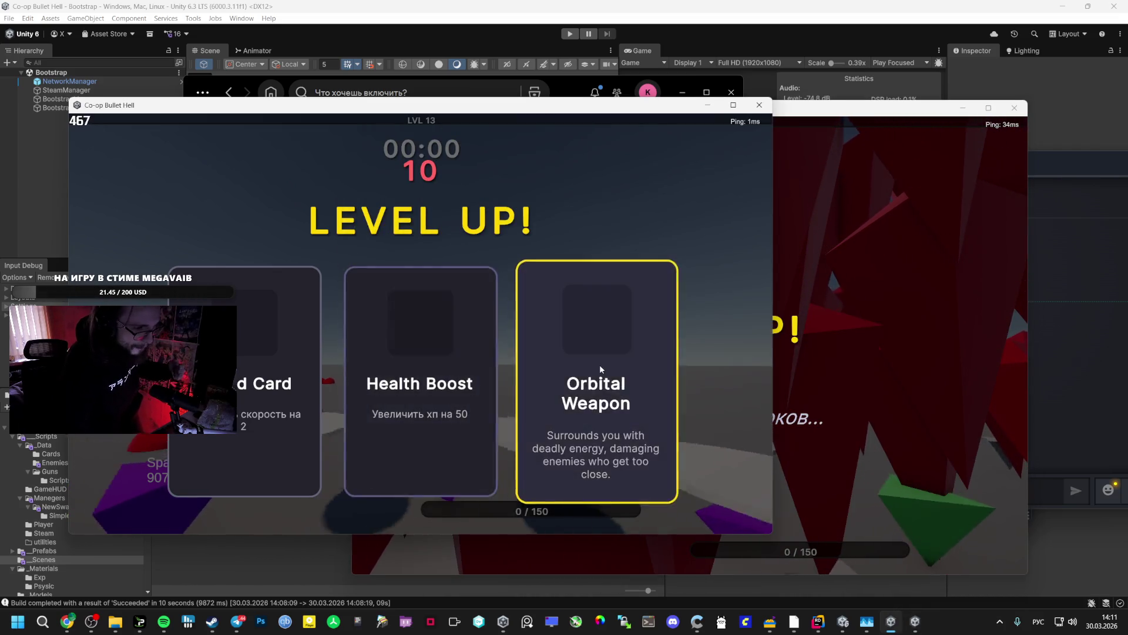
left_click(597, 369)
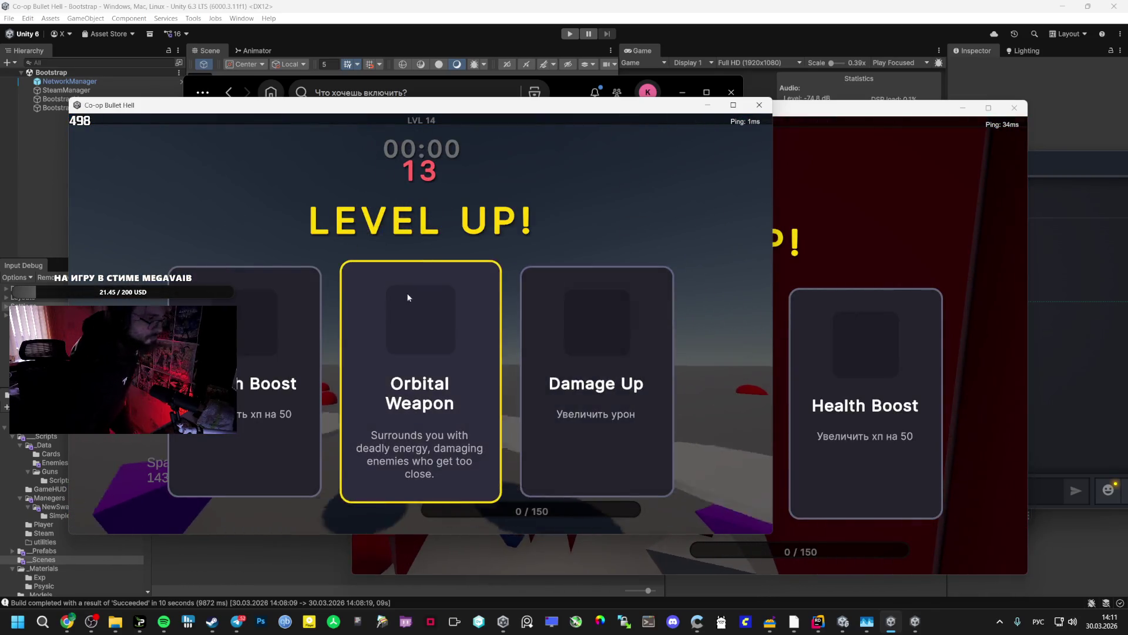
- Give the left player Orbital Weapon and the right player Speed Card
left_click(423, 316)
left_click(826, 299)
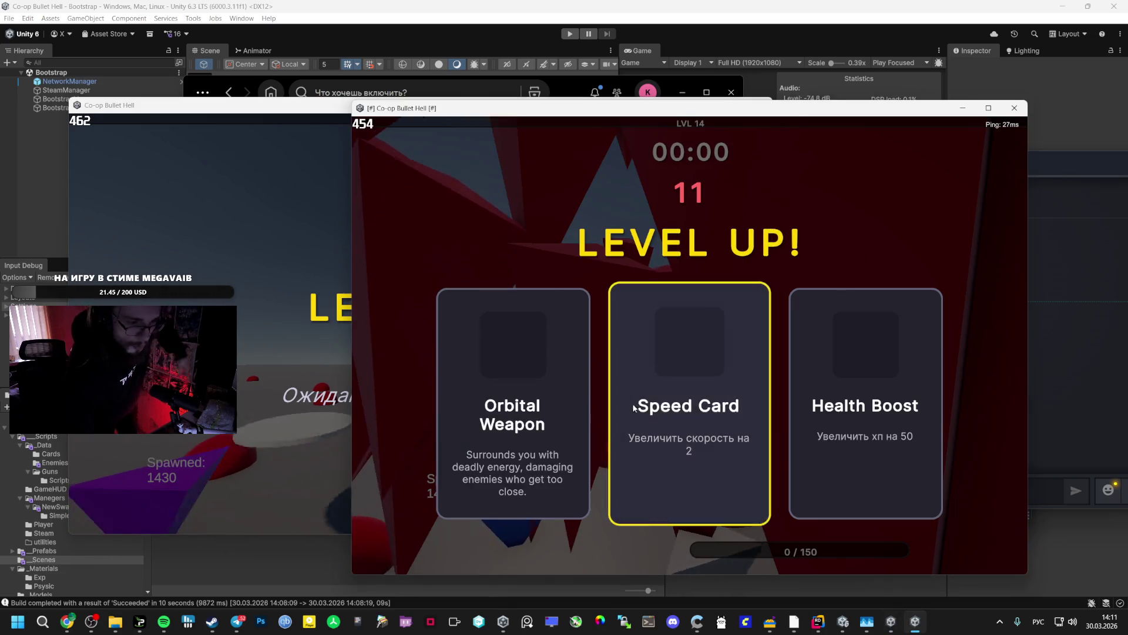
left_click(536, 376)
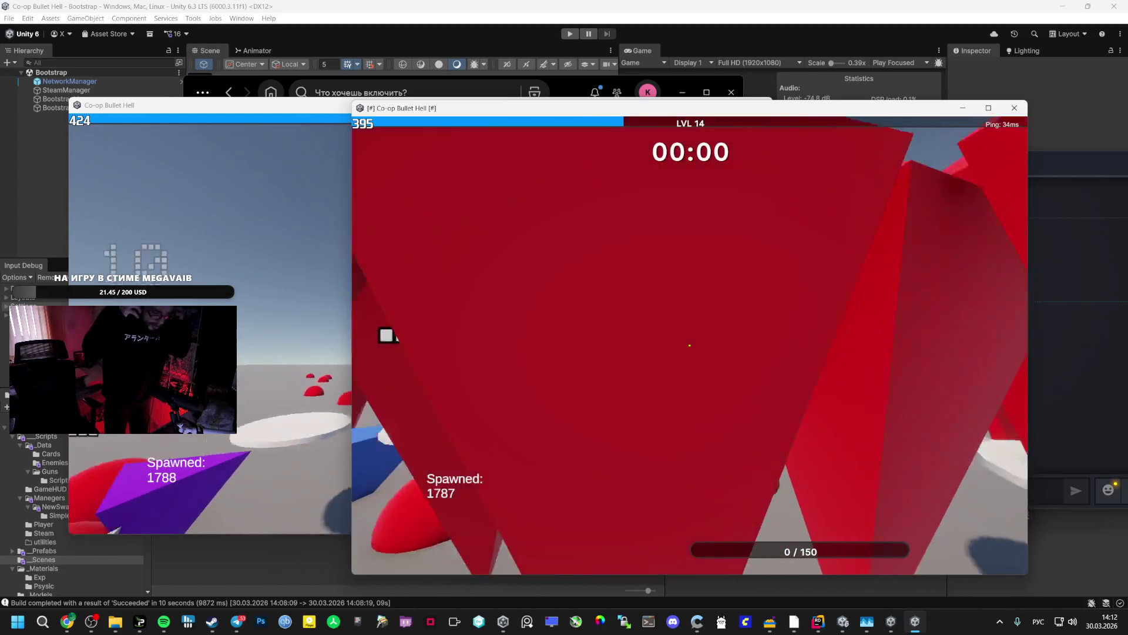
- Pause the game, switch to Spotify's Liked Songs, then bring Chrome to the front
key("Escape")
key("alt+Tab")
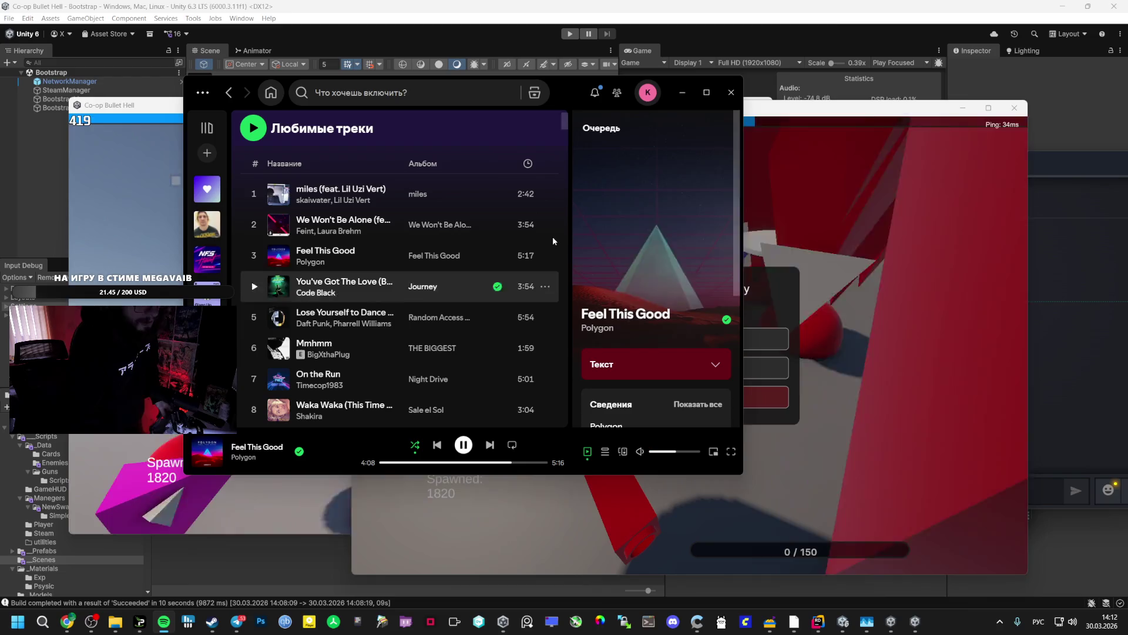
mouse_move(67, 621)
left_click(82, 584)
- In a new tab, voice-search whether three lungo coffees a day is fine and view AI Mode's answer
left_click(1015, 10)
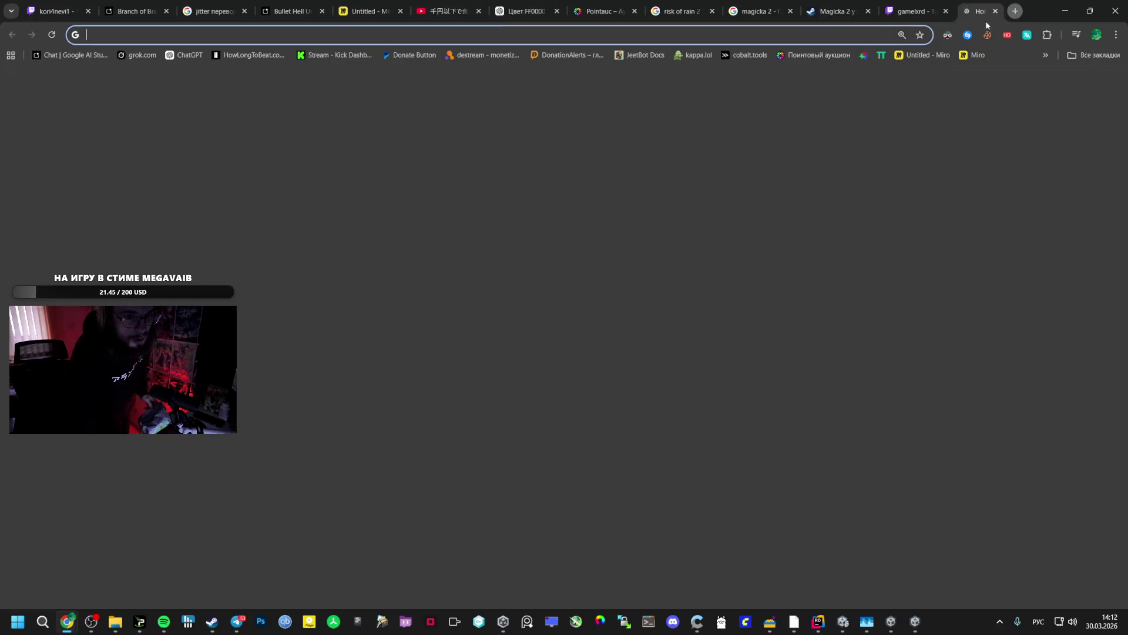
left_click(776, 267)
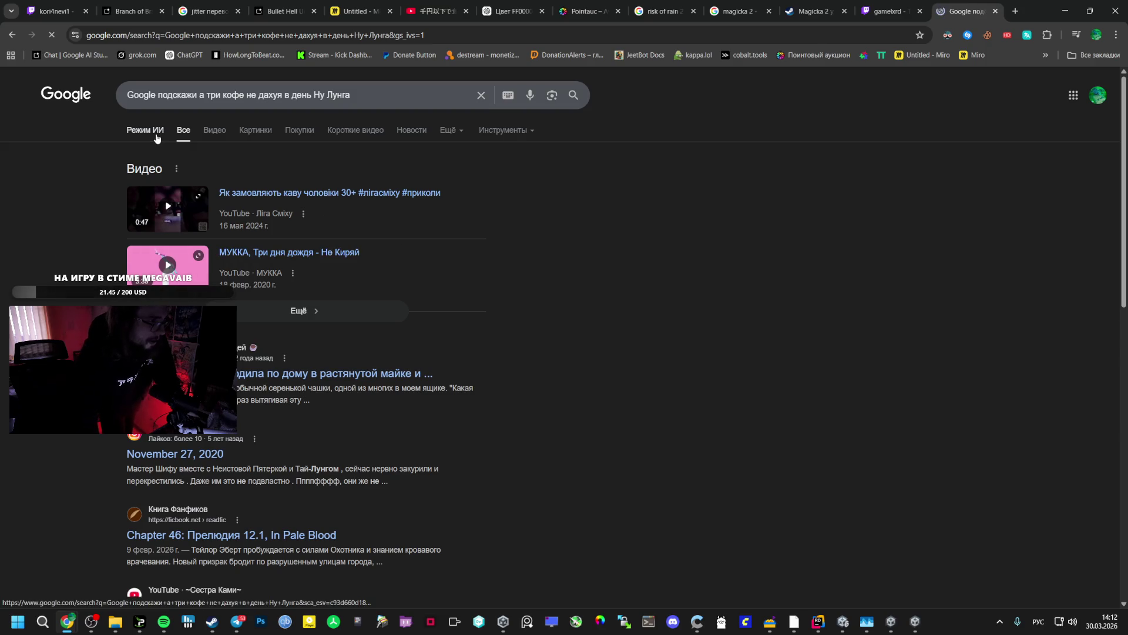
left_click(145, 130)
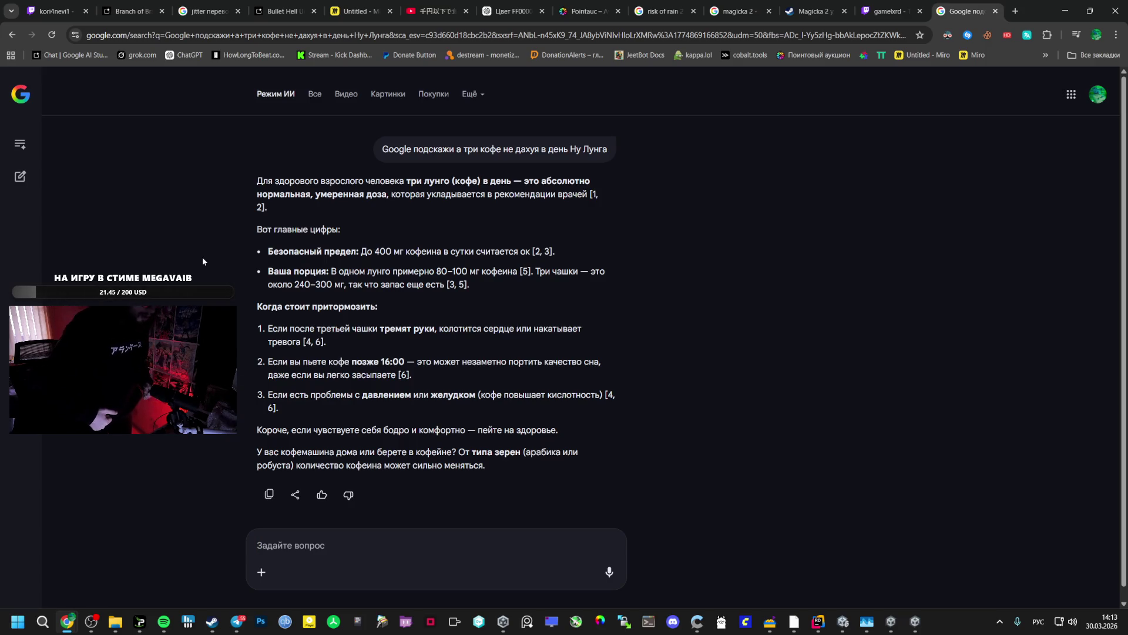
left_click(610, 572)
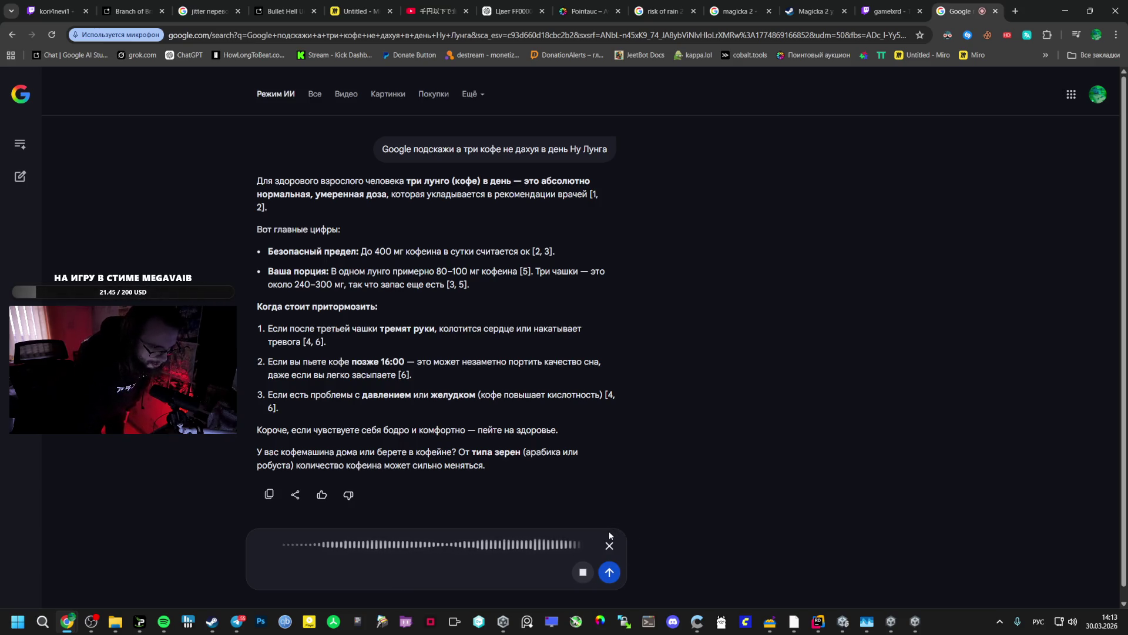
- Send the spoken follow-up about home espresso machine lungo and scroll through the reply
left_click(619, 574)
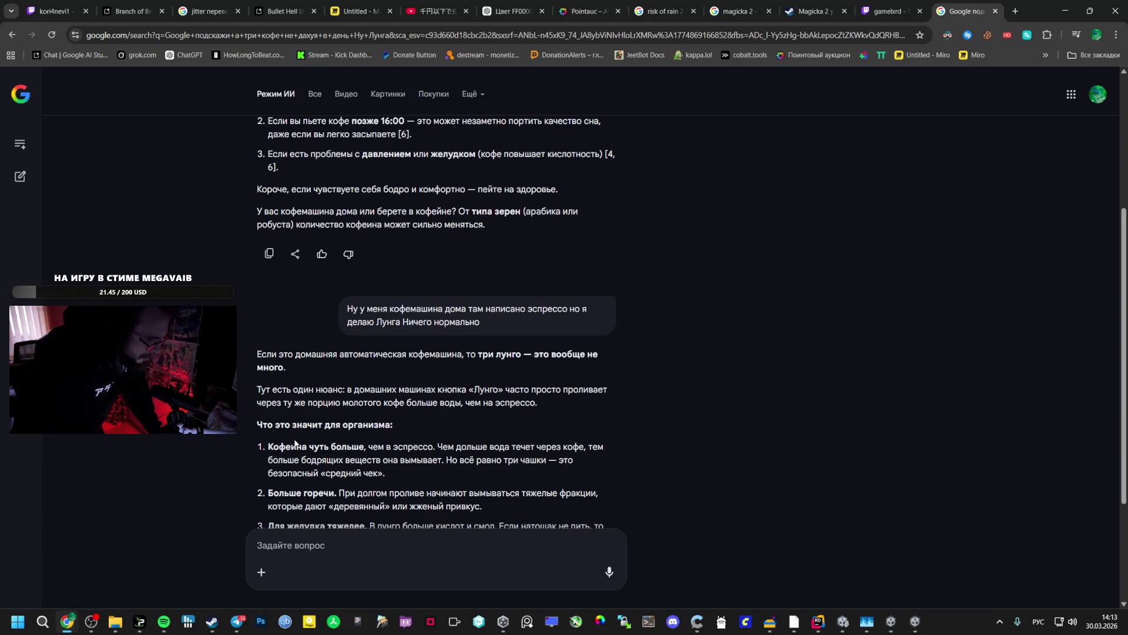
scroll(306, 448, "down", 2)
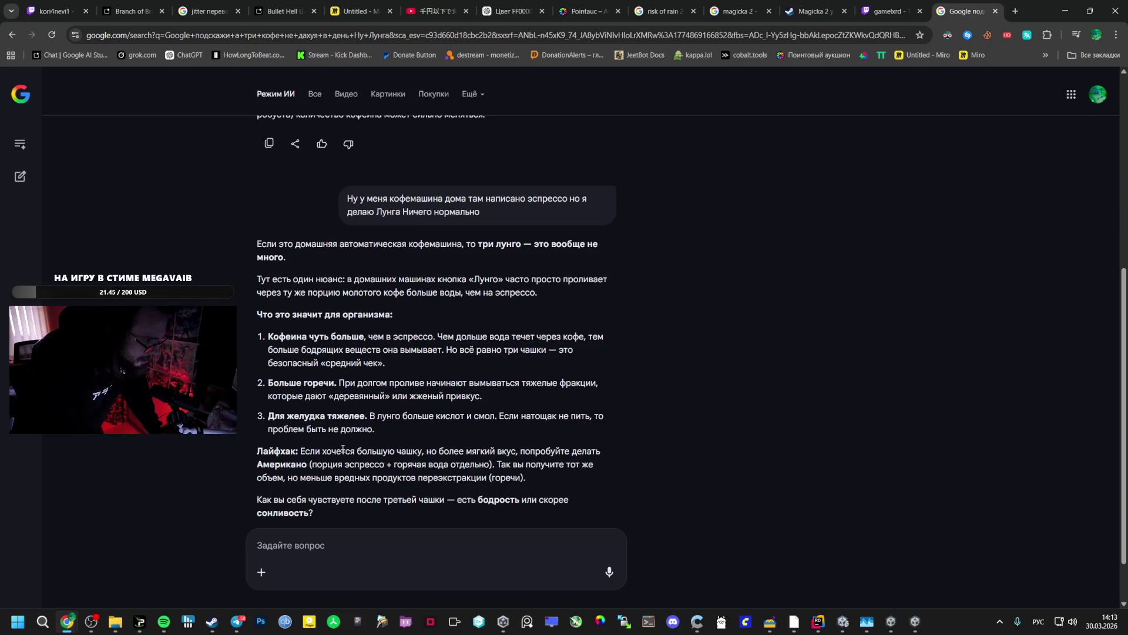
- Read AI Mode's answer on three daily lungos, then return to the AI Studio game chat
scroll(331, 448, "down", 1)
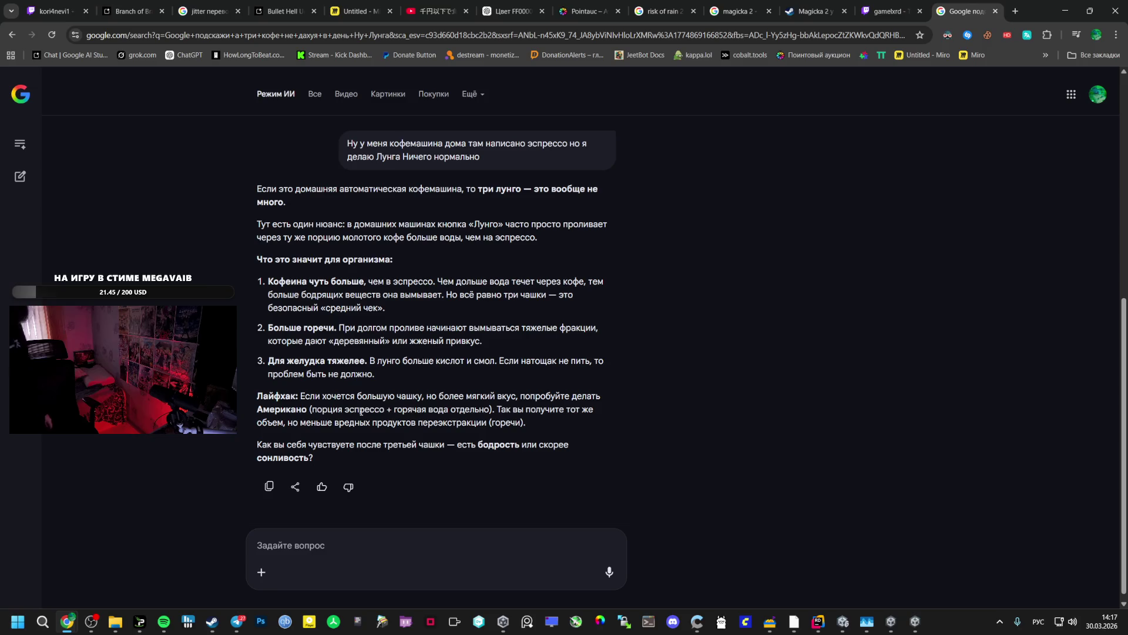
left_click(138, 11)
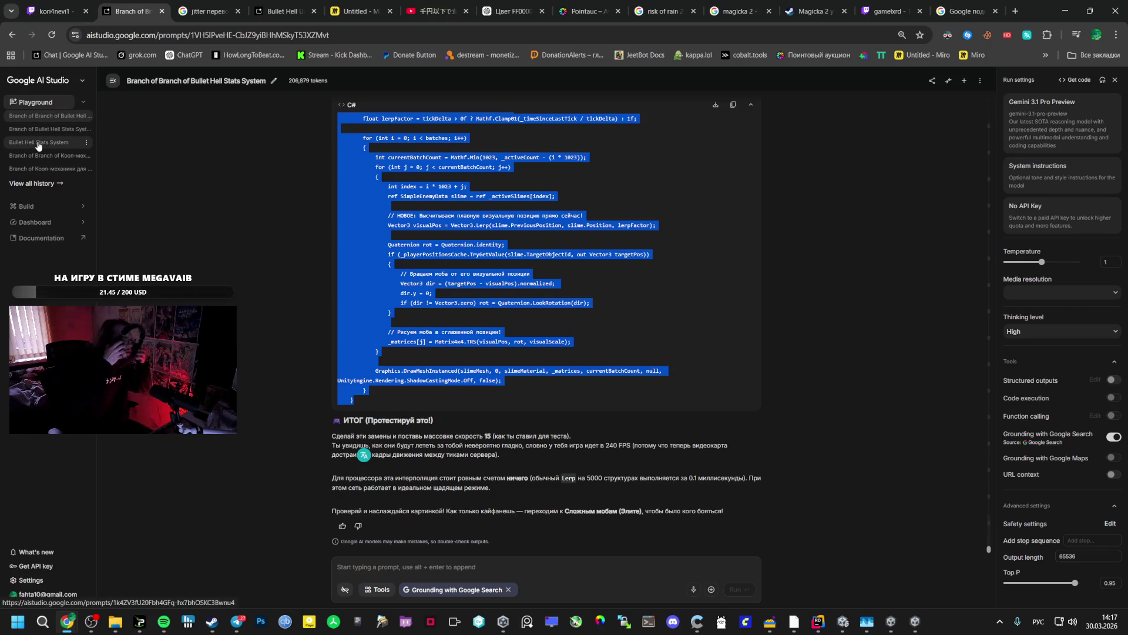
- Bring both Co-op Bullet Hell windows forward and resume the paused match
left_click(891, 621)
key("alt+Tab")
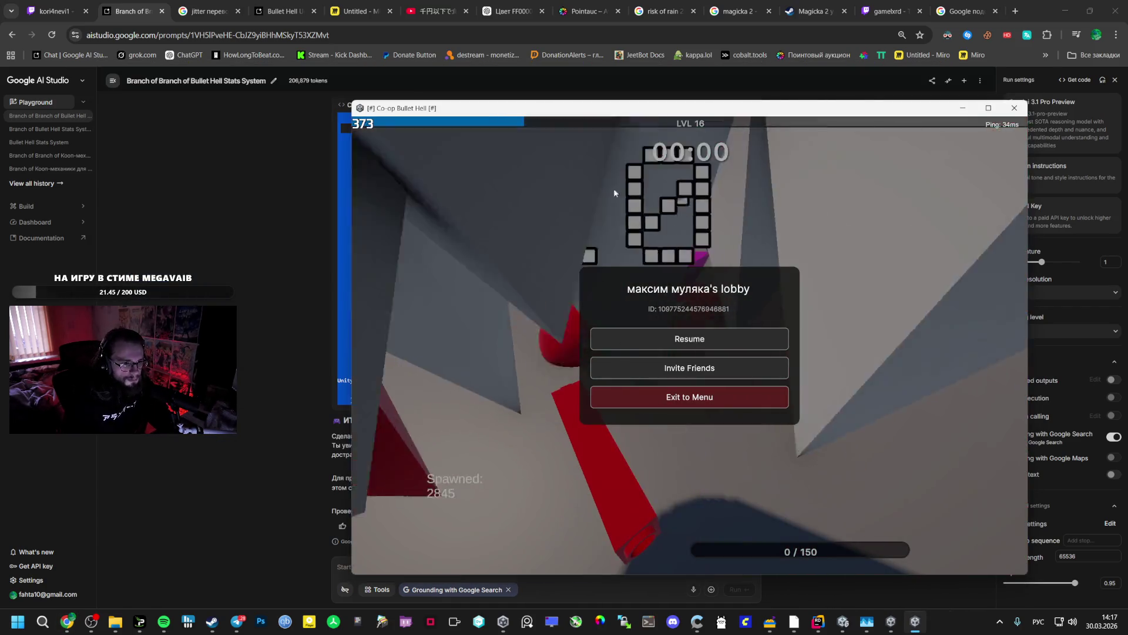
left_click(708, 340)
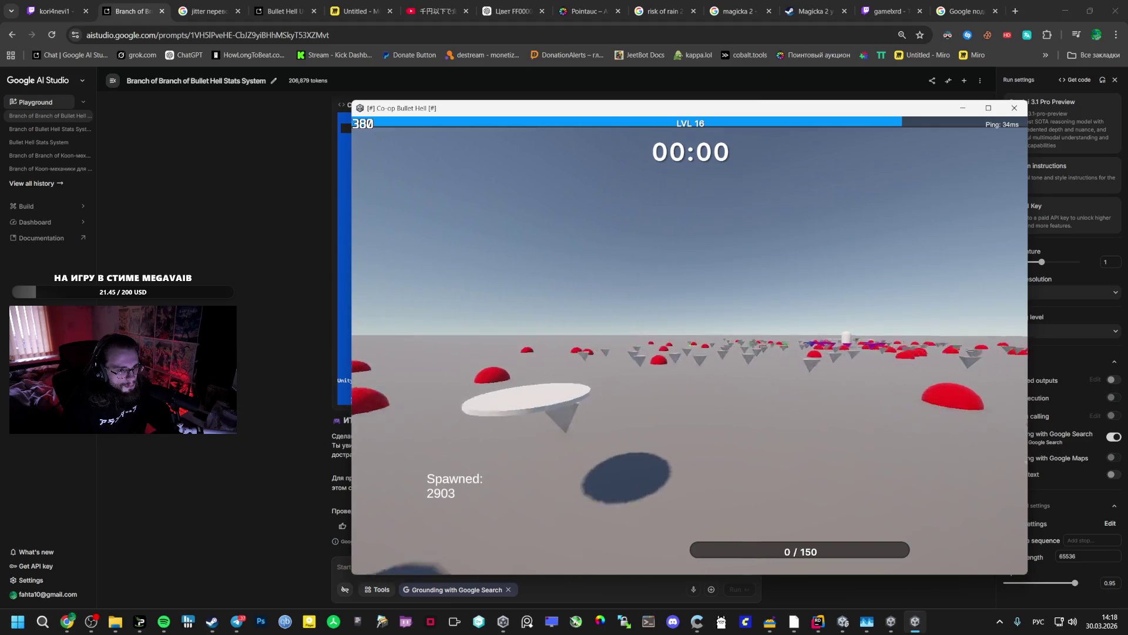
- Pause the game again and go back to the AI Studio Bullet Hell Stats System chat
key("Escape")
key("alt+Tab")
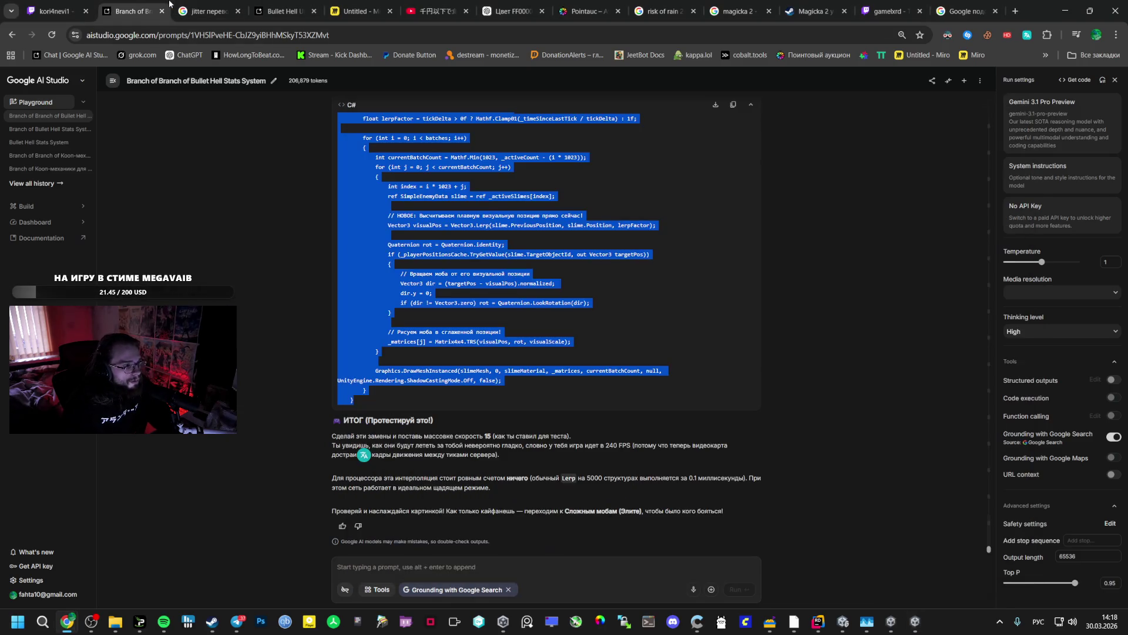
- Start a Russian prompt in AI Studio asking why the enemy motion is so smooth
left_click(418, 562)
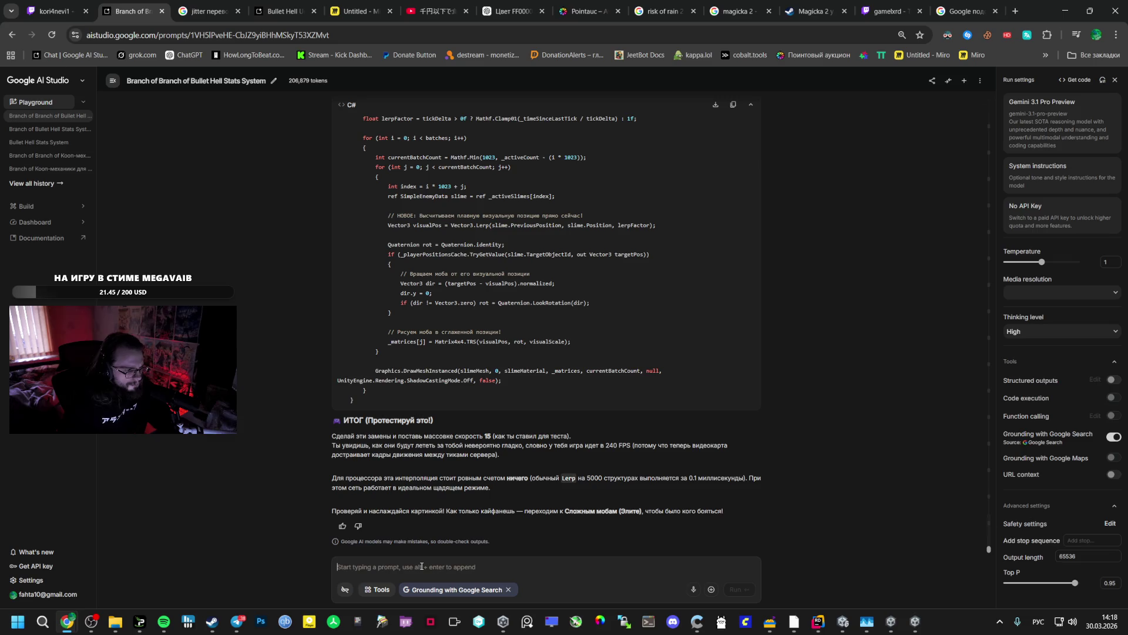
type("Я в")
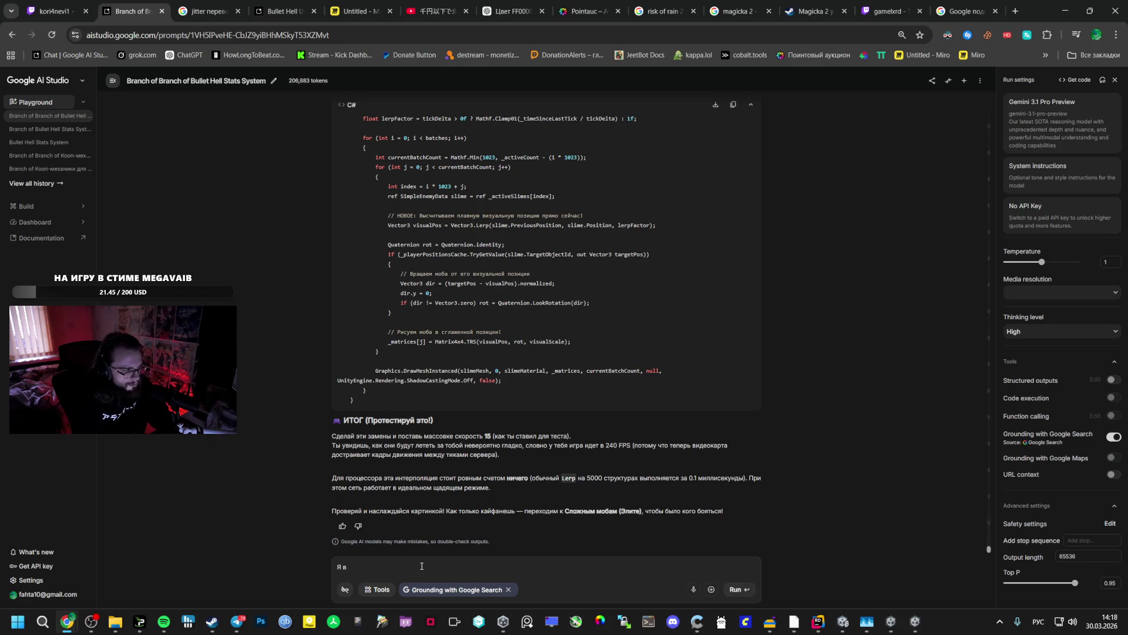
key("BackSpace")
key("BackSpace")
key("BackSpace")
type("Почему")
type(" это так")
type("лавн")
type("хорошо?")
type(" Я м")
type("могу сделать тоже")
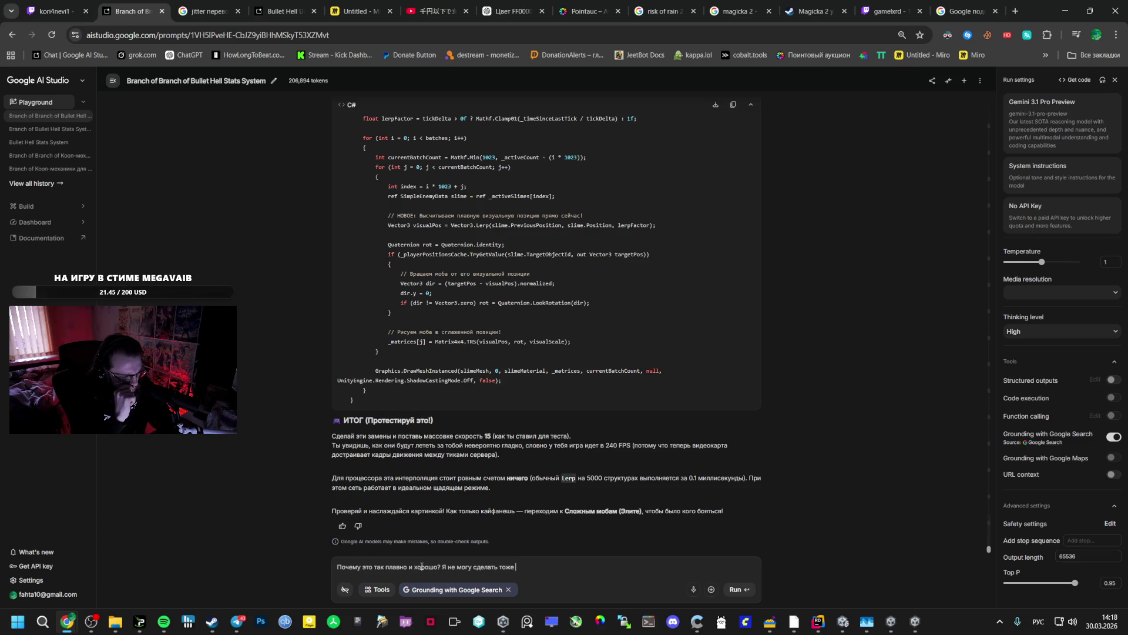
type("для сн")
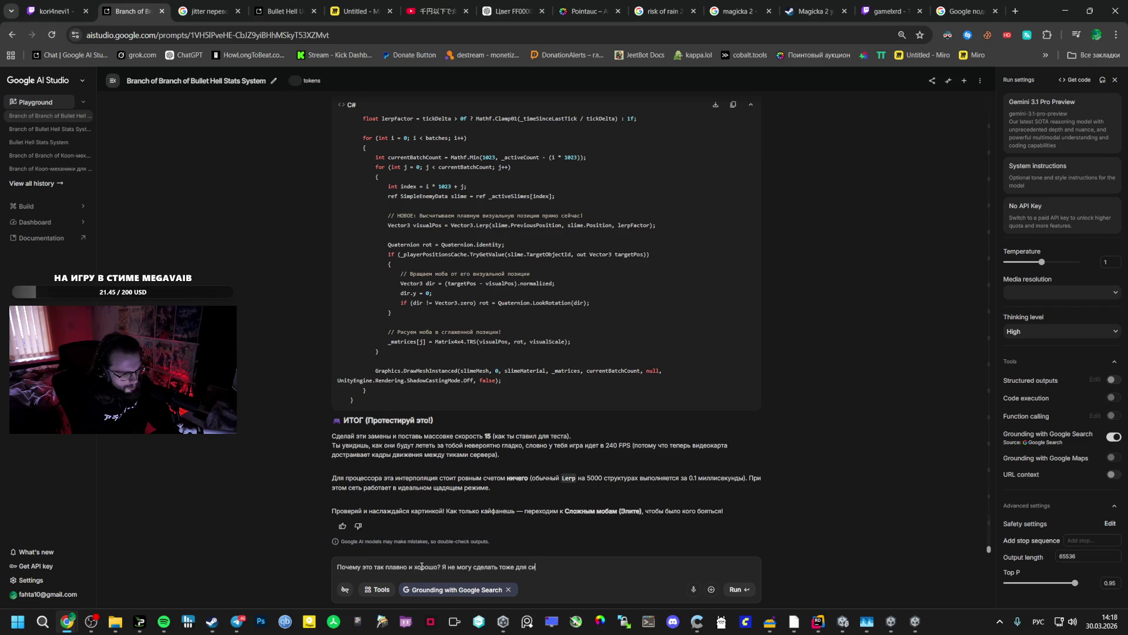
key("BackSpace")
key("BackSpace")
key("BackSpace")
type("тивник")
- Extend the draft to ask whether complex enemies can be smoothed too, then switch to Spotify
scroll(509, 386, "up", 8)
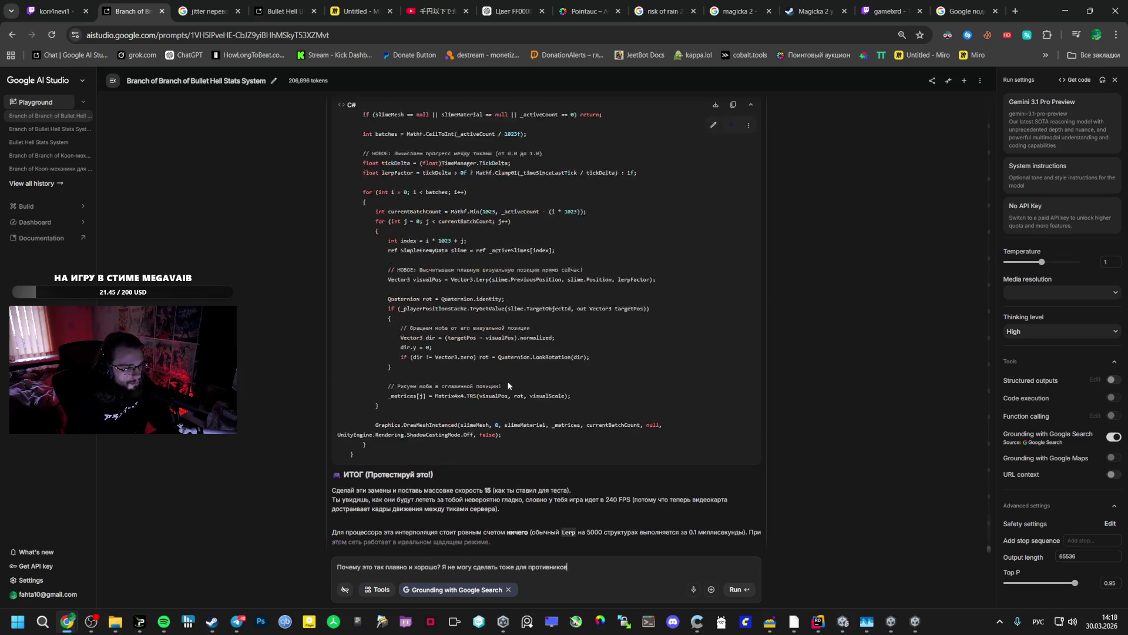
scroll(509, 386, "down", 8)
type(" с")
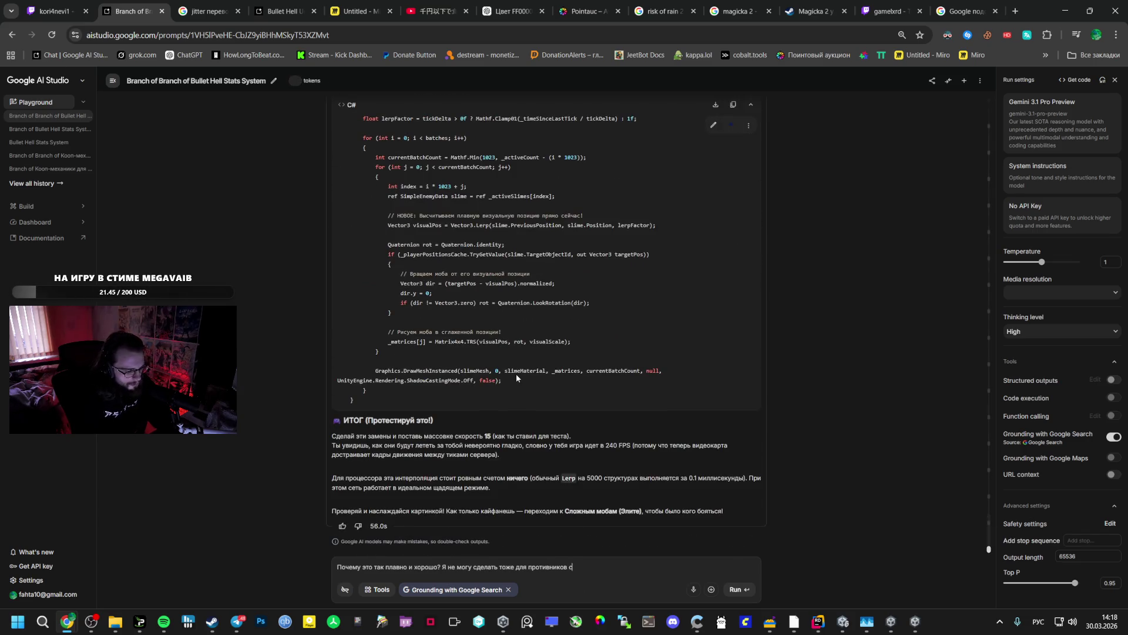
type("ложных?")
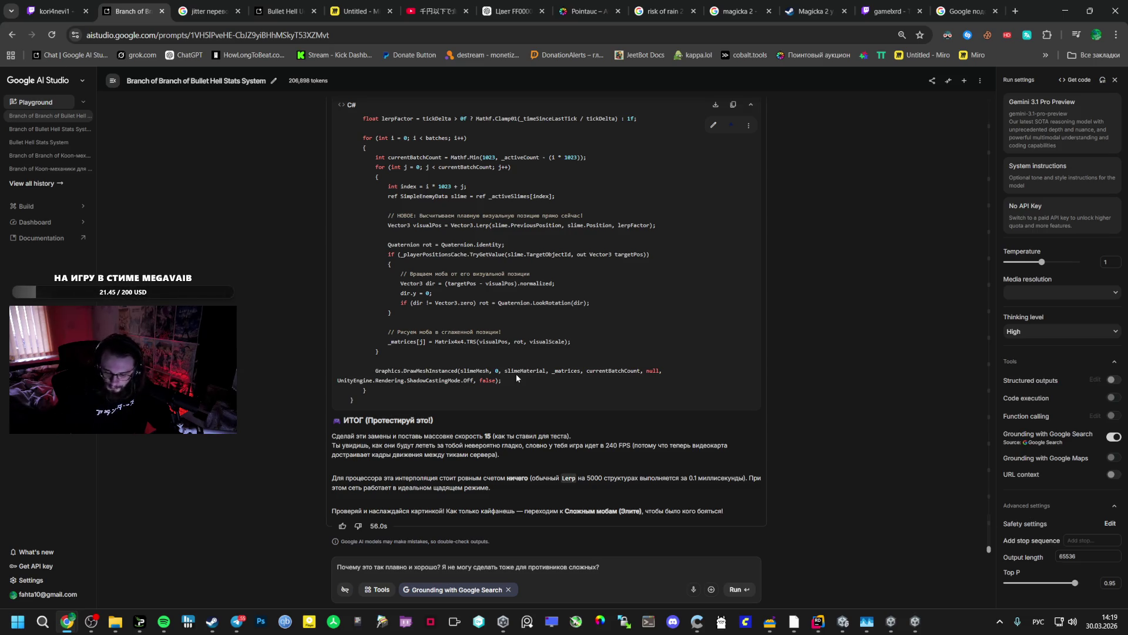
type("И")
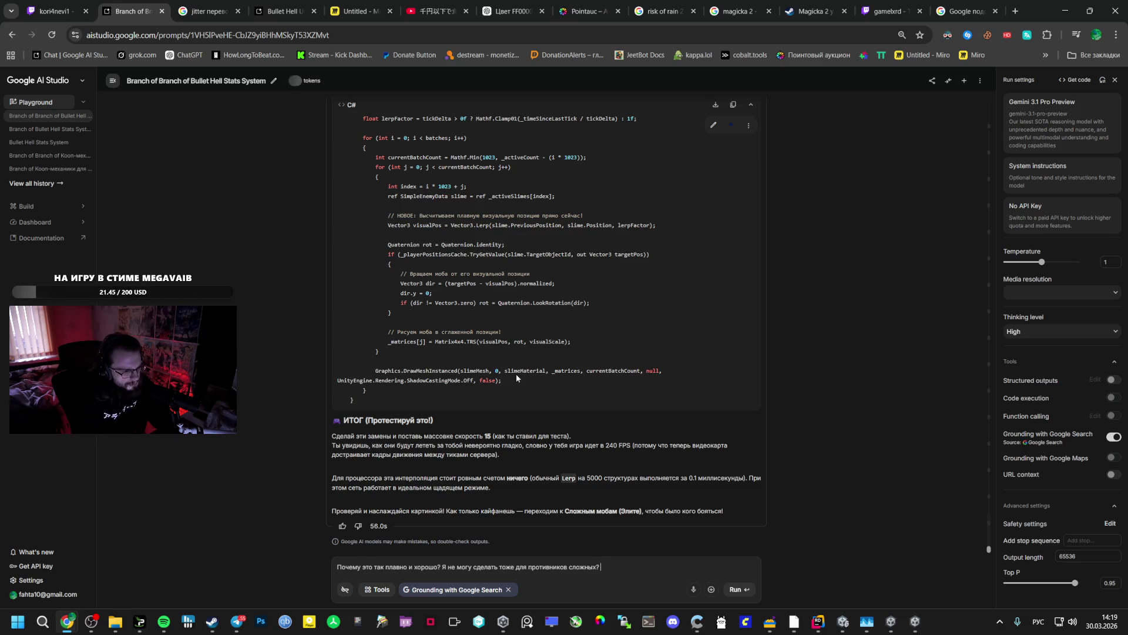
type("ли с фи")
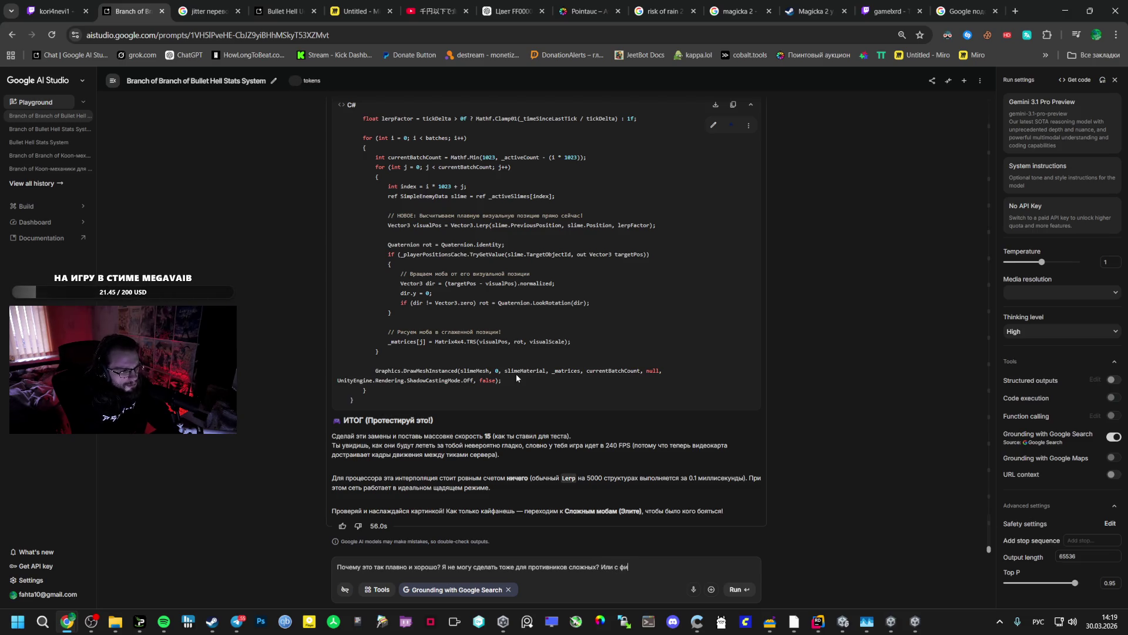
type("к")
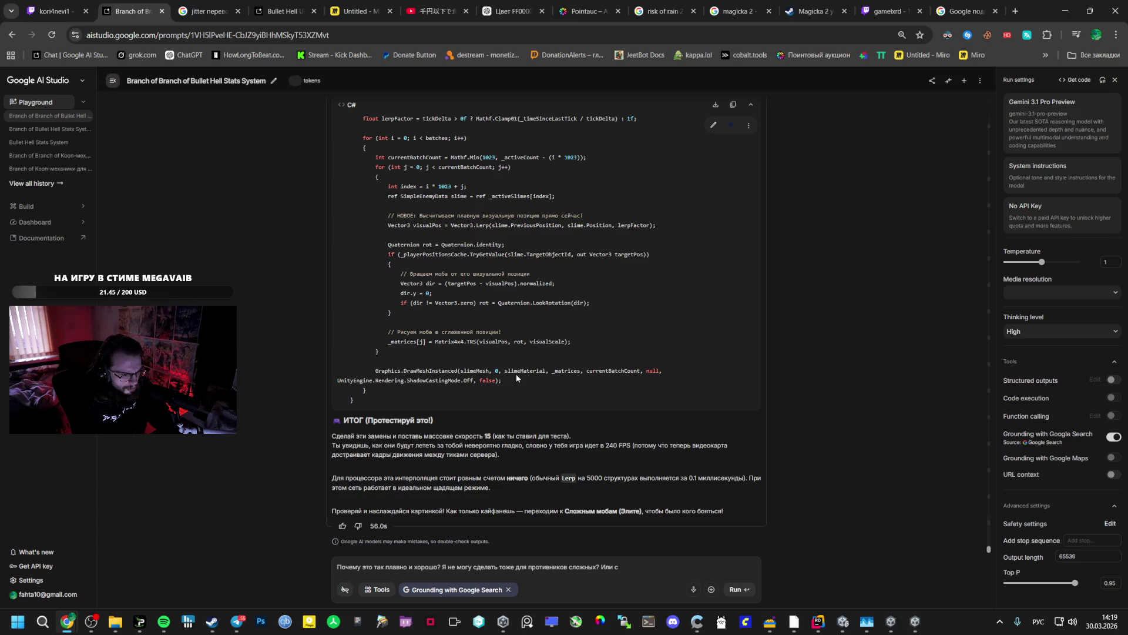
type(" В целом")
key("BackSpace")
key("BackSpace")
key("BackSpace")
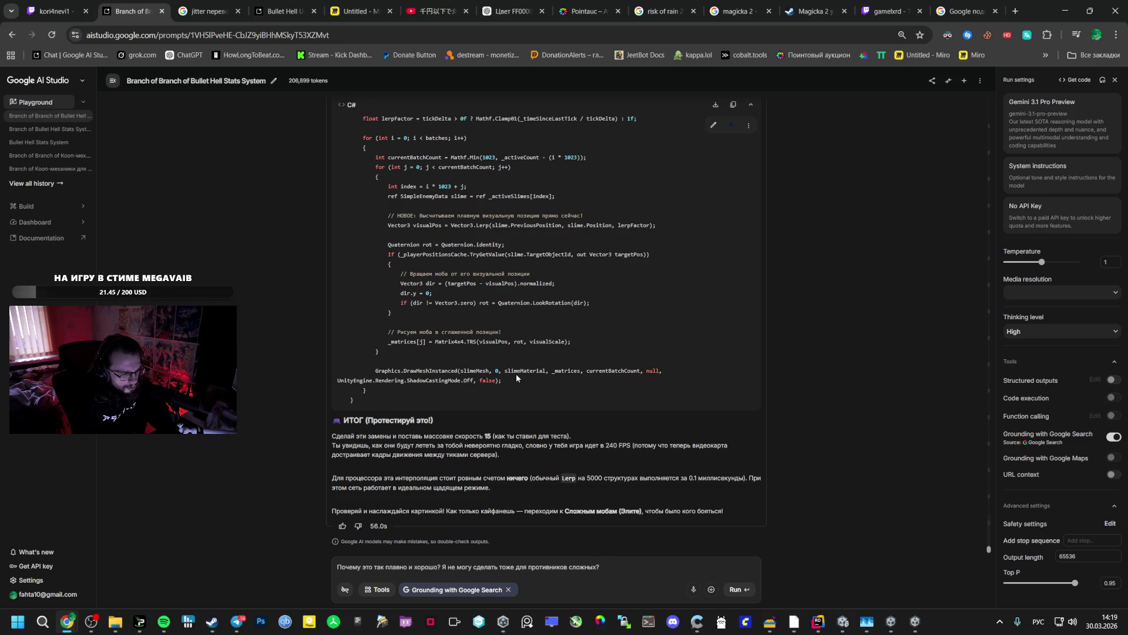
type("Можно")
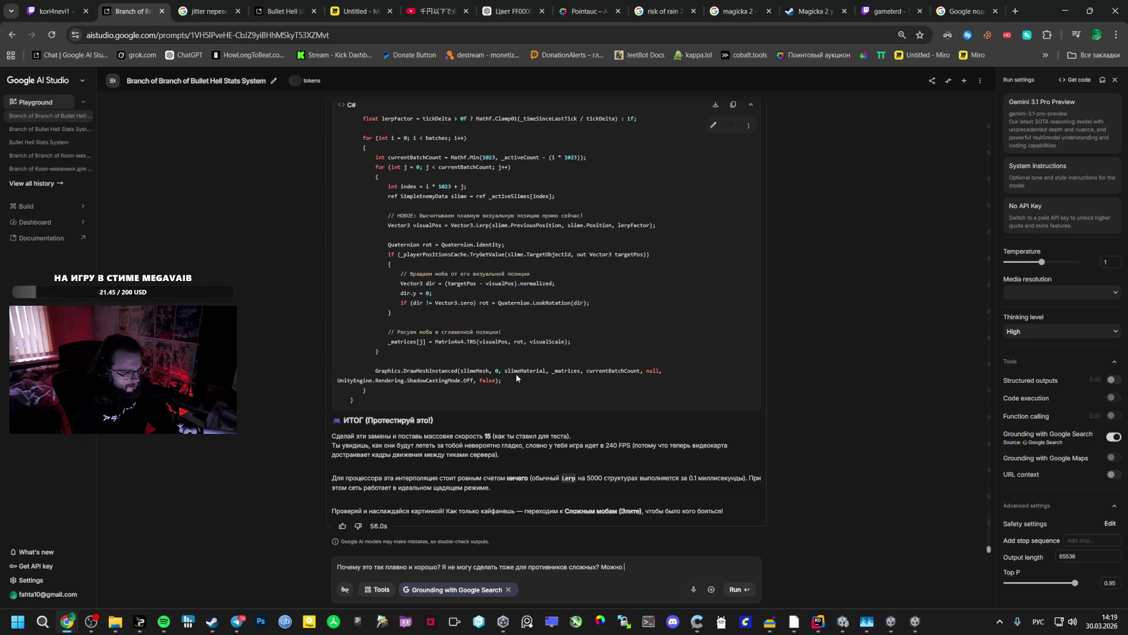
key("alt+Tab")
key("alt+Tab")
key("alt+Tab")
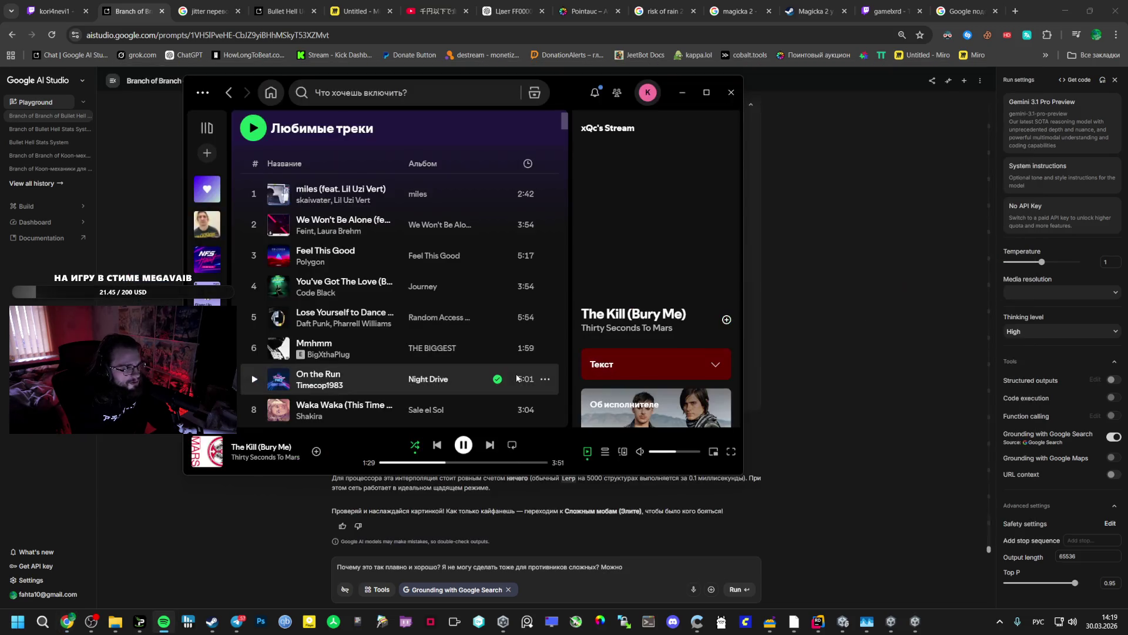
- Open the xQc's Stream playlist in Spotify, then return to the AI Studio chat in Chrome
scroll(264, 226, "up", 3)
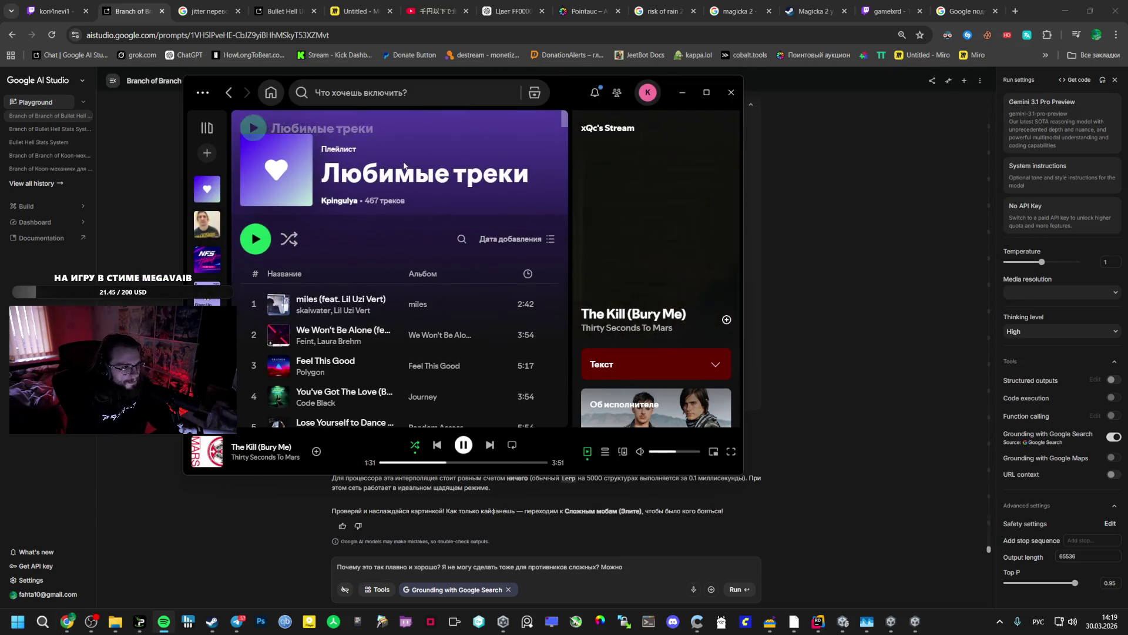
left_click(207, 224)
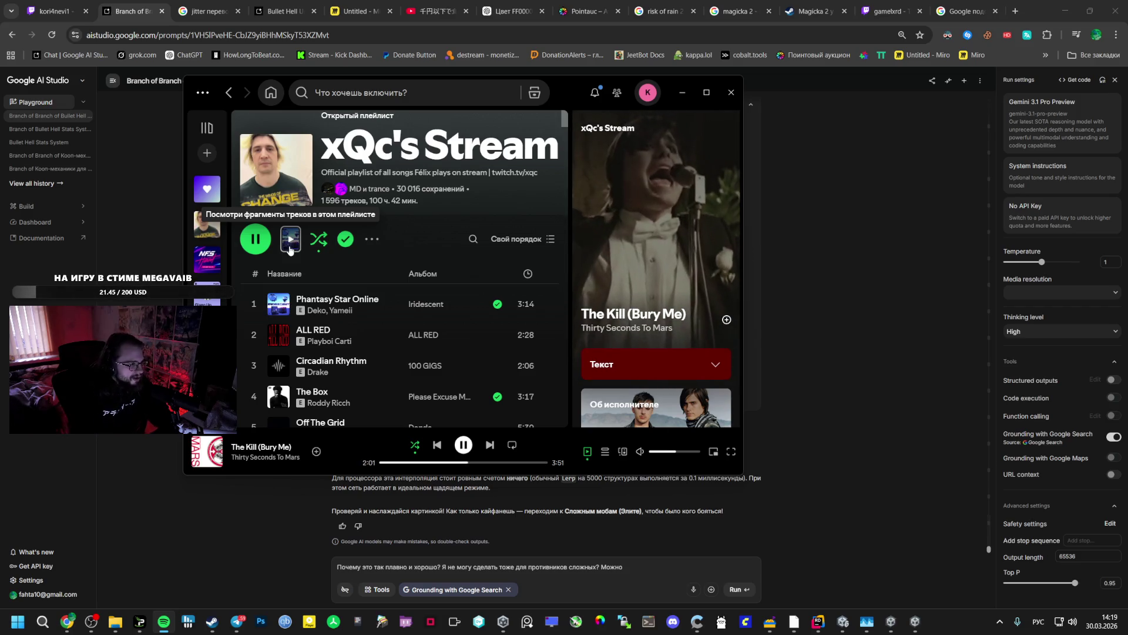
left_click(465, 496)
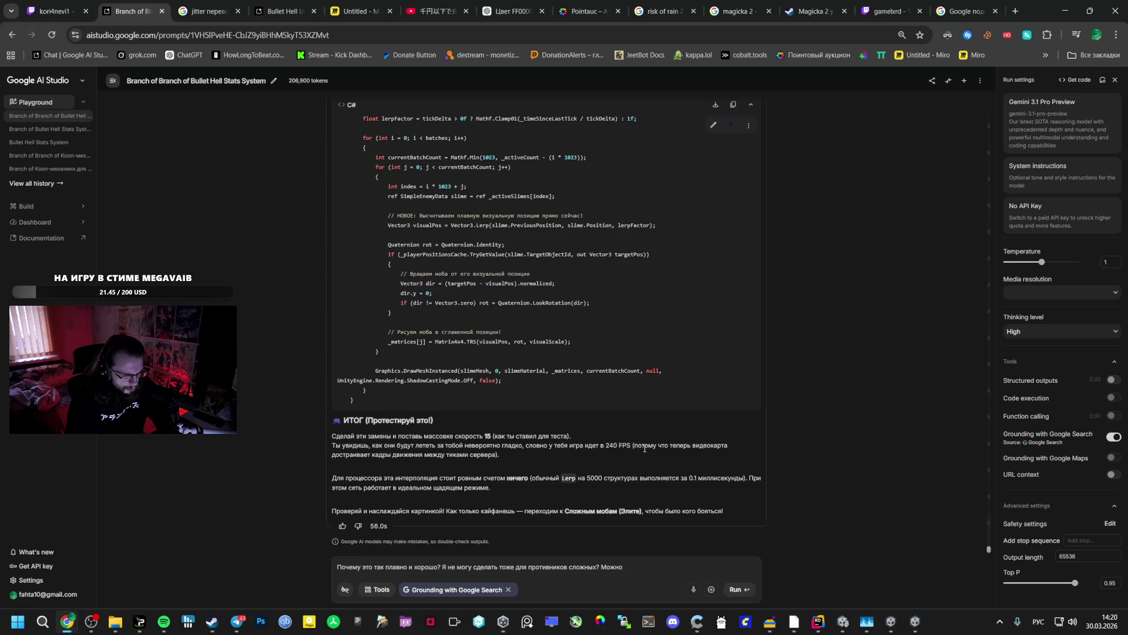
- Paste the reply's phrase about frames between server ticks into the prompt, adding 'на сложных мобах?'
double_click(432, 456)
mouse_move(527, 455)
left_mouse_down()
mouse_move(631, 447)
mouse_move(558, 454)
left_mouse_up()
left_click_drag(331, 478, 511, 478)
left_click(623, 566)
left_click_drag(333, 454, 485, 453)
key("ctrl+c")
left_click(657, 567)
key("ctrl+v")
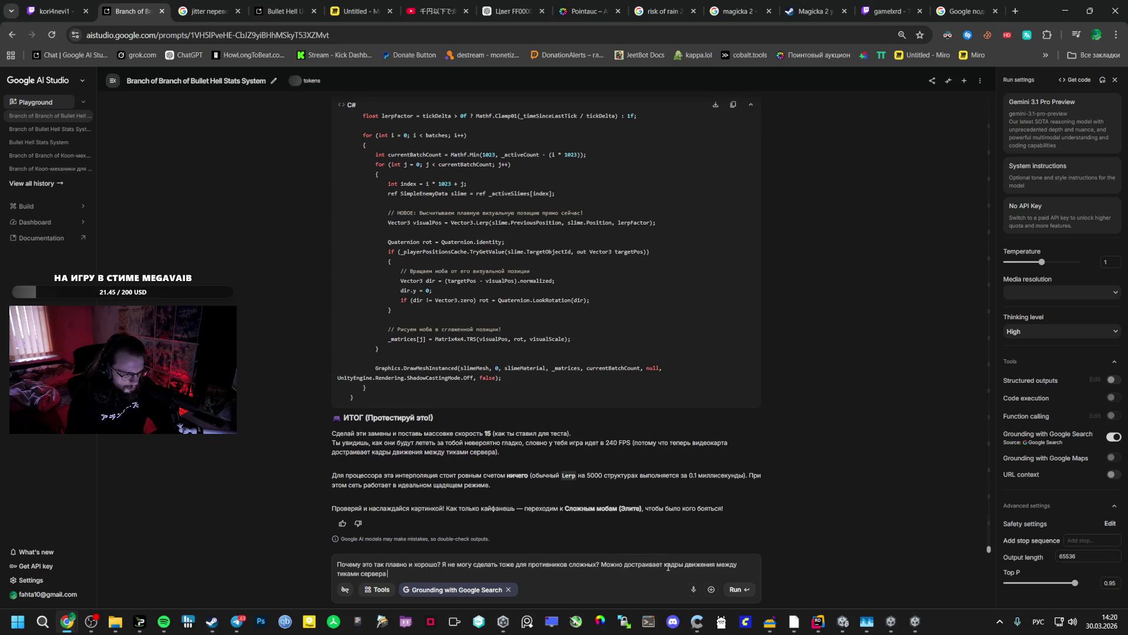
type(" на сложных ")
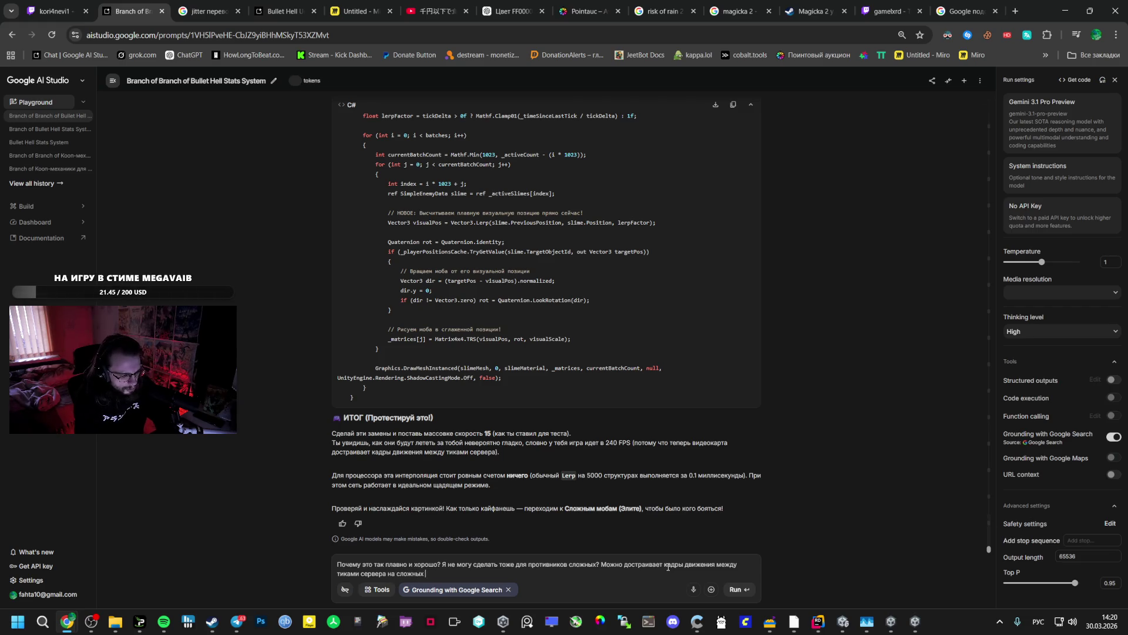
type("мобах? О")
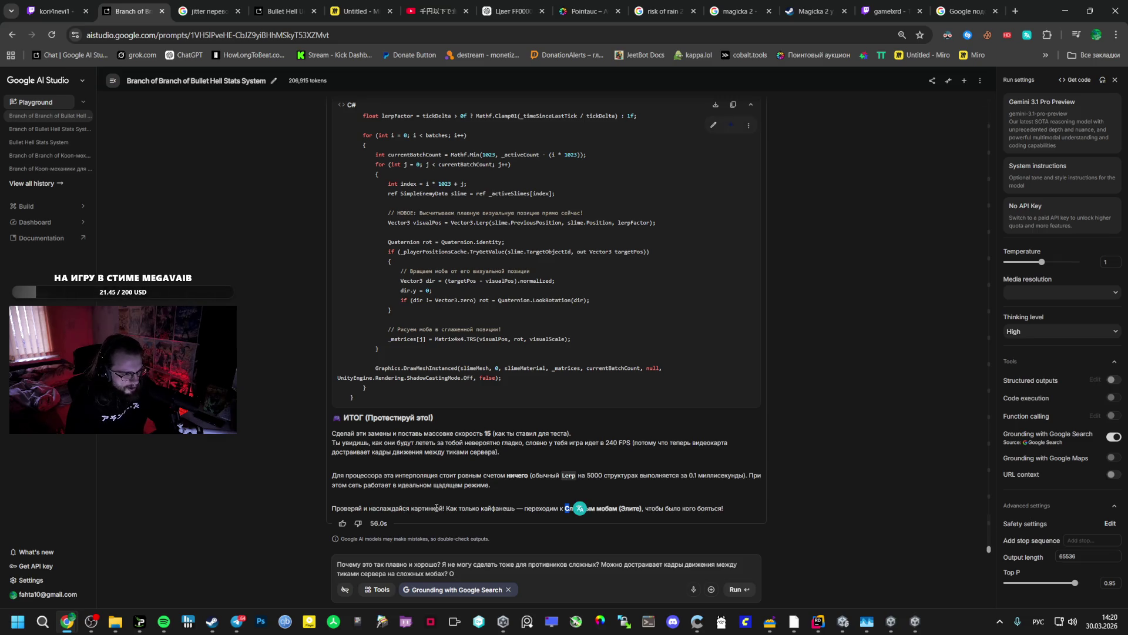
- Add a new line asking whether that can be done, then moving on to complex mobs
left_click(563, 508)
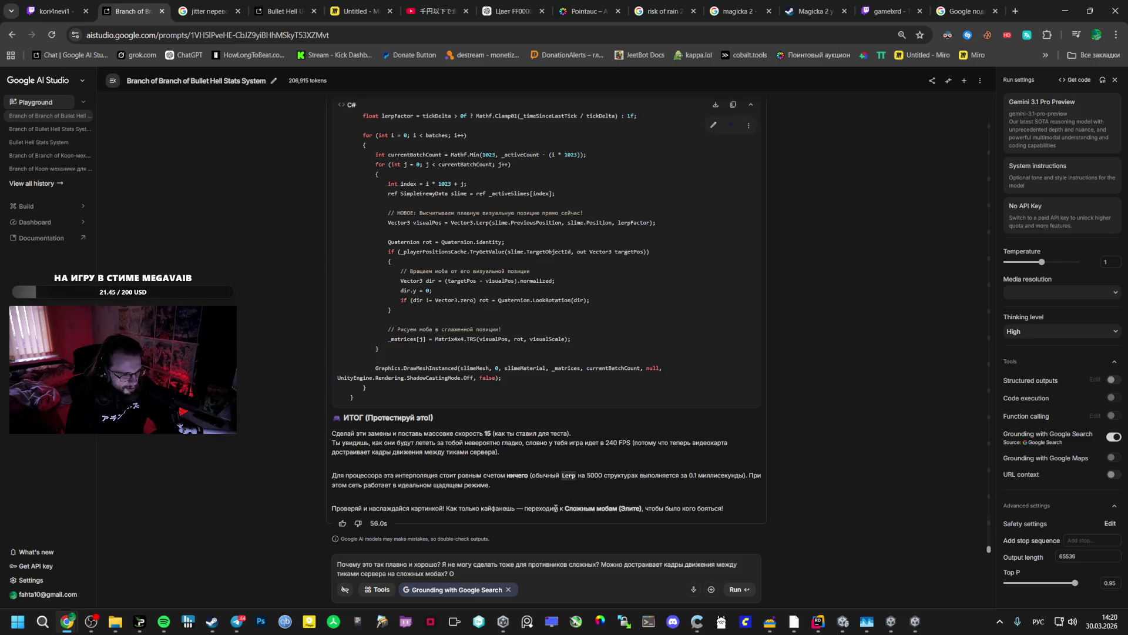
left_click_drag(523, 509, 617, 512)
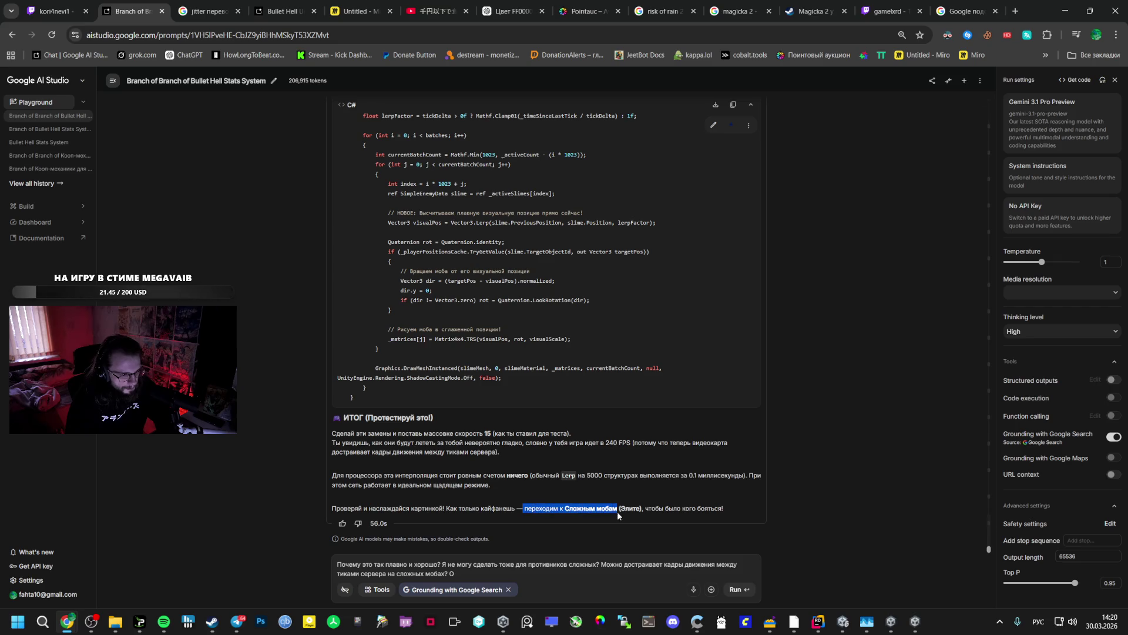
left_click(471, 574)
key("BackSpace")
key("Return")
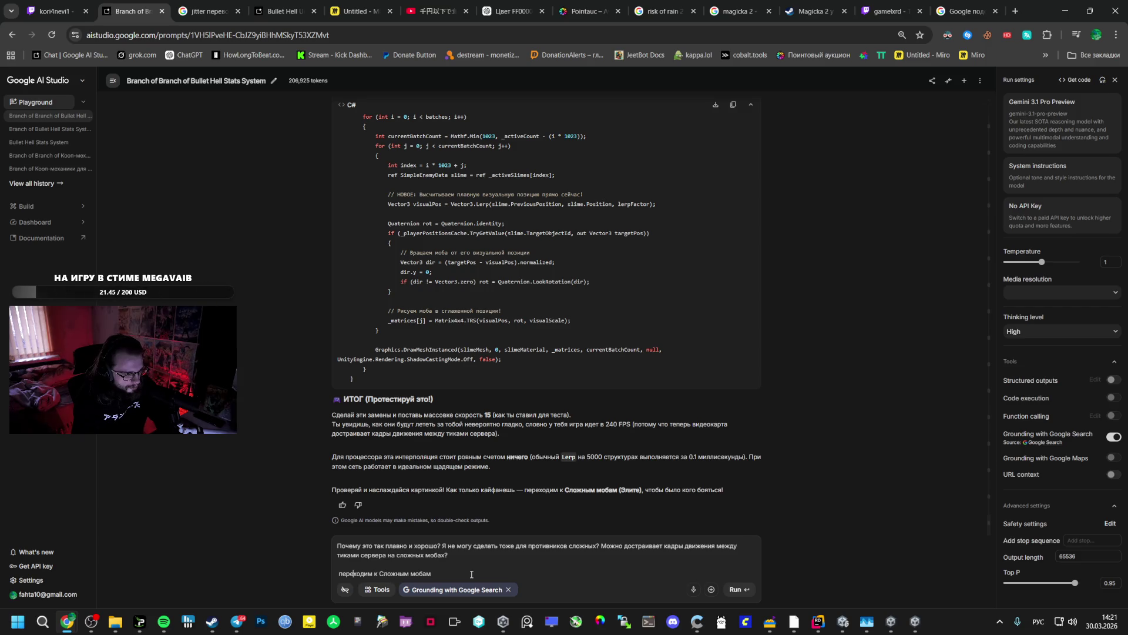
key("Left")
key("Left")
type("к ответить")
key("BackSpace")
key("BackSpace")
type("шь мо")
key("BackSpace")
key("BackSpace")
type("можем")
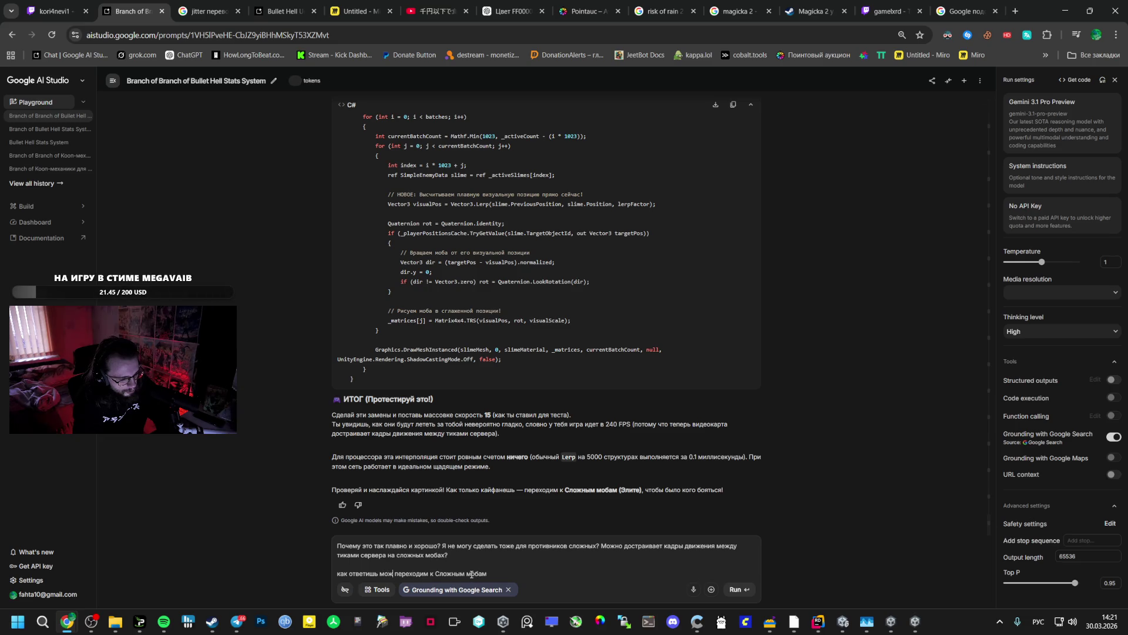
type(" тогда ")
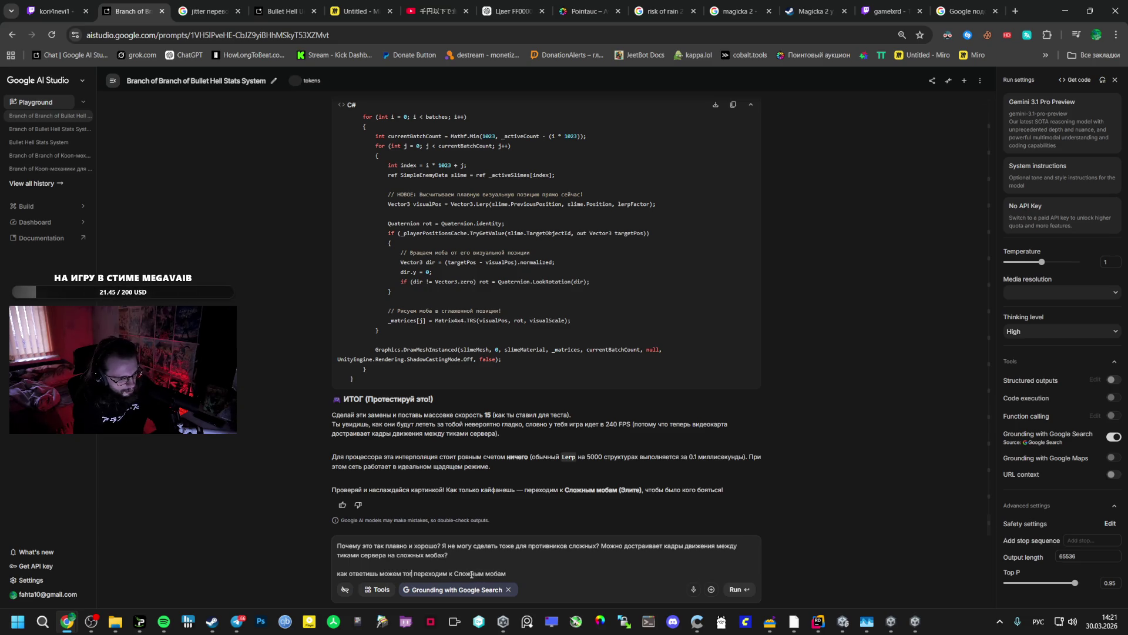
type("сделать если можно")
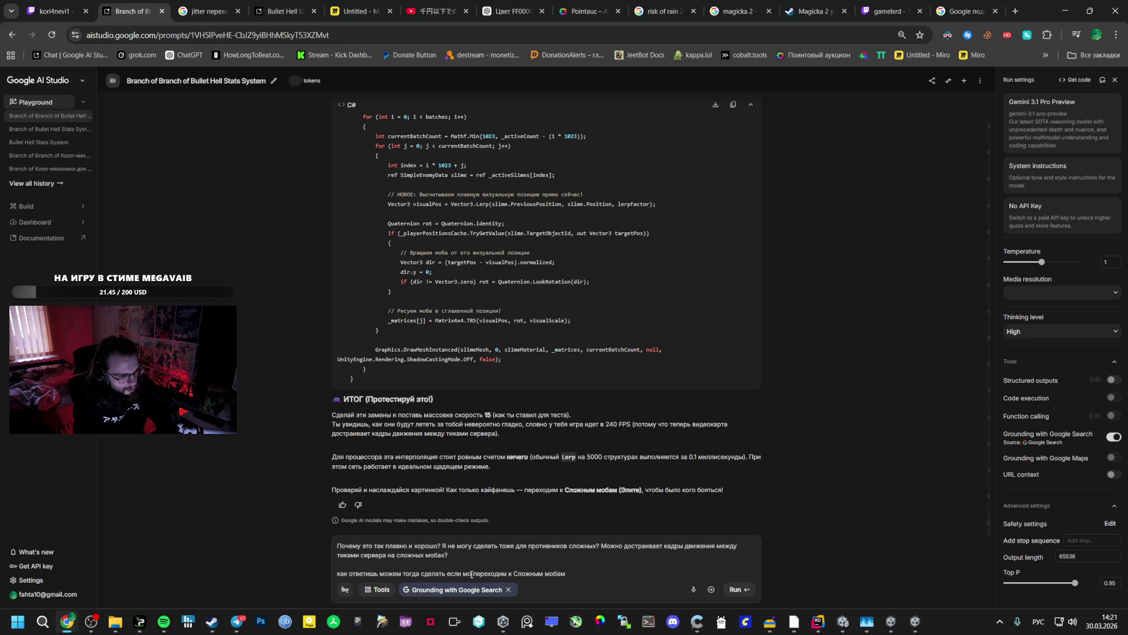
type(", если н")
type("ель")
- Fix the typos in the last words and send the follow-up to the model
key("BackSpace")
key("BackSpace")
type("слож")
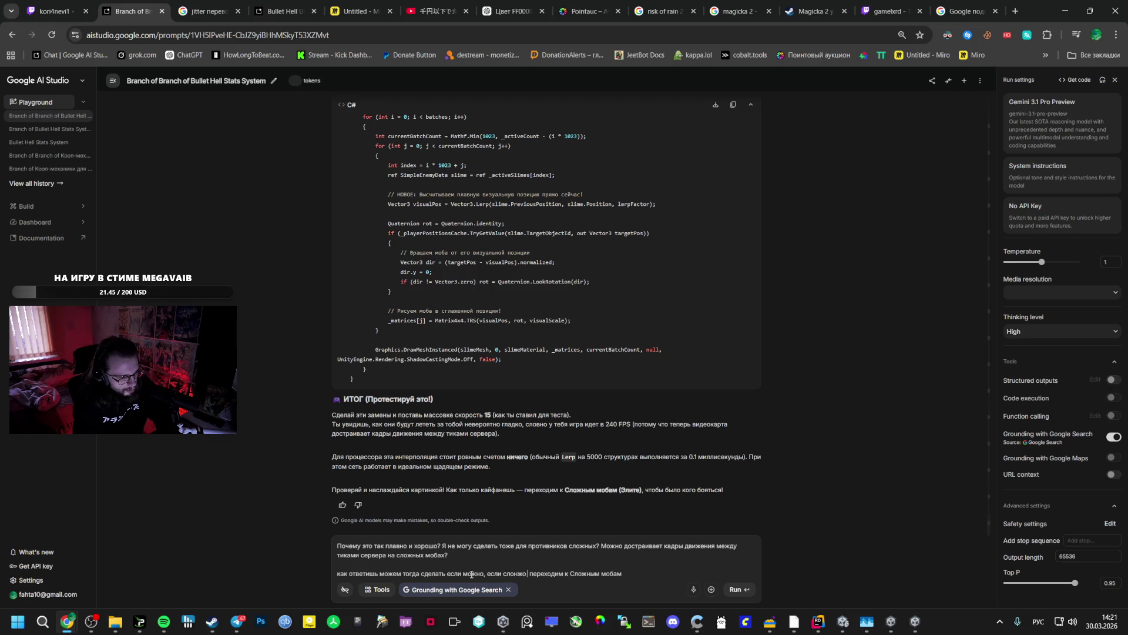
key("BackSpace")
key("BackSpace")
type("н")
key("BackSpace")
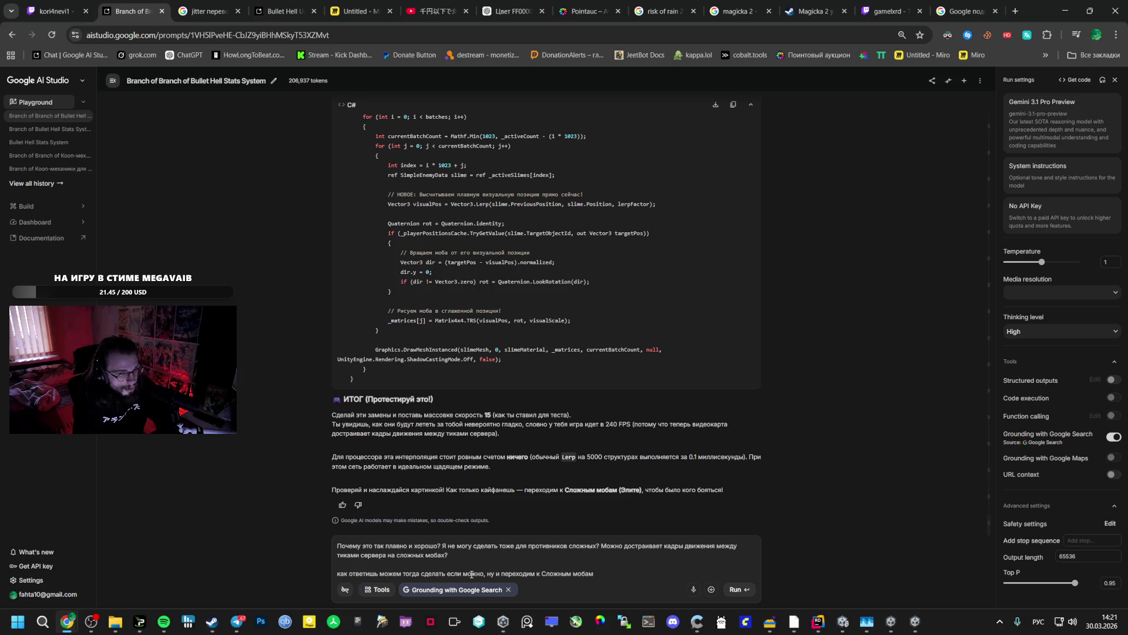
key("ctrl+Return")
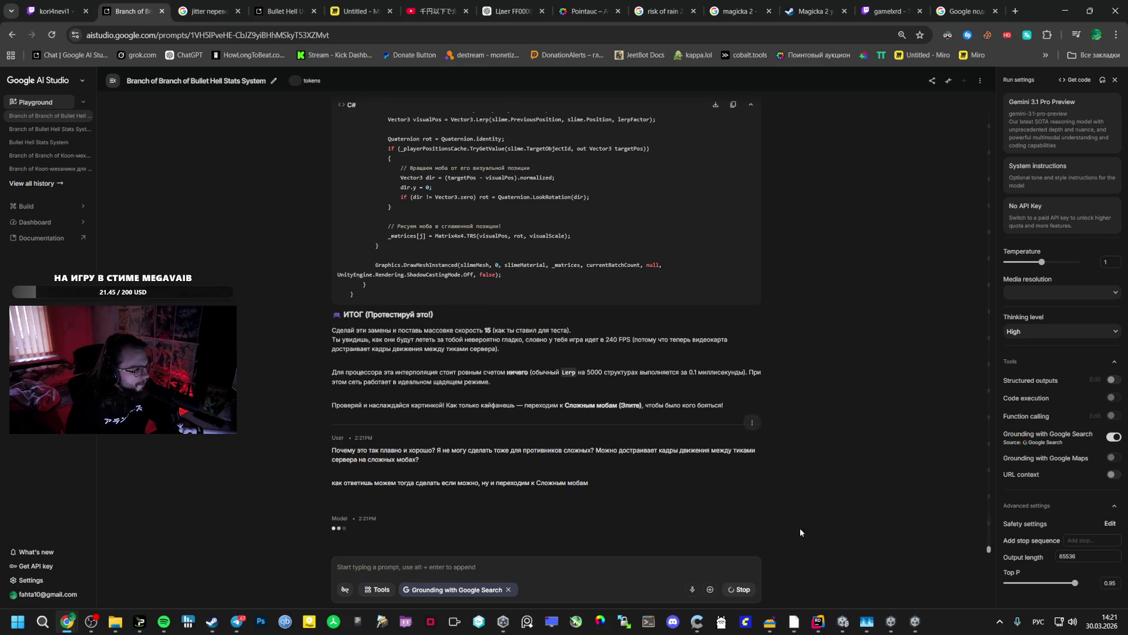
- Resume the paused Co-op Bullet Hell match to watch the enemies, then return to the AI Studio chat
left_click(915, 621)
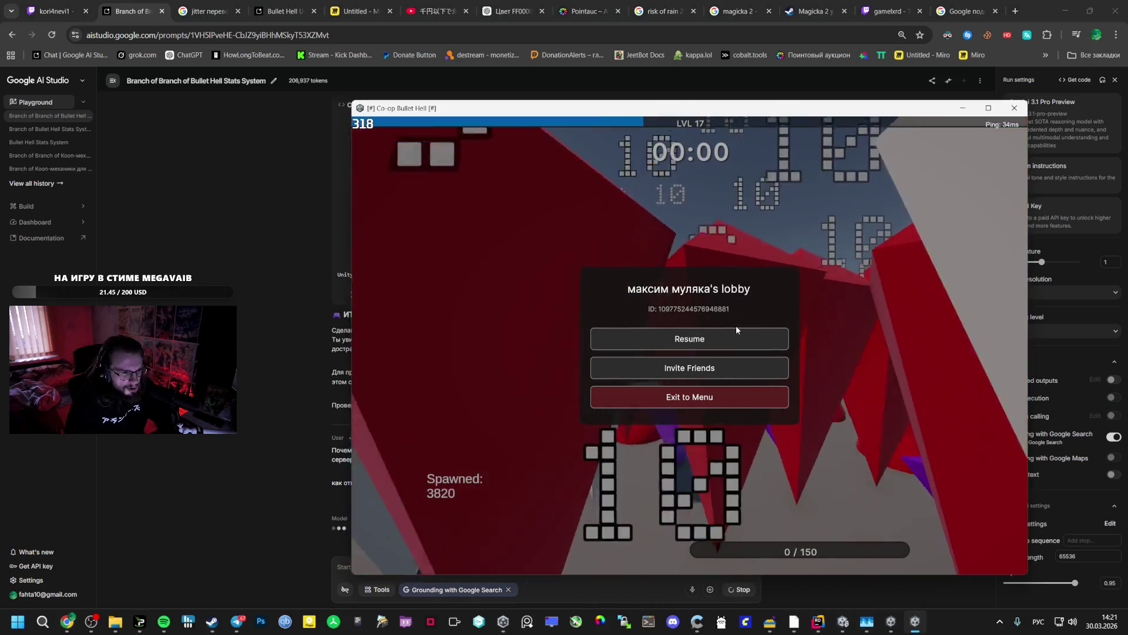
left_click(737, 331)
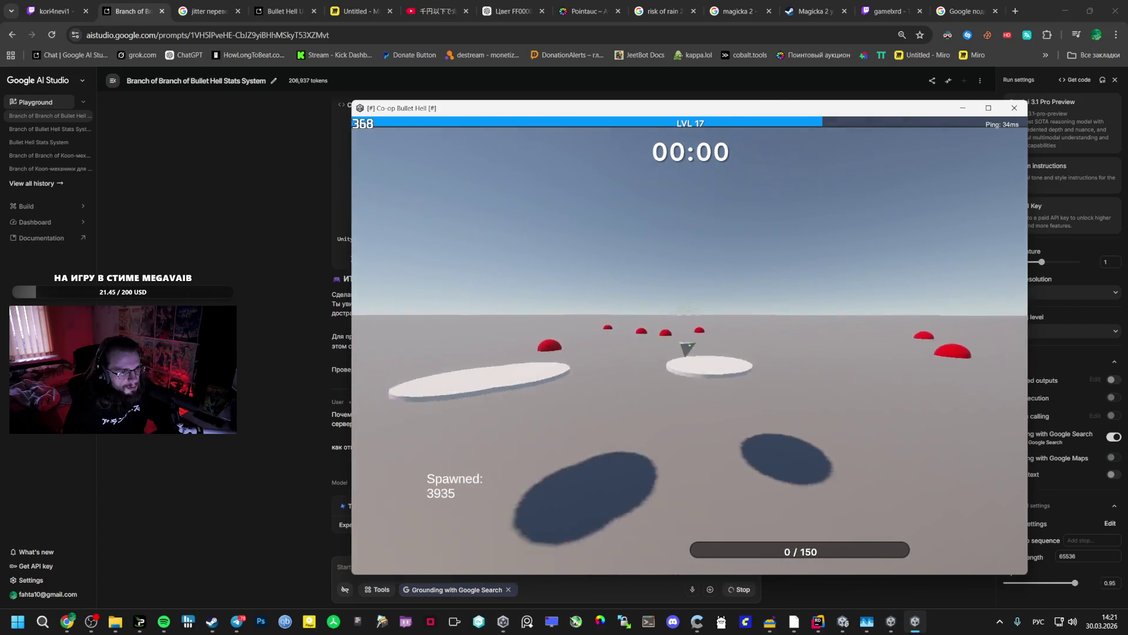
key("alt+Tab")
scroll(503, 332, "up", 20)
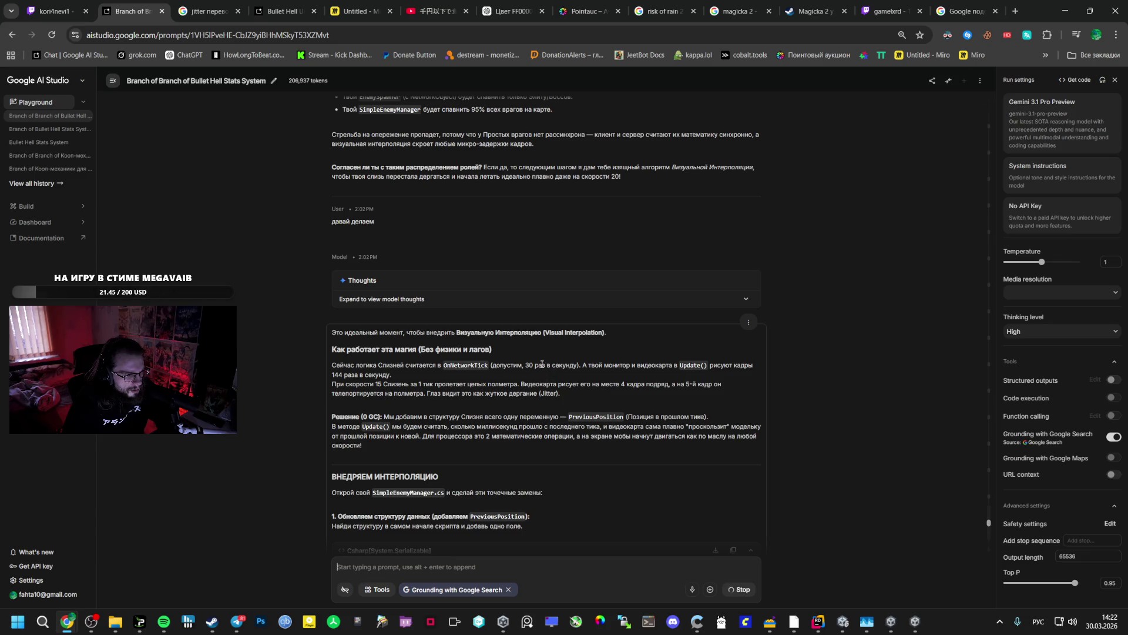
- Switch back to the running Co-op Bullet Hell game window
key("alt+Tab")
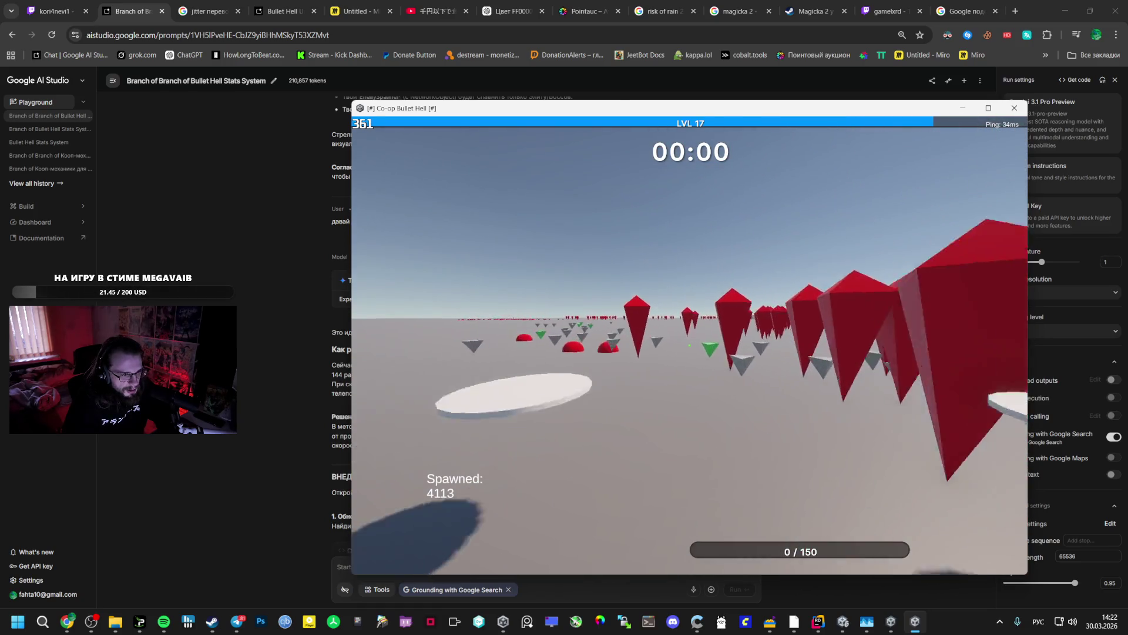
- Leave the Co-op Bullet Hell game for the browser window
key("alt+Tab")
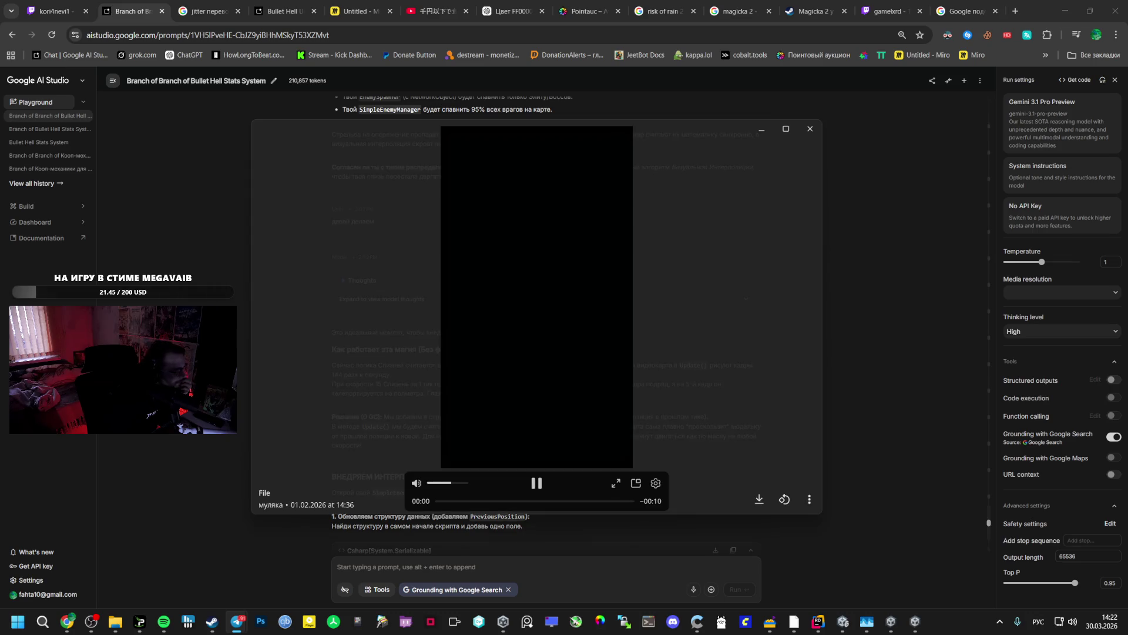
- Close the currently playing video in the Telegram viewer
left_click(530, 472)
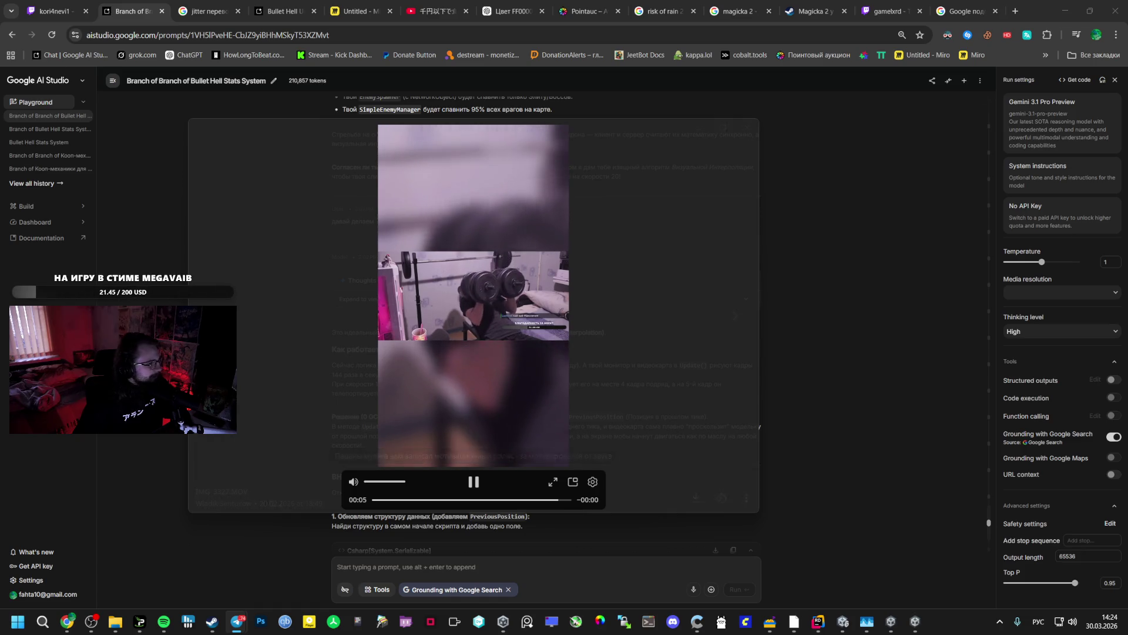
- Replay the current Telegram video from the start, pause it, and close the viewer
left_click(485, 288)
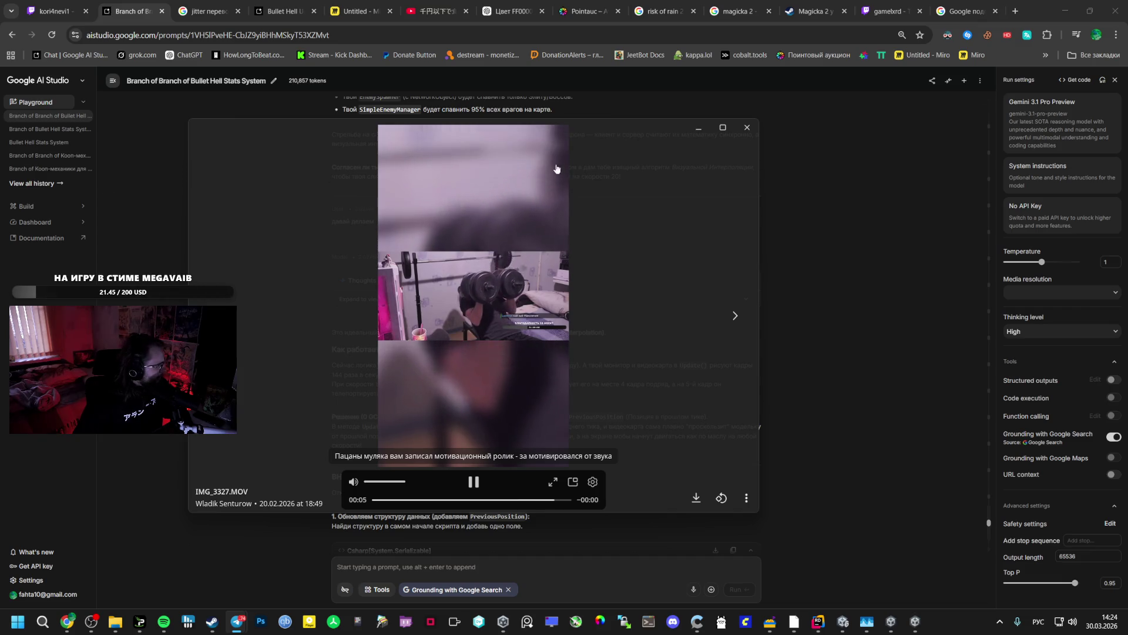
left_click(473, 482)
key("Escape")
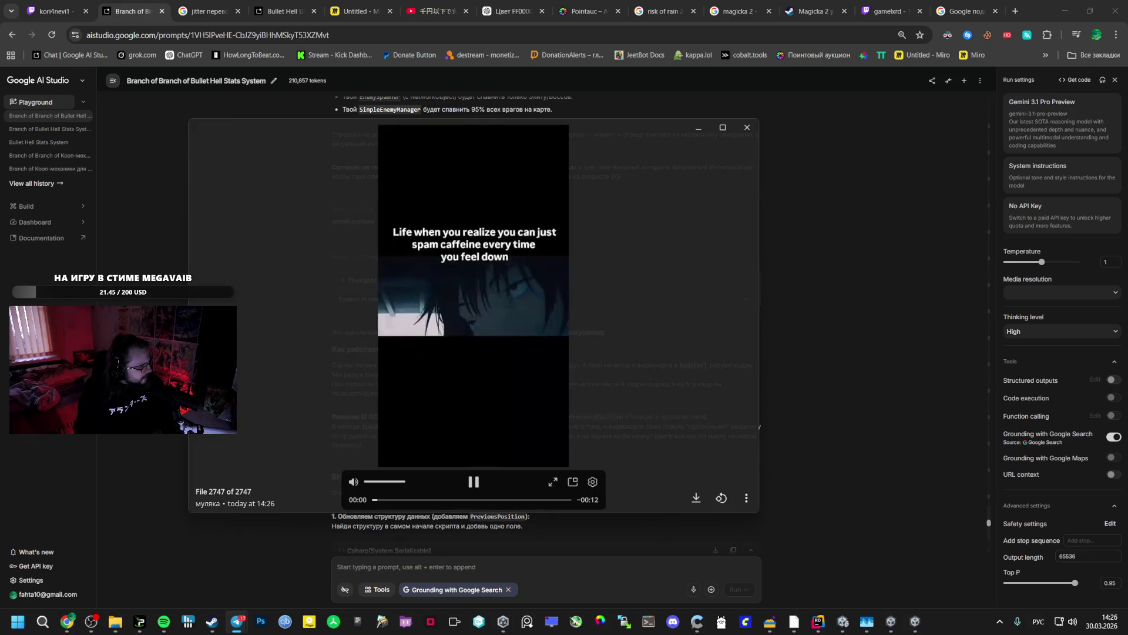
- Watch the caffeine clip in the maximized viewer, pausing and resuming it, then close the viewer
left_click(724, 127)
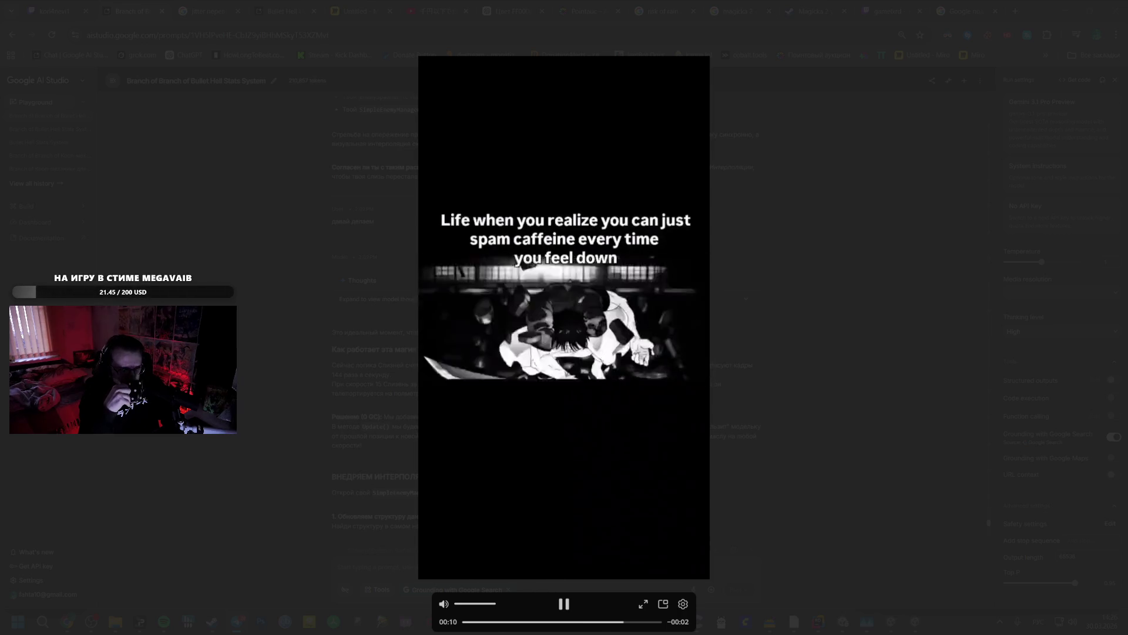
left_click(562, 603)
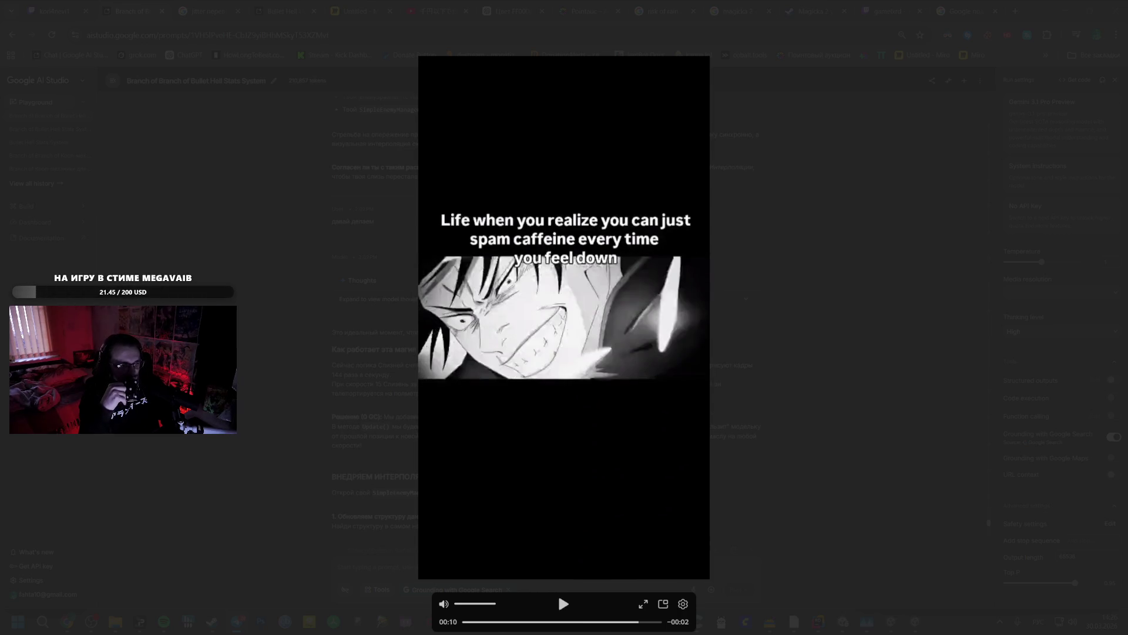
left_click(563, 603)
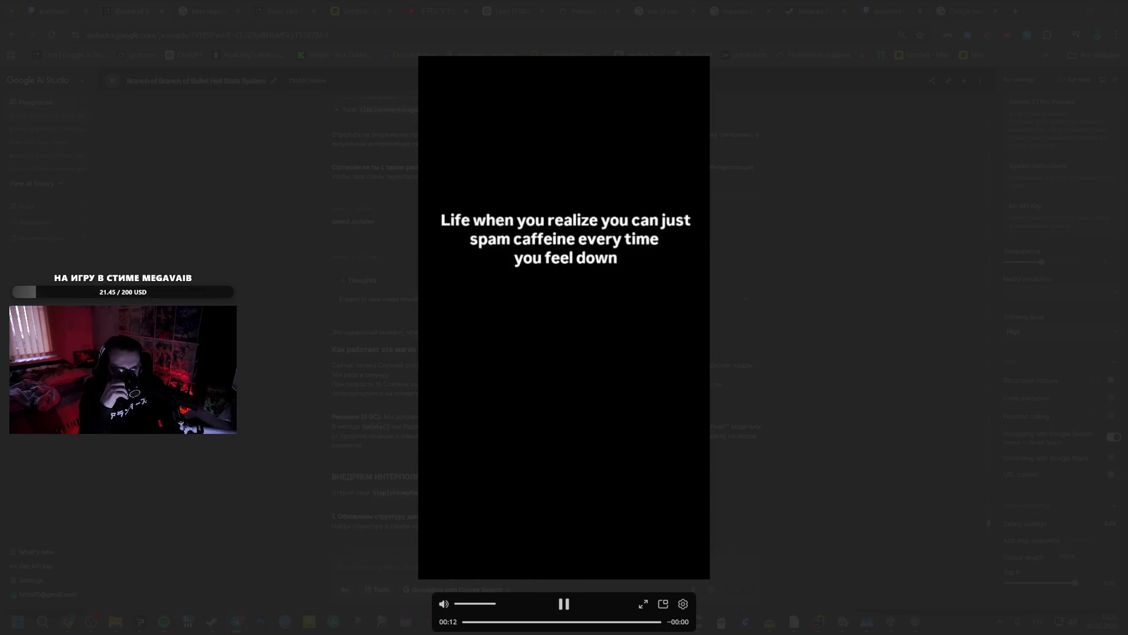
left_click(559, 594)
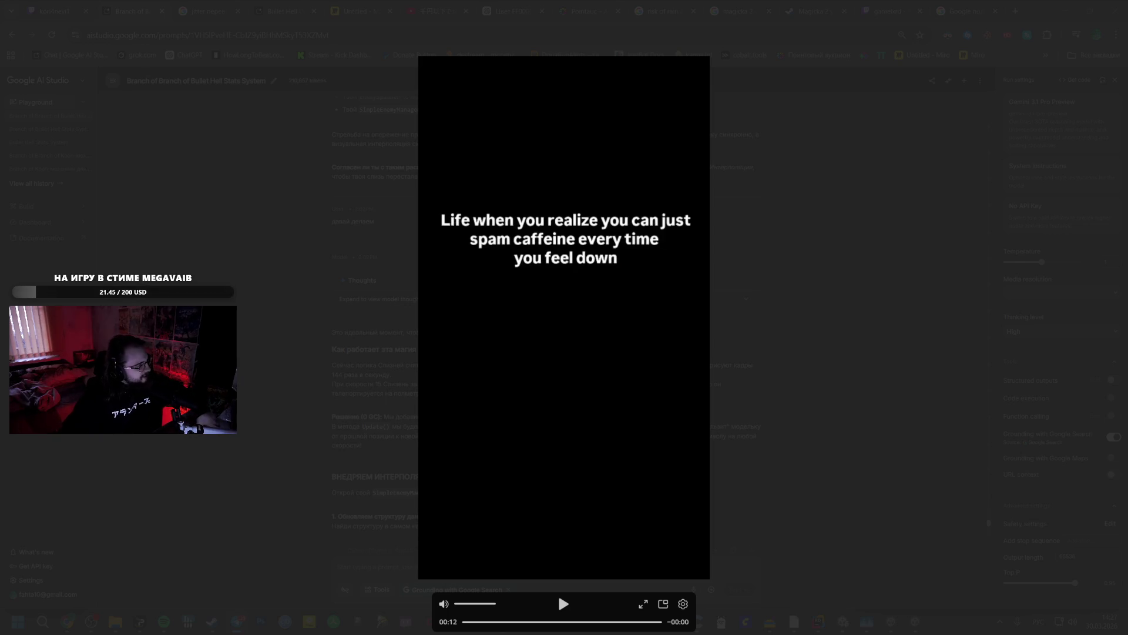
left_click(801, 96)
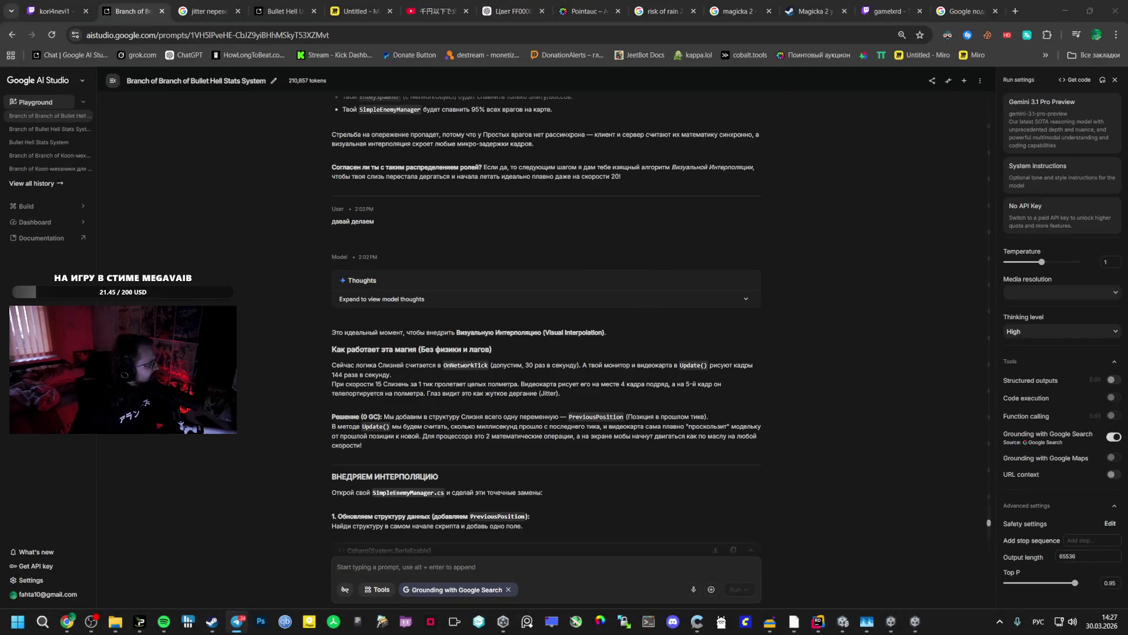
- Read through the AI Studio reply's interpolation steps, highlighting the Step 4.1 note
scroll(388, 303, "down", 6)
scroll(388, 303, "up", 7)
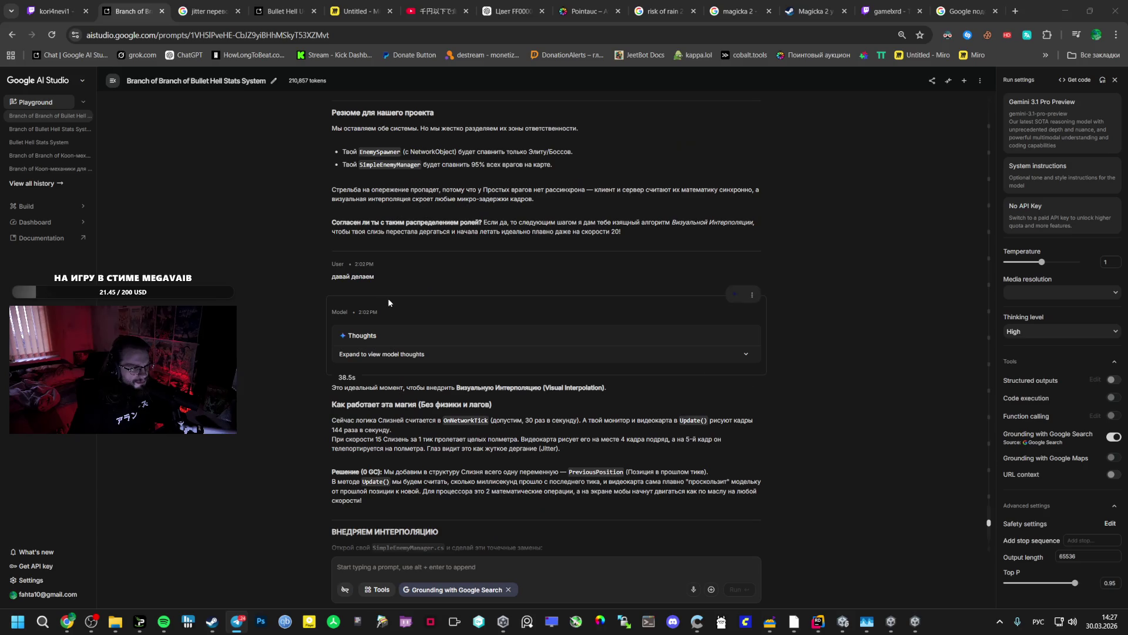
scroll(394, 291, "down", 15)
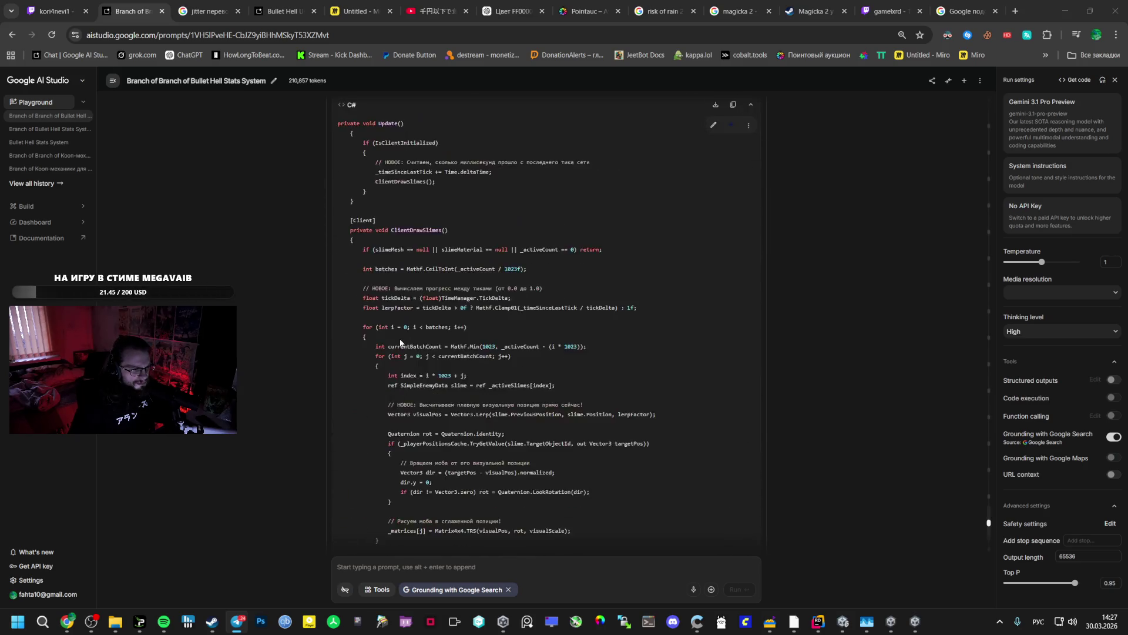
scroll(352, 348, "down", 1)
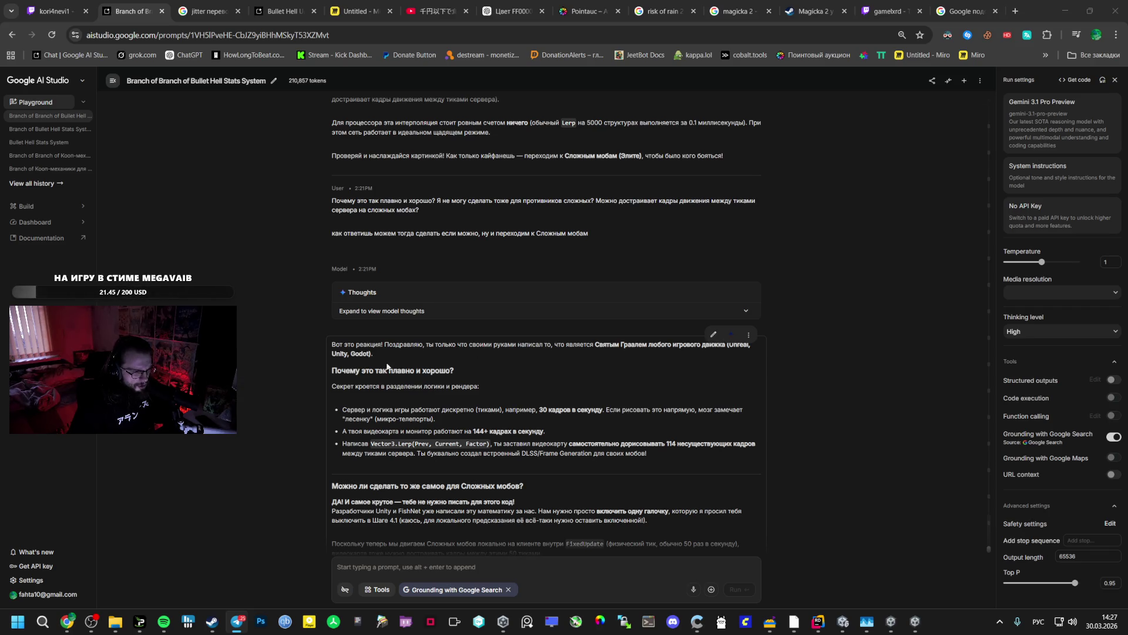
left_click_drag(337, 370, 444, 370)
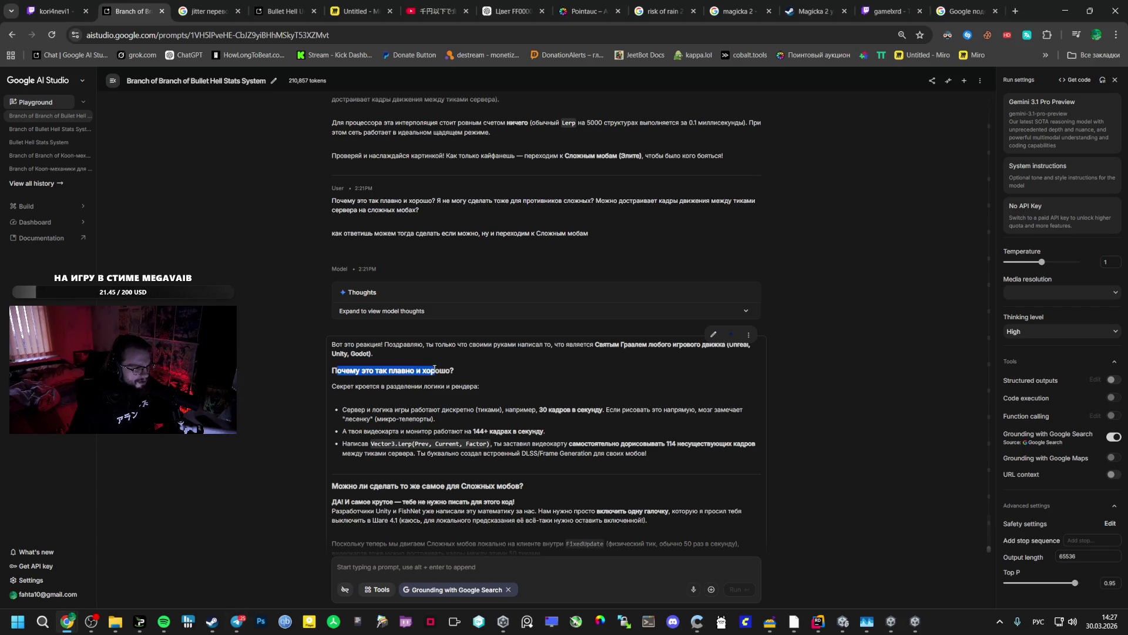
left_click(389, 390)
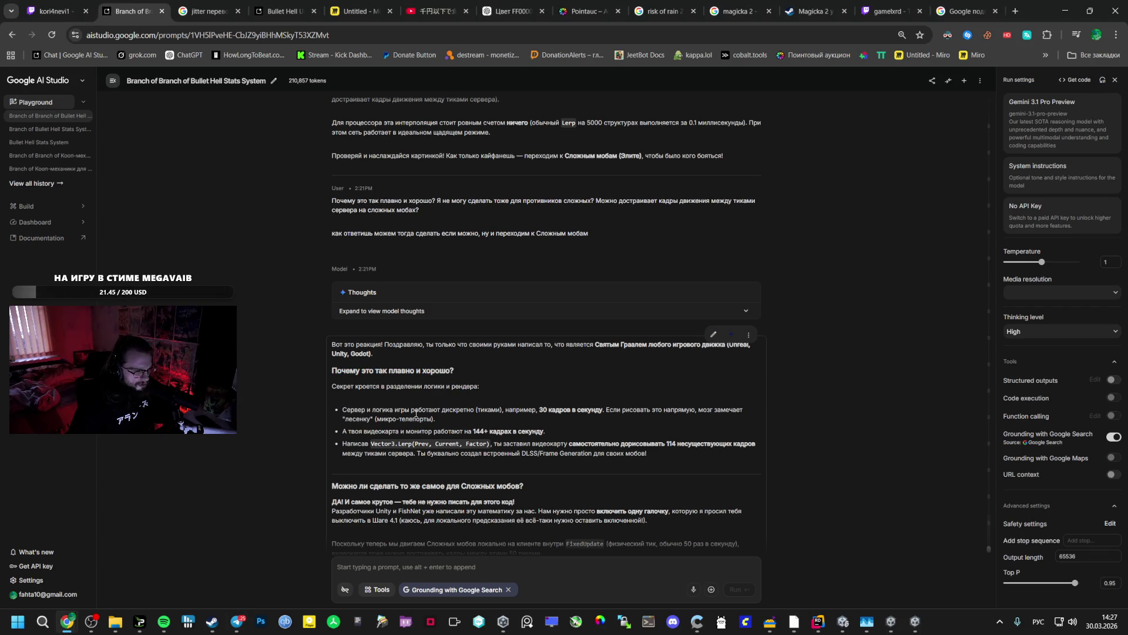
scroll(420, 410, "down", 2)
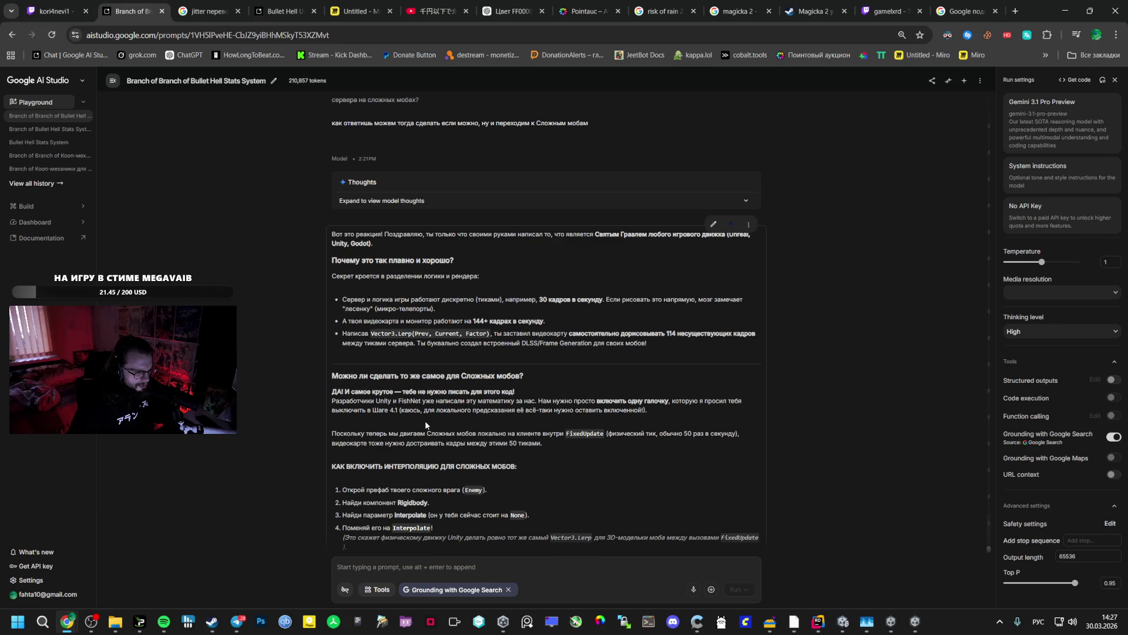
scroll(394, 529, "down", 1)
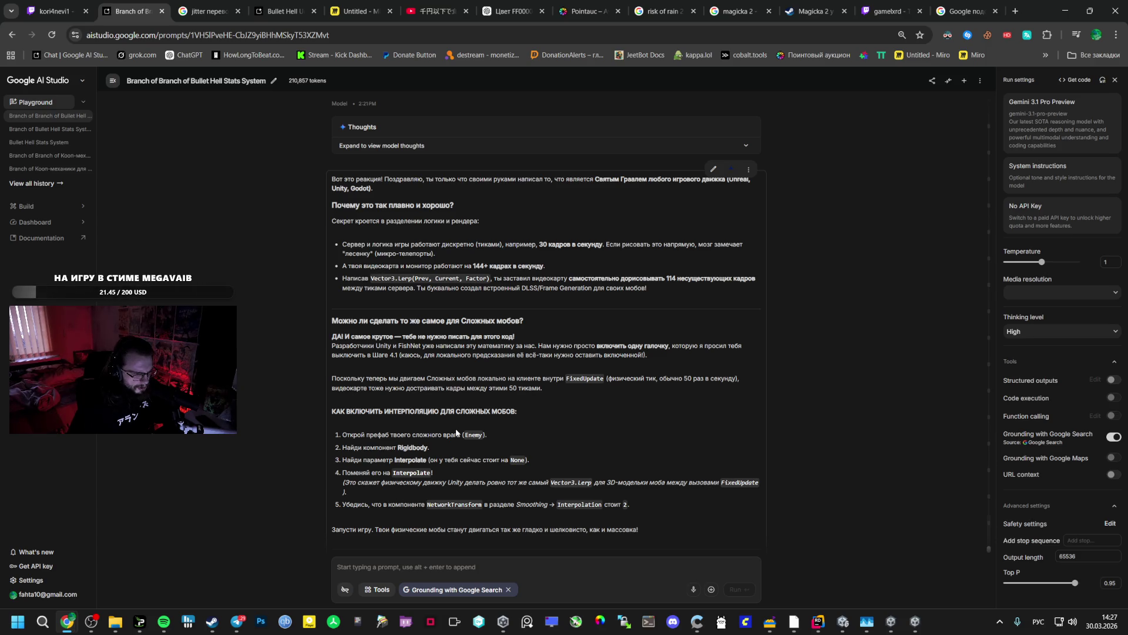
left_click_drag(371, 355, 645, 356)
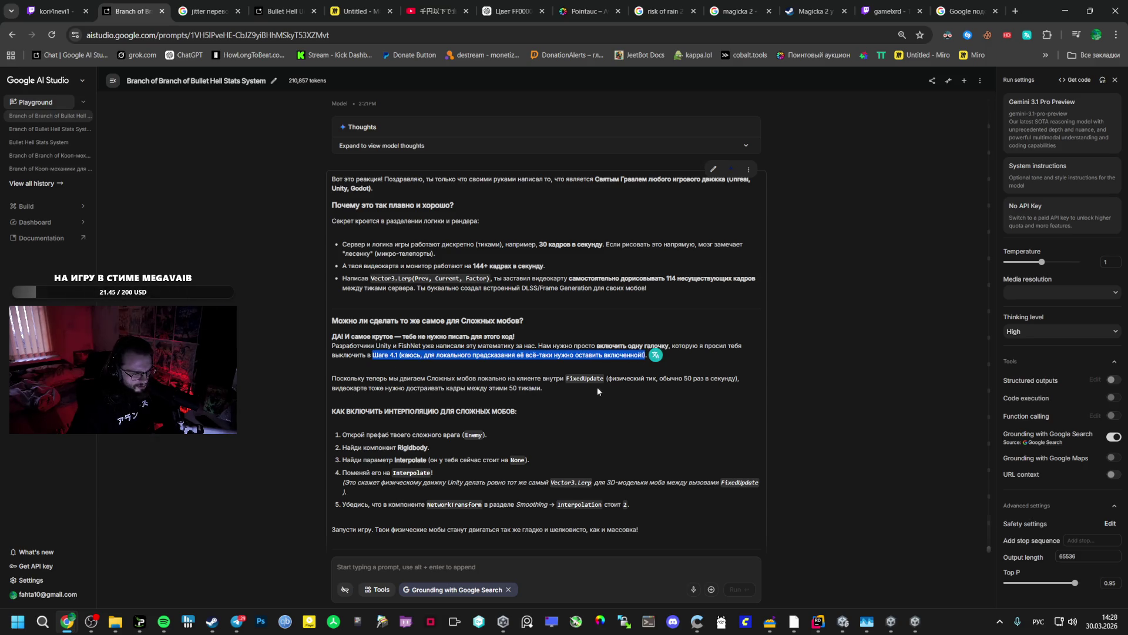
left_click(604, 387)
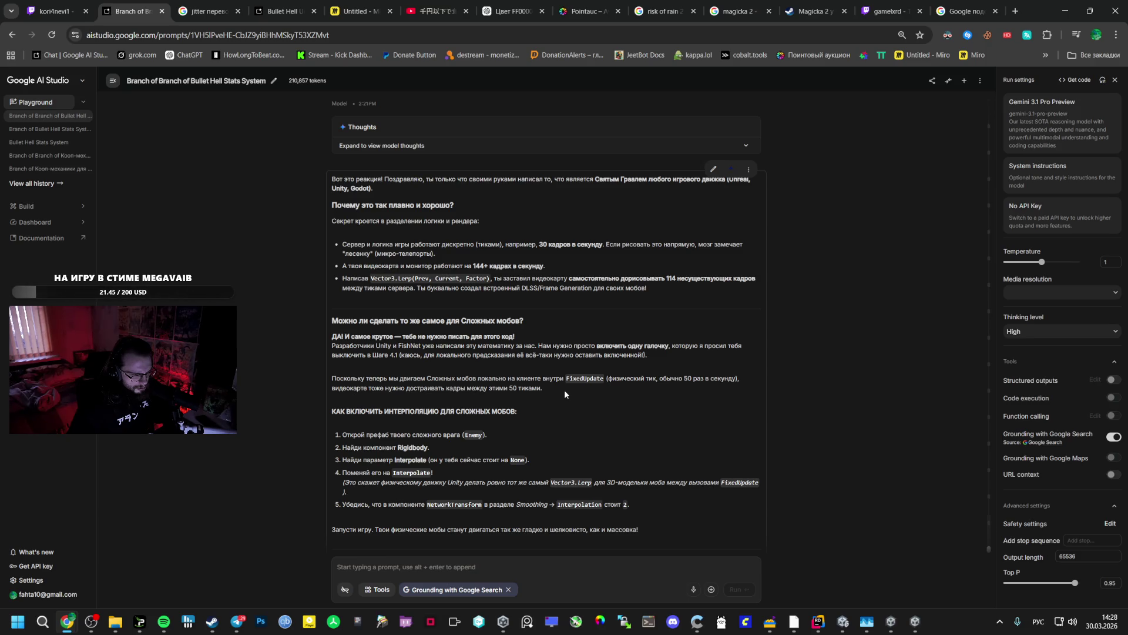
scroll(564, 391, "down", 3)
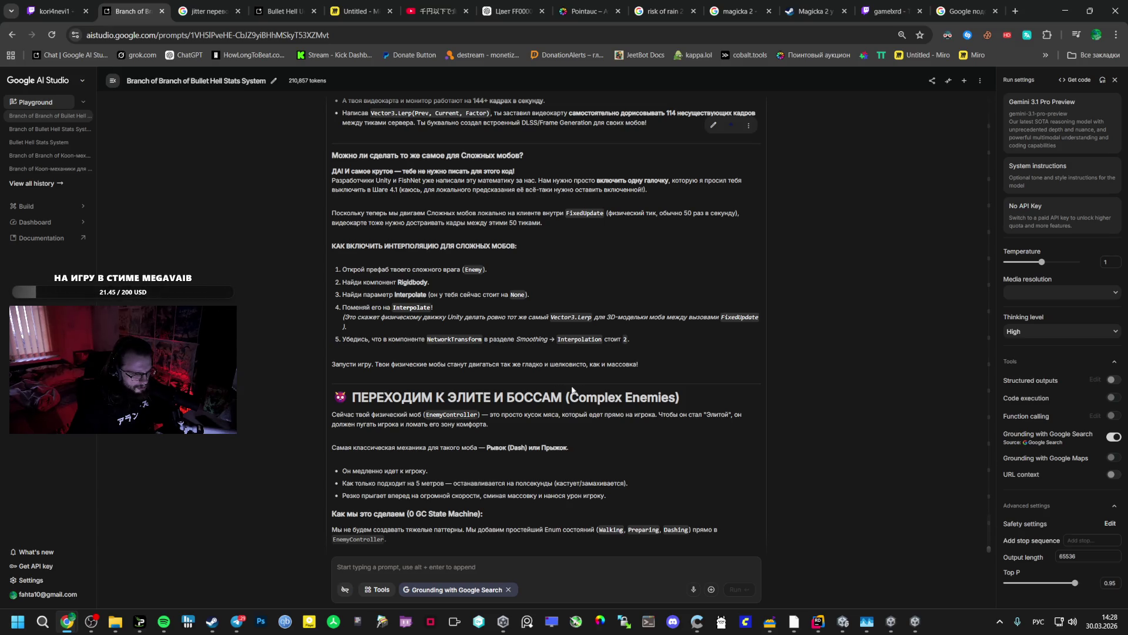
left_click_drag(640, 366, 581, 364)
left_click(569, 366)
- Bring the Unity editor to the front from the taskbar
left_click(891, 621)
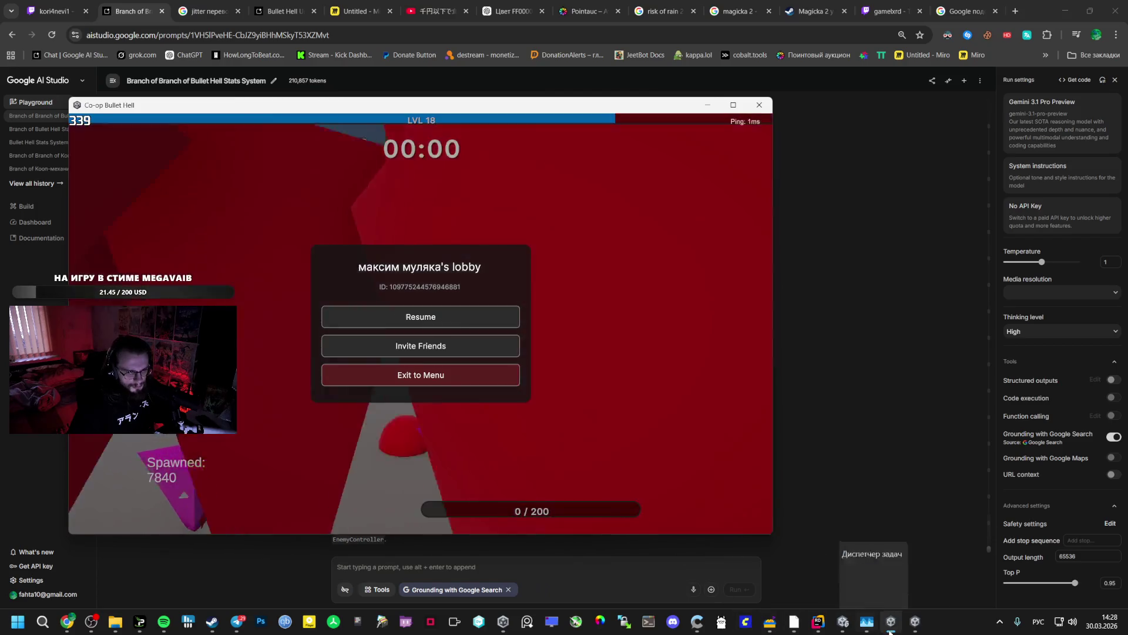
right_click(915, 621)
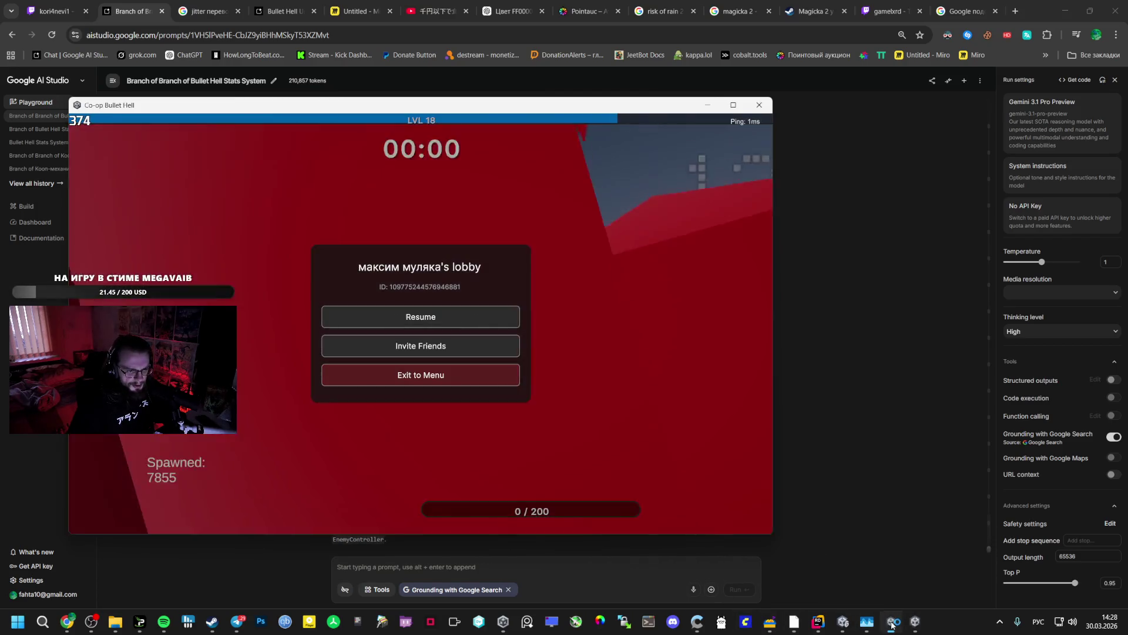
right_click(891, 621)
left_click(844, 621)
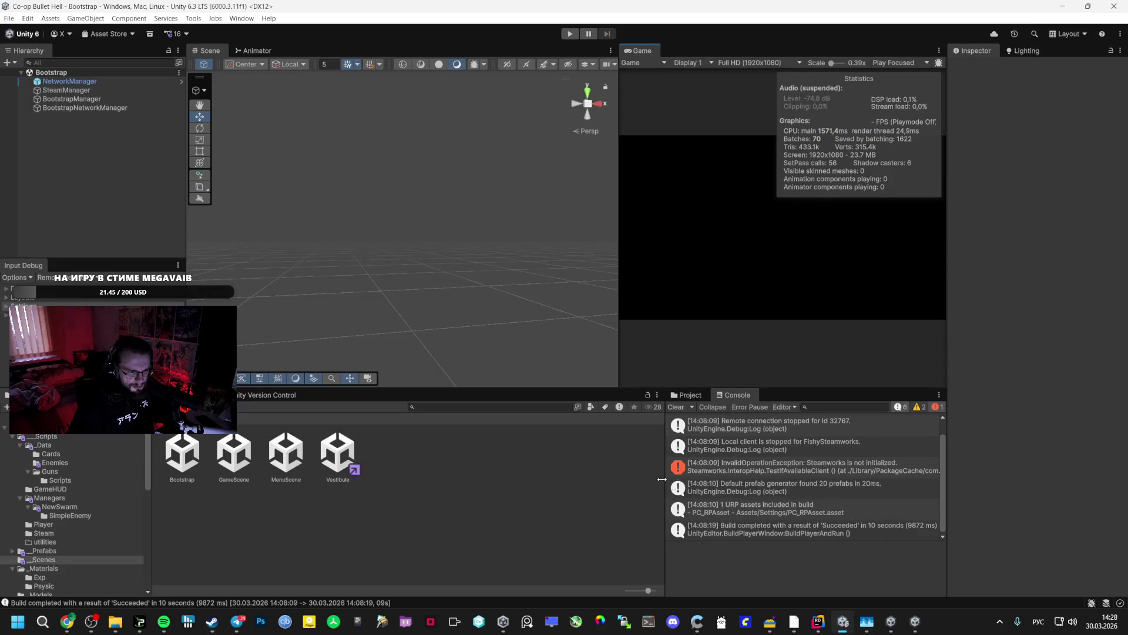
- Set the Rombus prefab's Rigidbody Interpolate option to Interpolate, then return to Chrome
left_click(49, 552)
double_click(389, 452)
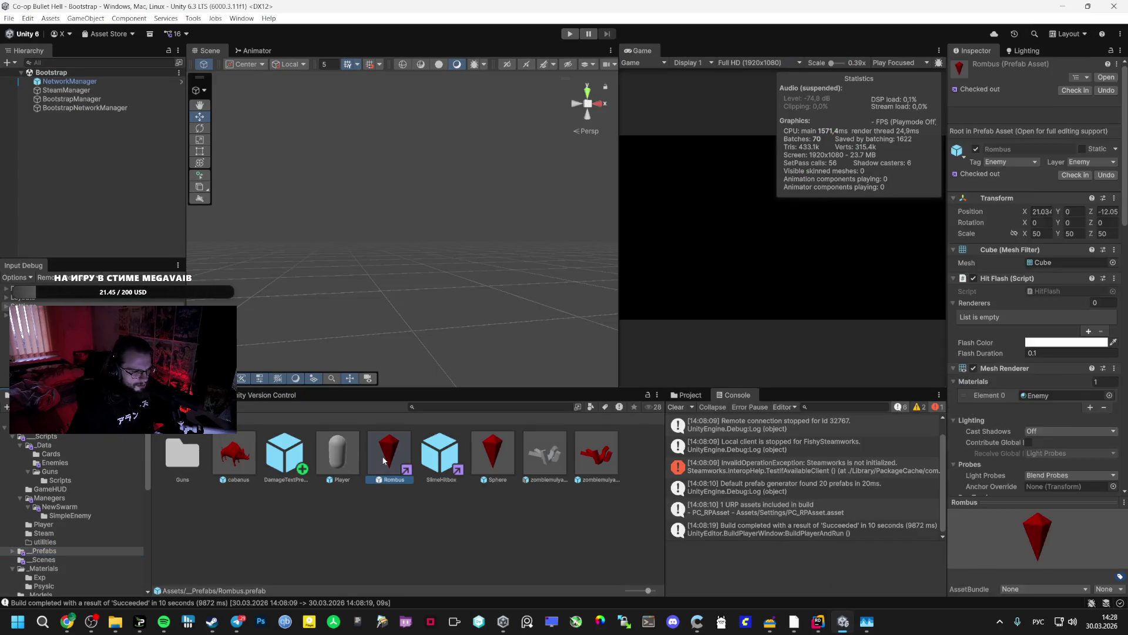
scroll(990, 391, "down", 10)
scroll(992, 392, "down", 3)
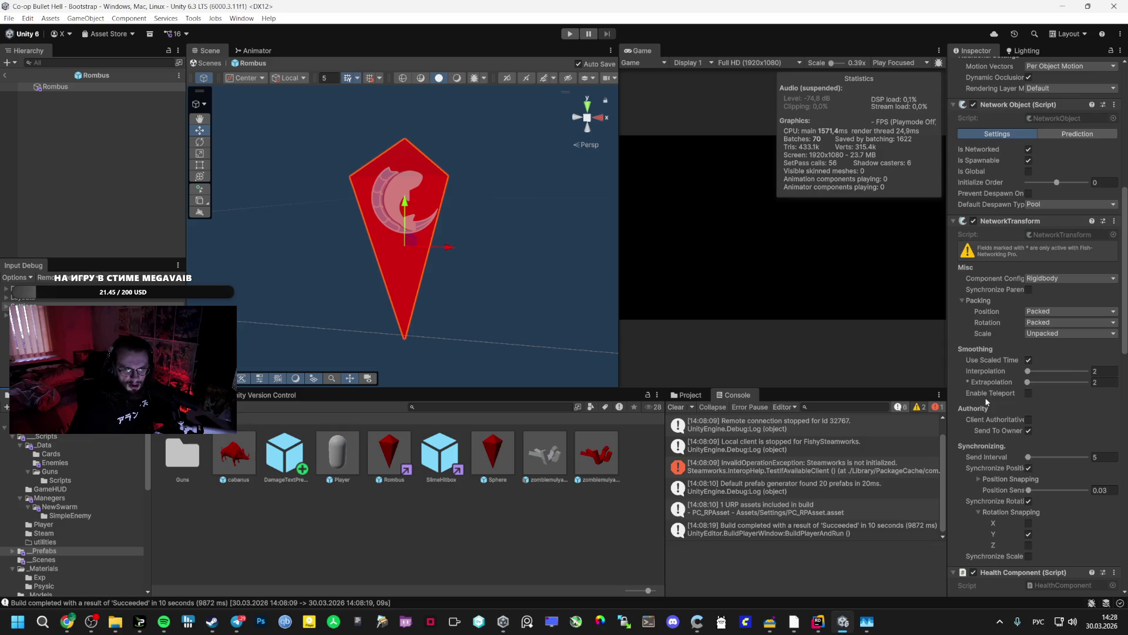
scroll(987, 401, "down", 10)
left_click(1057, 364)
left_click(1046, 386)
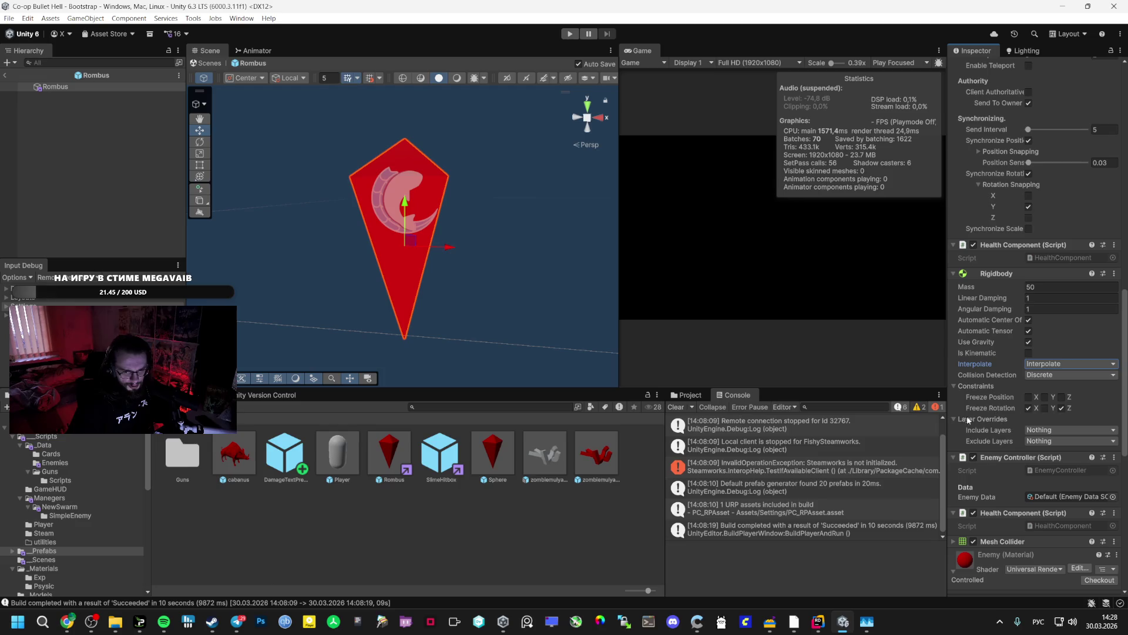
key("alt+Tab")
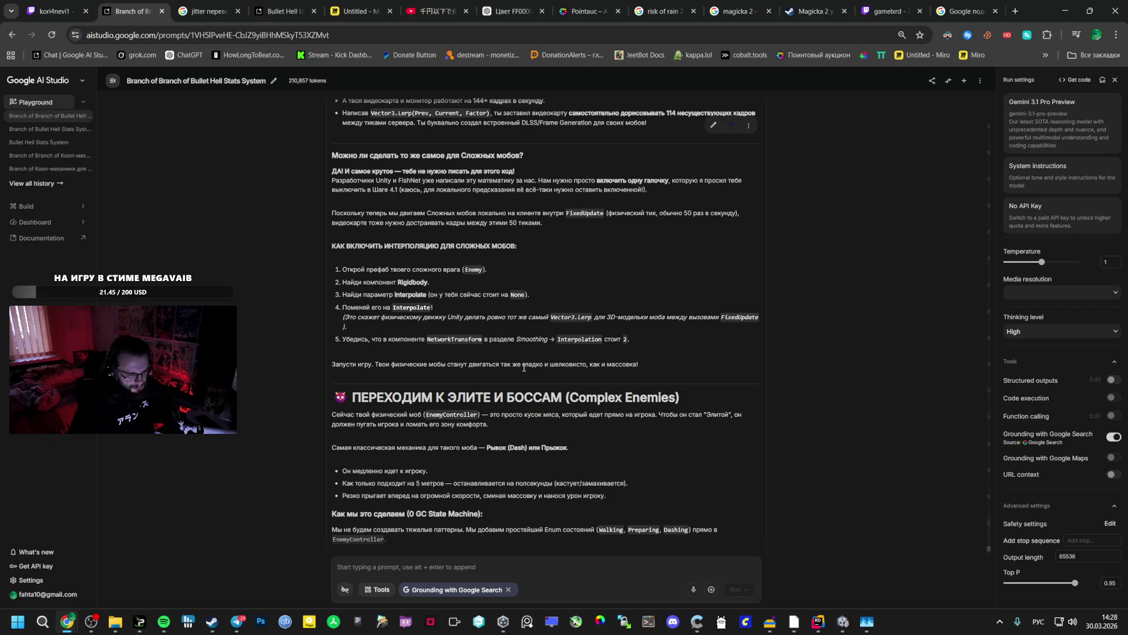
- Nudge the Rombus NetworkTransform Interpolation in Unity, leaving it at 2, then return to AI Studio
key("alt+Tab")
scroll(1060, 295, "up", 10)
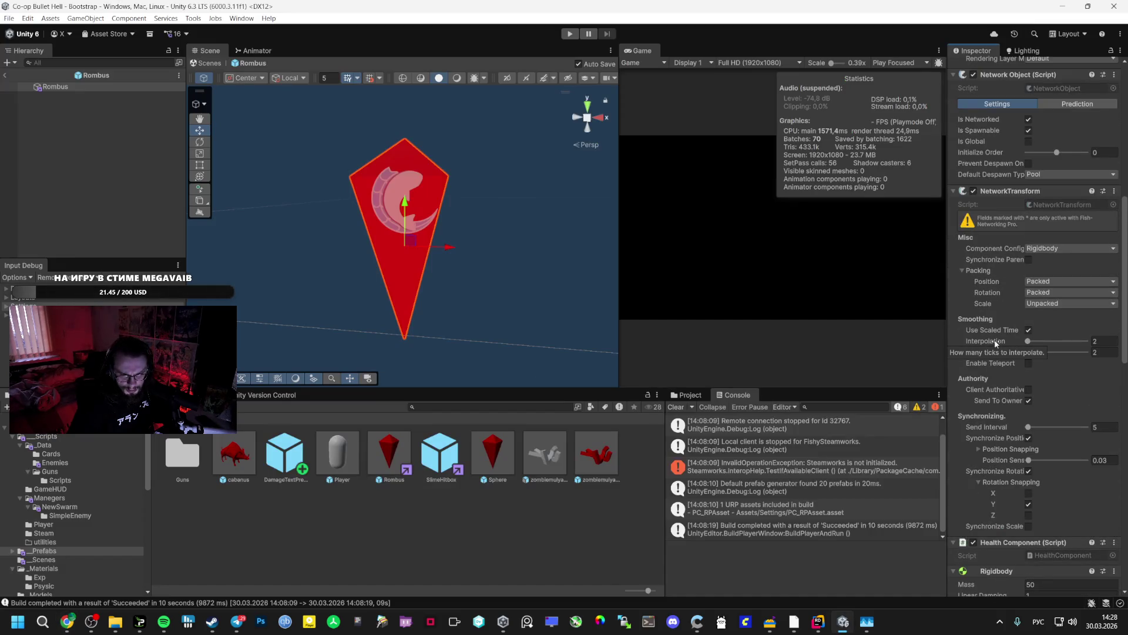
left_click_drag(1027, 342, 1022, 342)
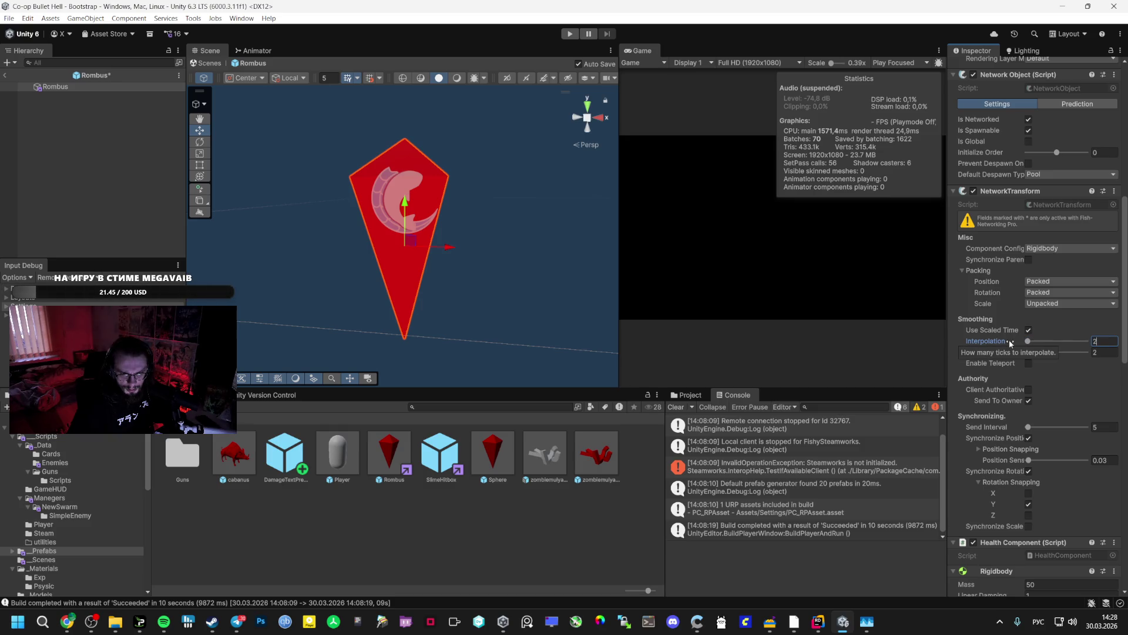
key("alt+Tab")
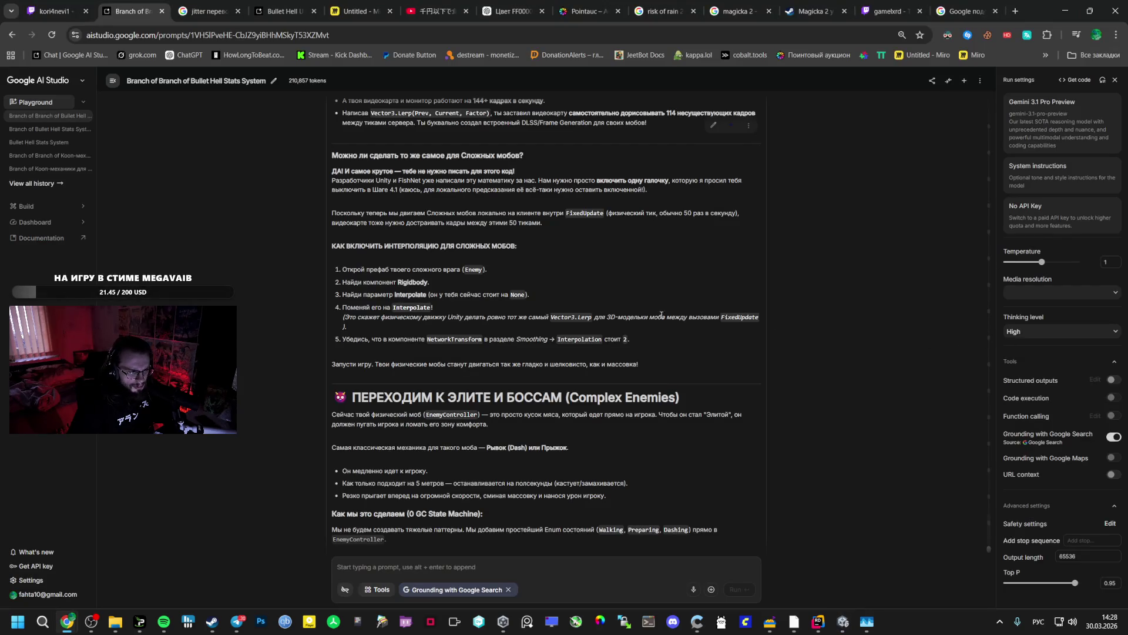
- Skip the background music ahead to Boney M.'s Rasputin and call up the window switcher
key("alt+Tab")
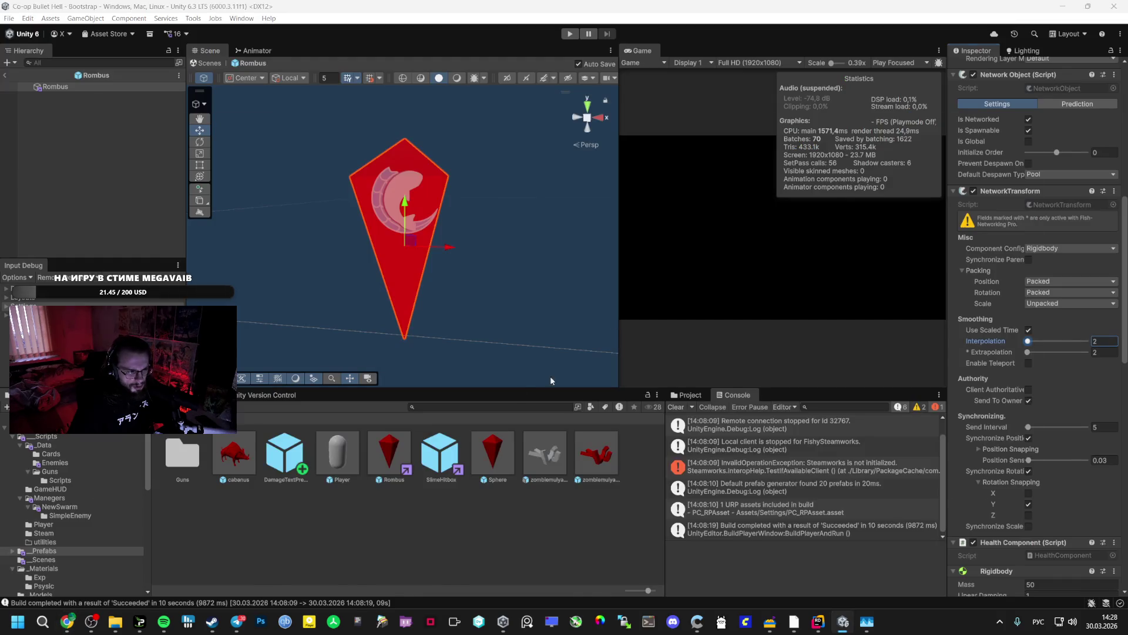
key("alt+Tab")
key("alt+Tab")
key("Tab")
key("ctrl+Right")
key("alt+Tab")
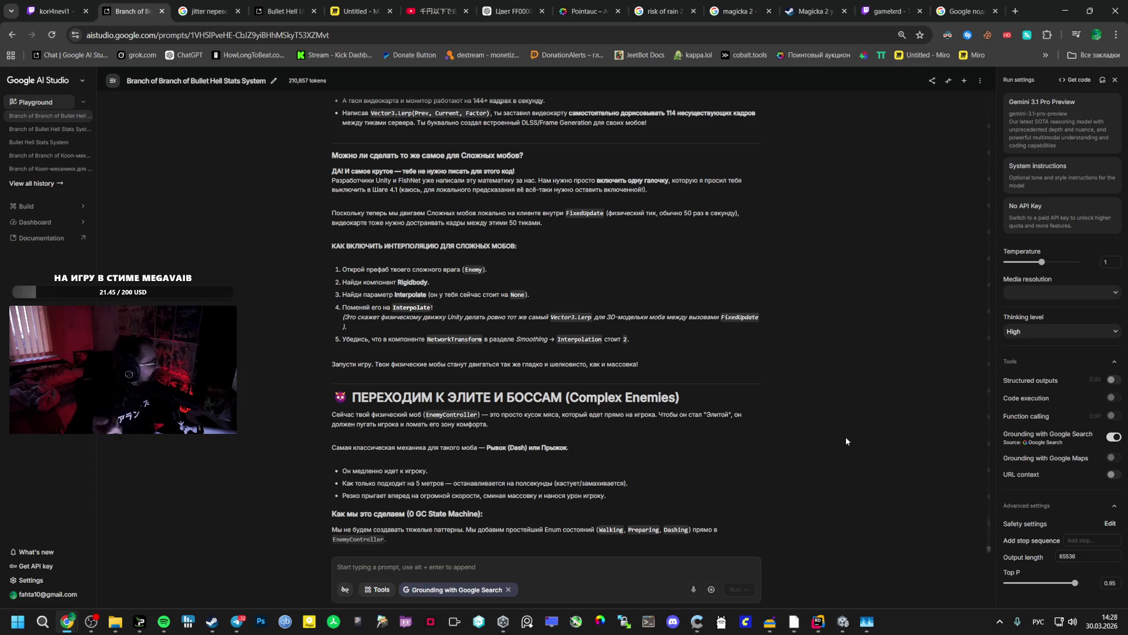
key("alt+Tab")
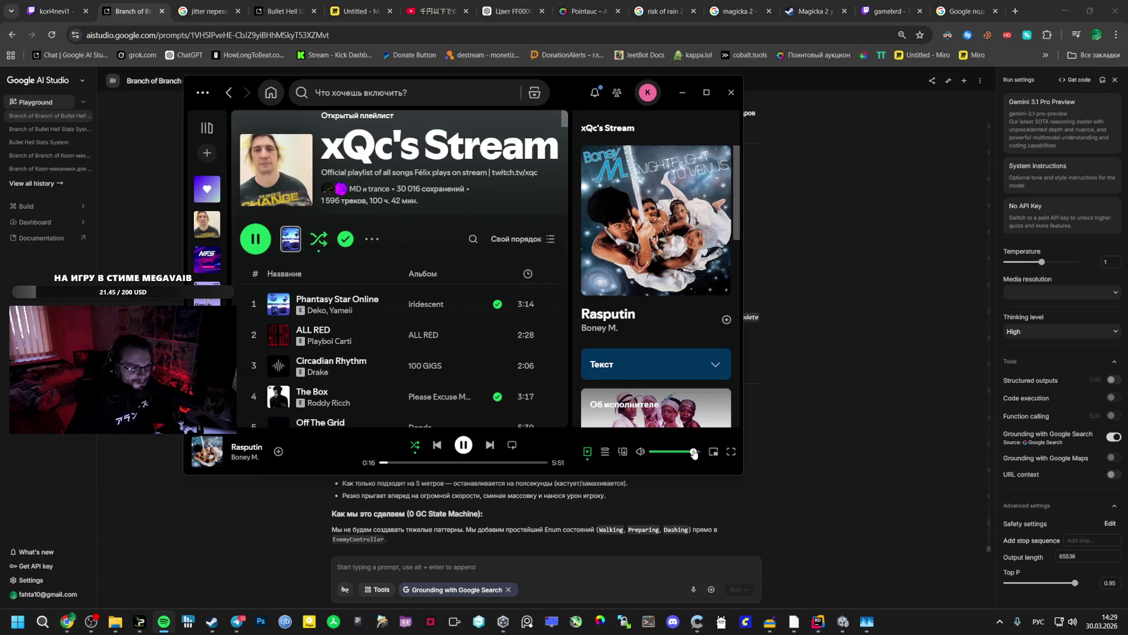
- Lower the Spotify volume slightly during Rasputin and return to the Unity editor
left_click(693, 452)
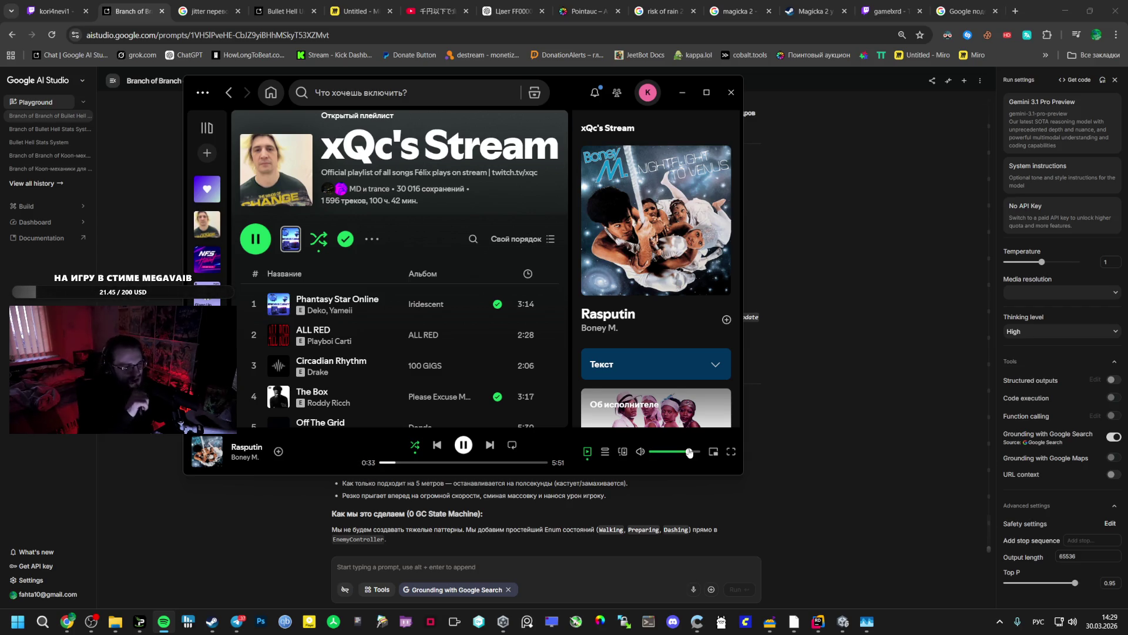
key("alt+Tab")
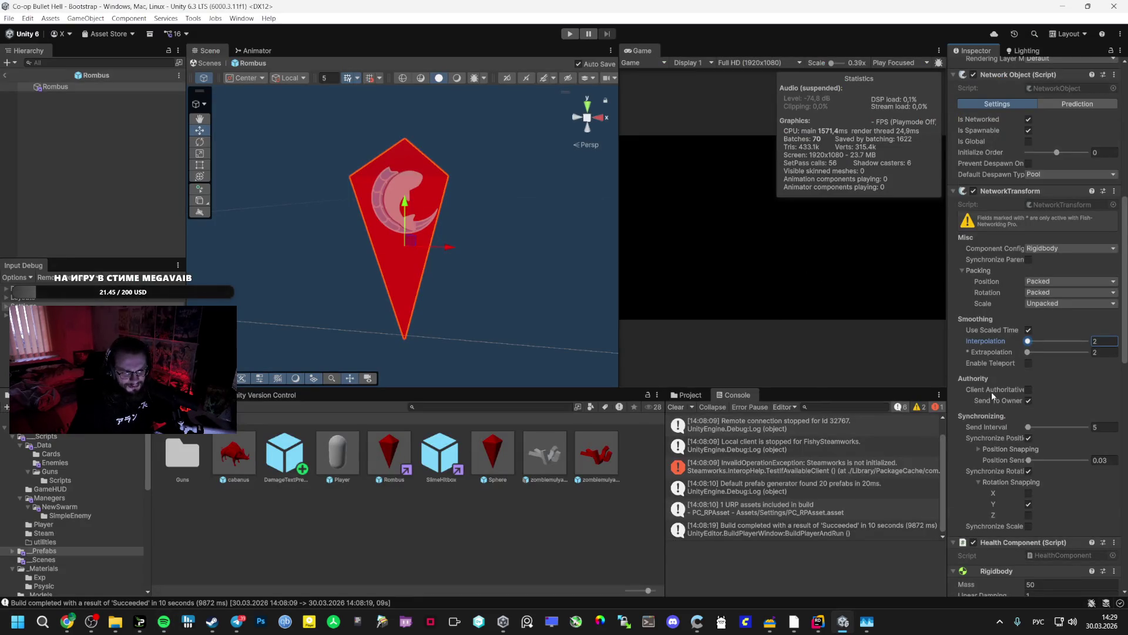
- Build and run Co-op Bullet Hell from the File menu
scroll(992, 395, "down", 5)
left_click(10, 18)
left_click(36, 167)
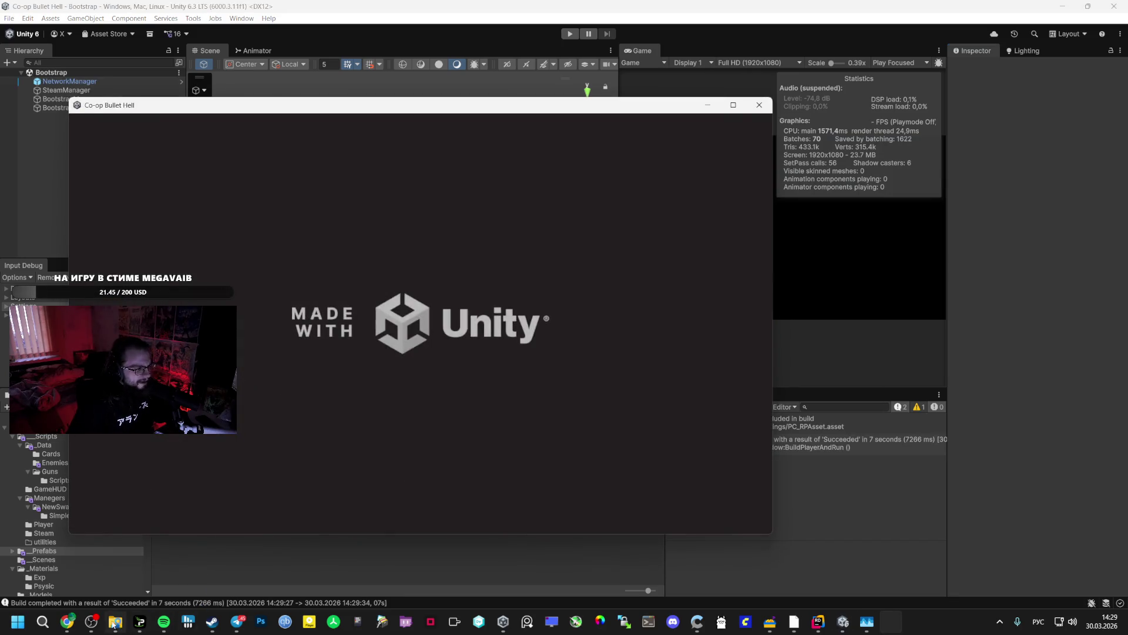
- Launch a second Co-op Bullet Hell.exe from the build folder and arrange both game windows
mouse_move(116, 622)
left_click(116, 564)
double_click(418, 340)
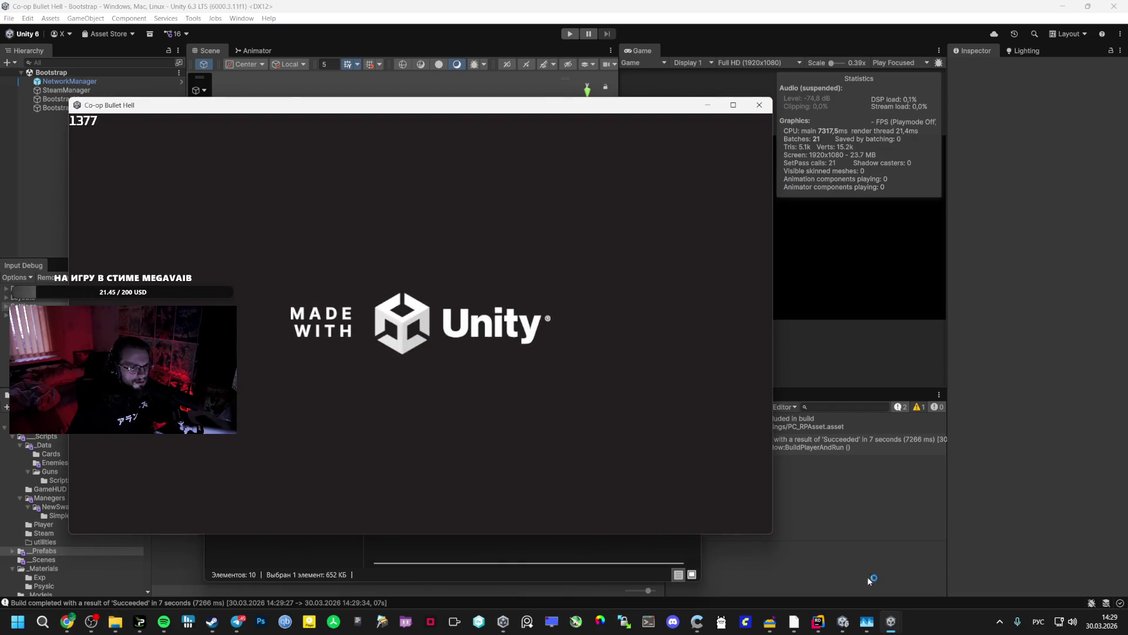
left_click(794, 623)
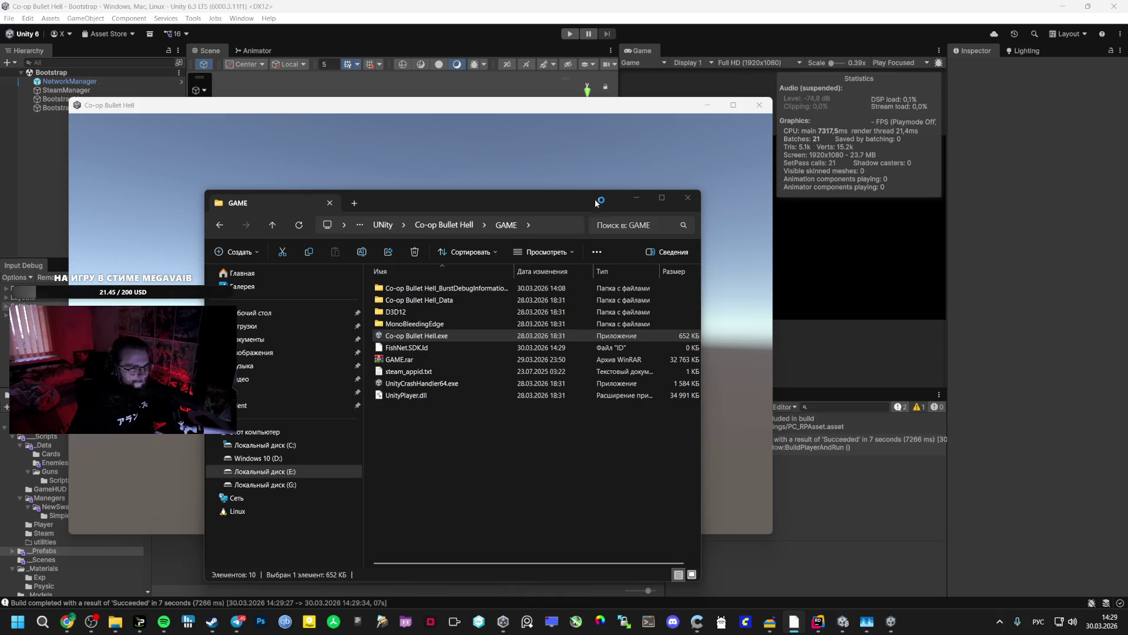
left_click(637, 197)
left_click_drag(309, 105, 265, 111)
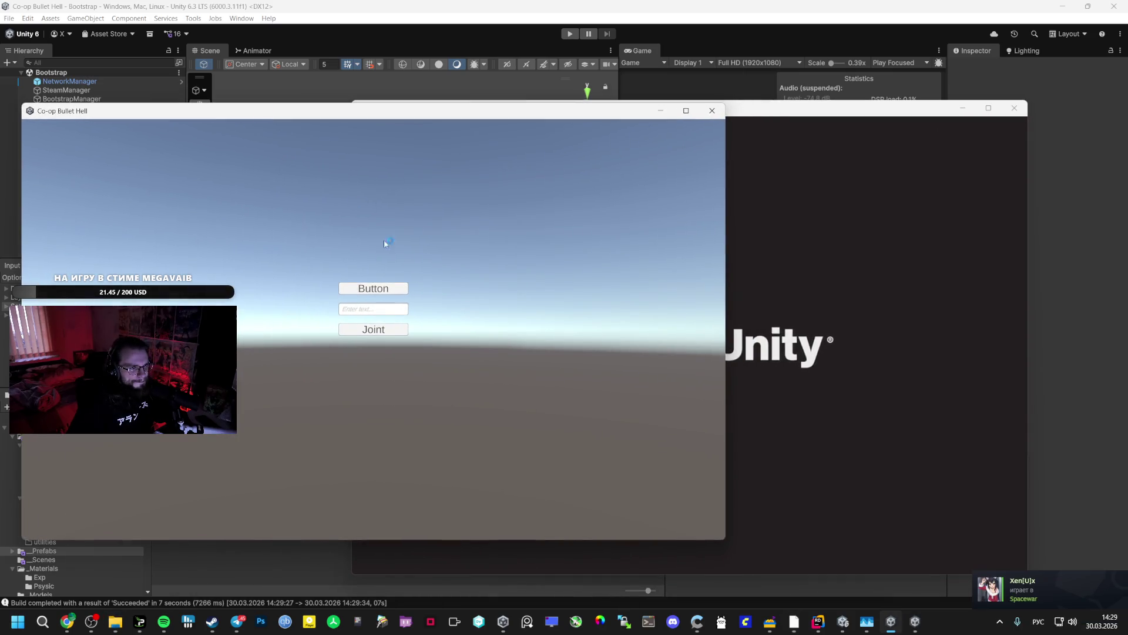
left_click(765, 347)
- Invite a friend from the Steam friends list, accept the Spacewar invite in chat, and focus the game
left_click(212, 621)
left_click(276, 558)
right_click(826, 264)
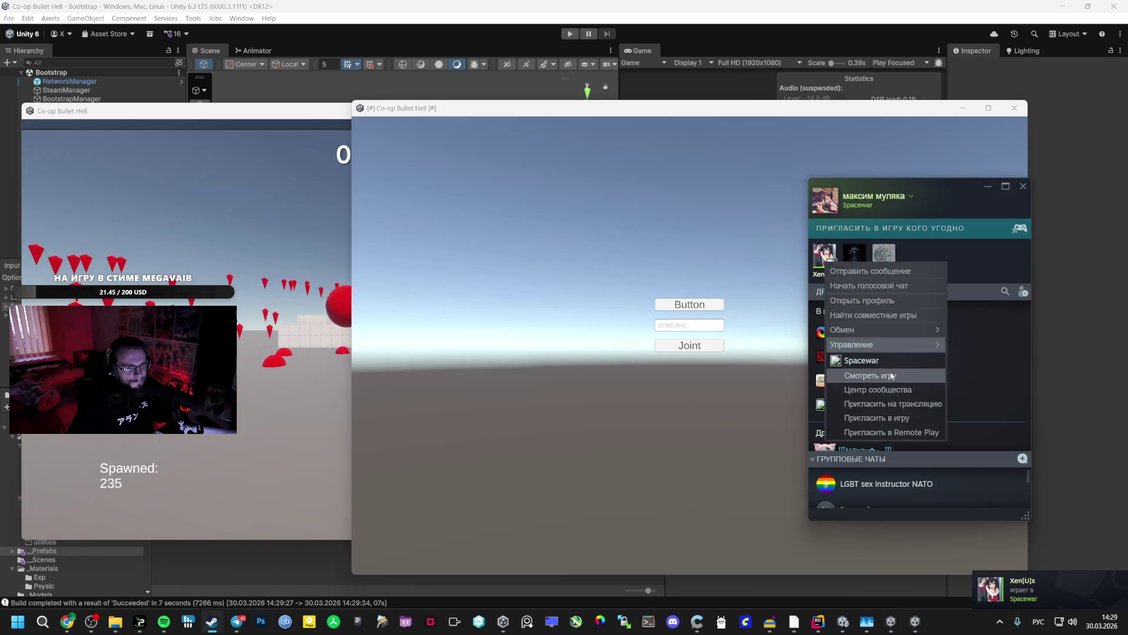
left_click(882, 418)
mouse_move(794, 621)
left_click(839, 550)
left_click(985, 429)
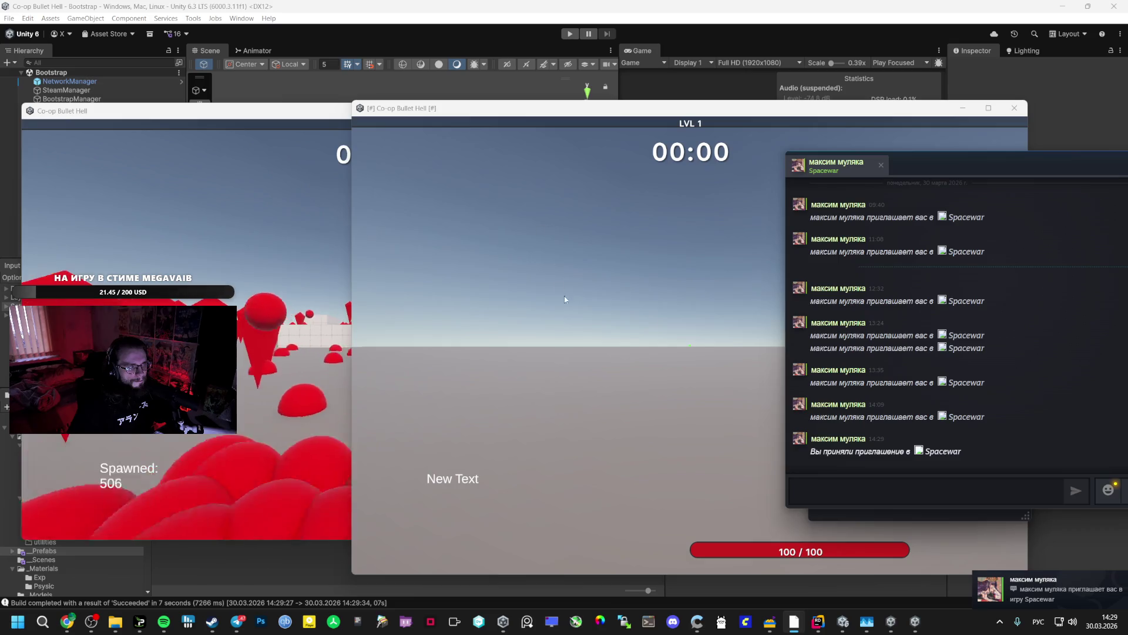
left_click(565, 295)
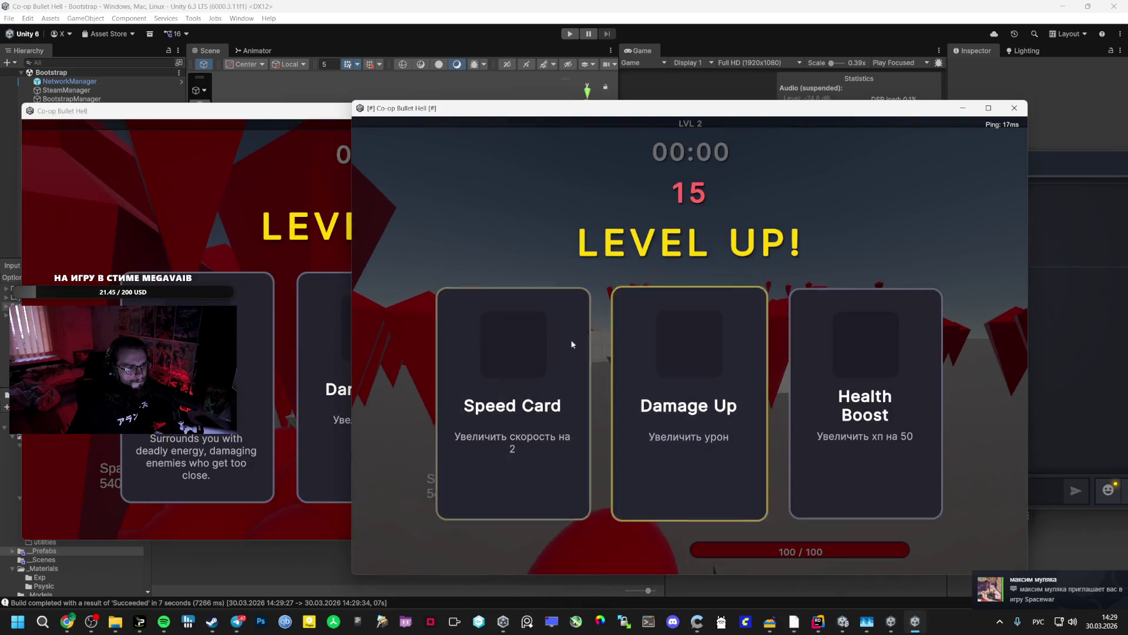
- Pick level-up cards in both game windows, taking Speed Card, Orbital Weapon and Damage Up
left_click(262, 188)
left_click(197, 464)
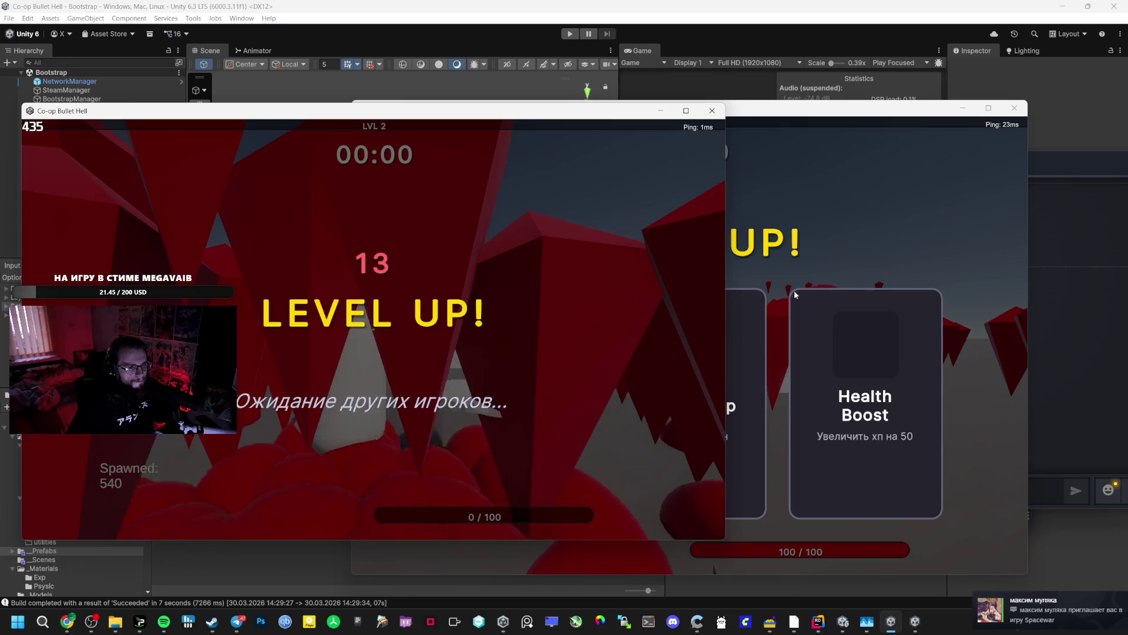
left_click(735, 306)
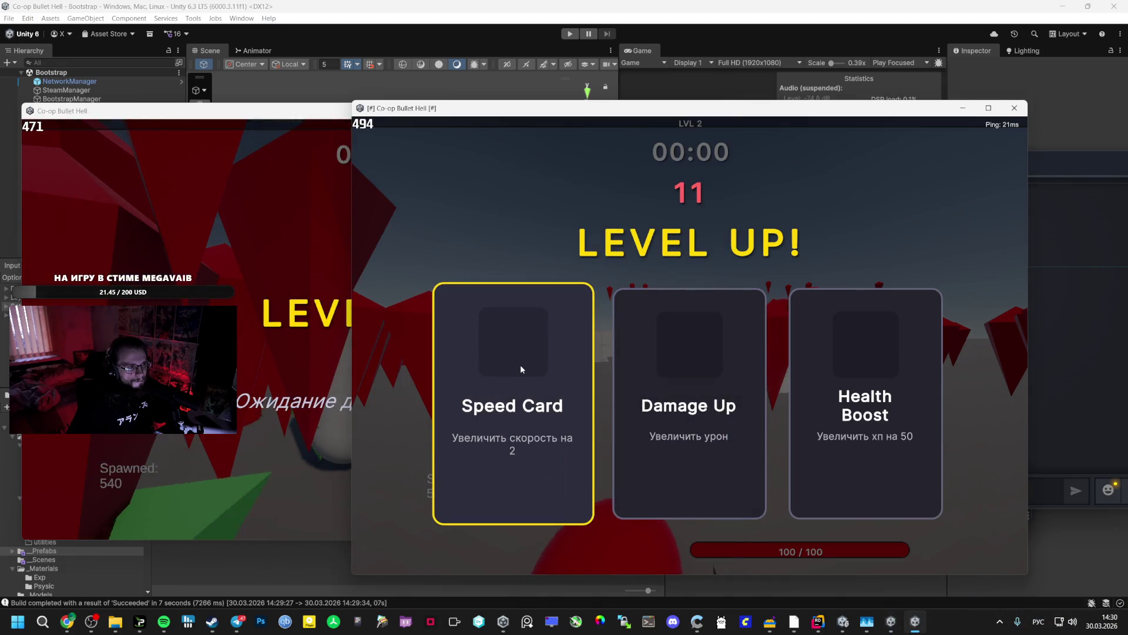
left_click(520, 368)
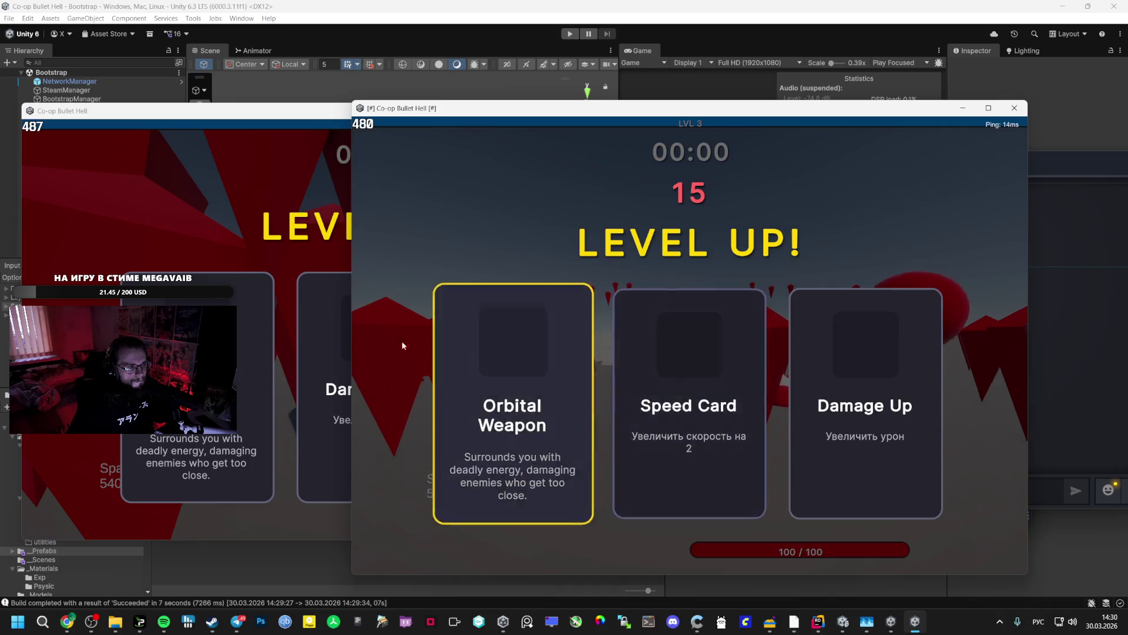
left_click(546, 312)
left_click(546, 312)
key("alt+Tab")
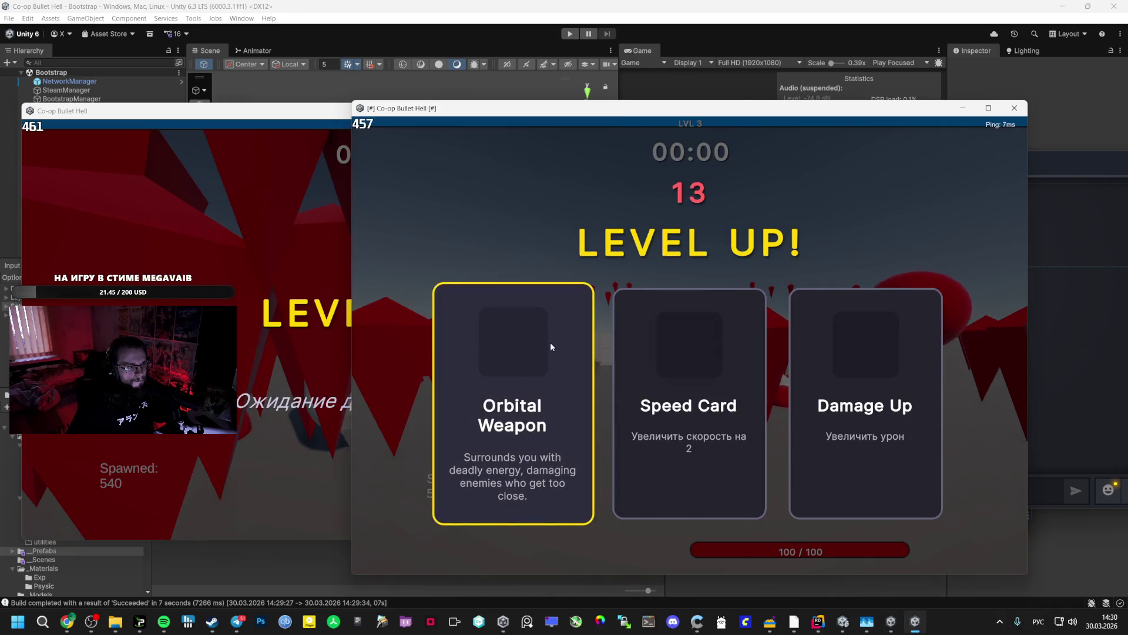
left_click(551, 342)
left_click(753, 351)
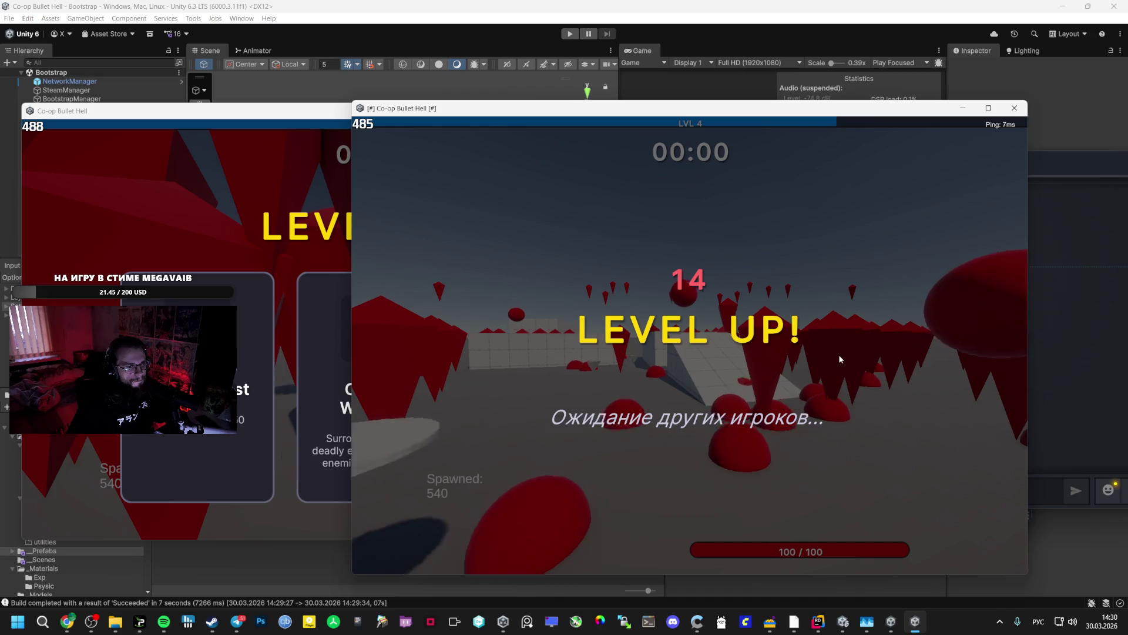
- Take another round of upgrades in both clients: Orbital Weapon, Damage Up and Speed Card
left_click(266, 167)
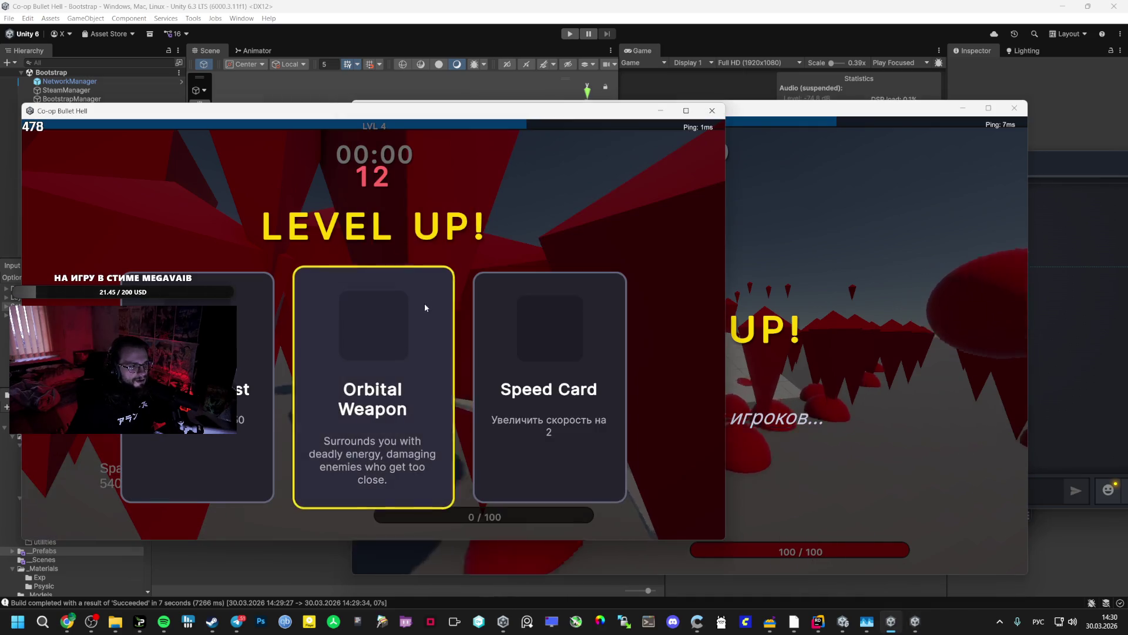
left_click(413, 316)
left_click(373, 328)
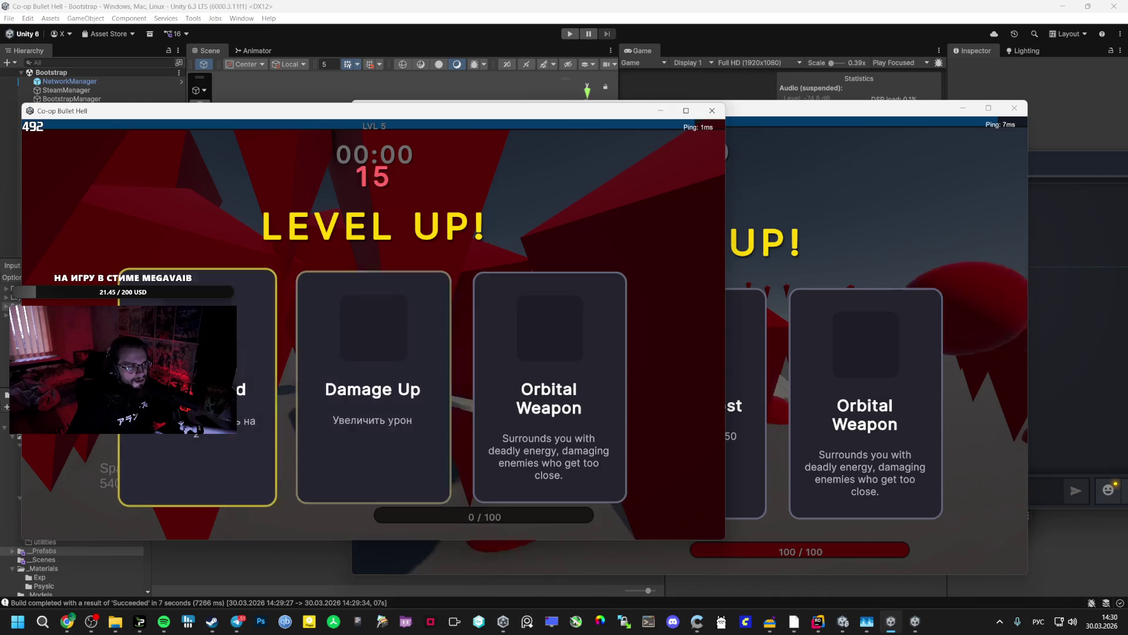
left_click(838, 331)
left_click(870, 358)
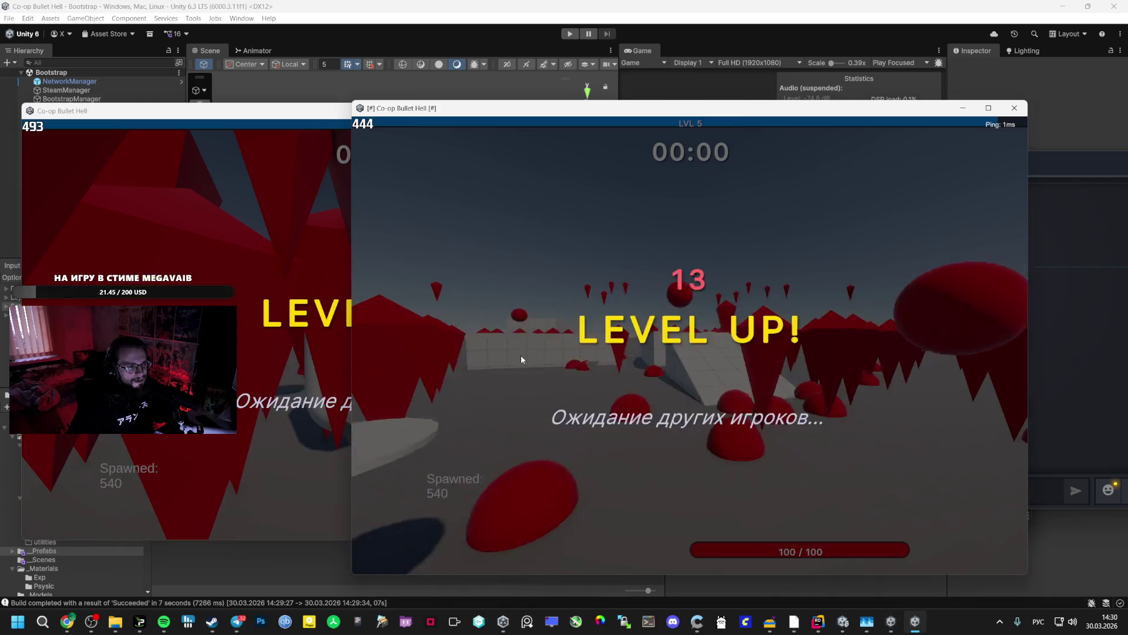
left_click(862, 338)
left_click(266, 177)
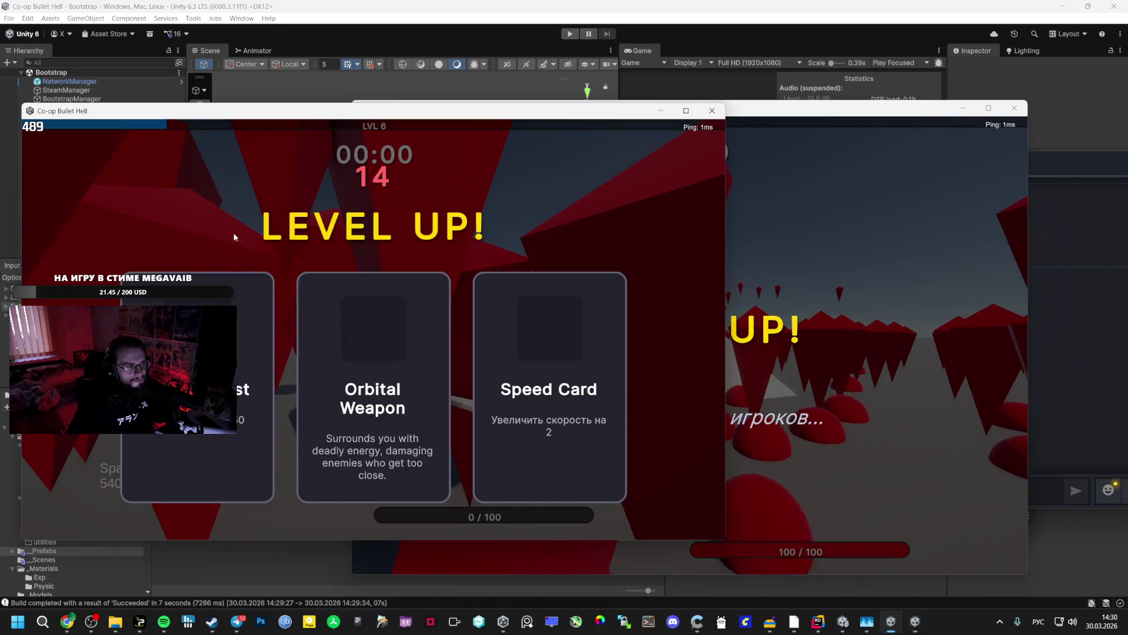
left_click(390, 365)
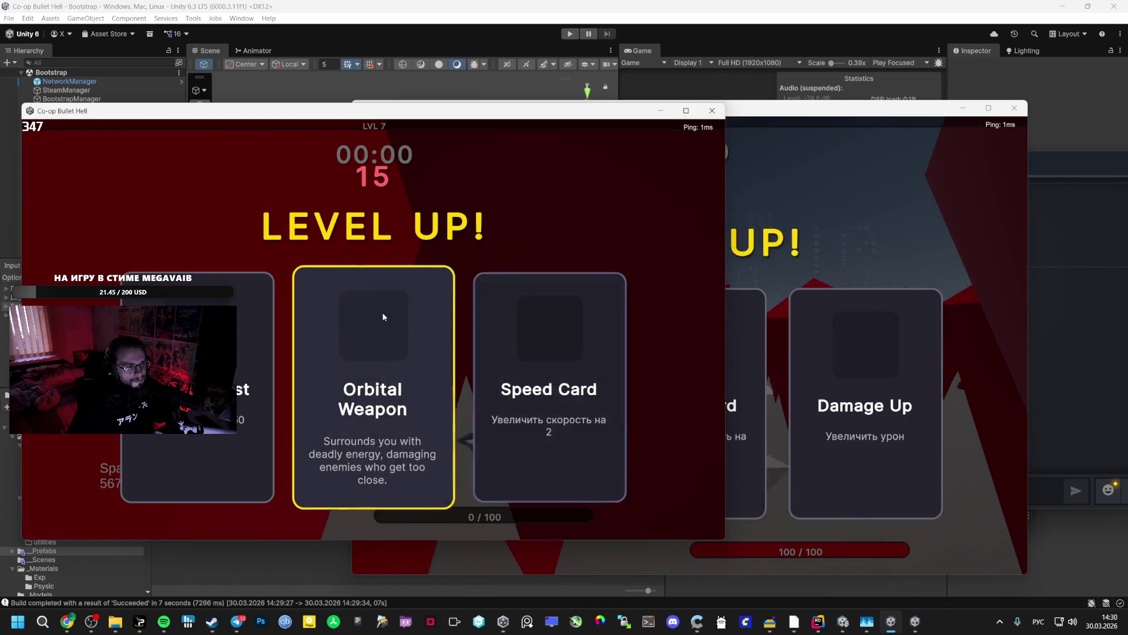
left_click(383, 313)
- Take Speed Card and Orbital Weapon, check player stats, and reach the level 9 choice with the switcher open
left_click(916, 231)
left_click(675, 346)
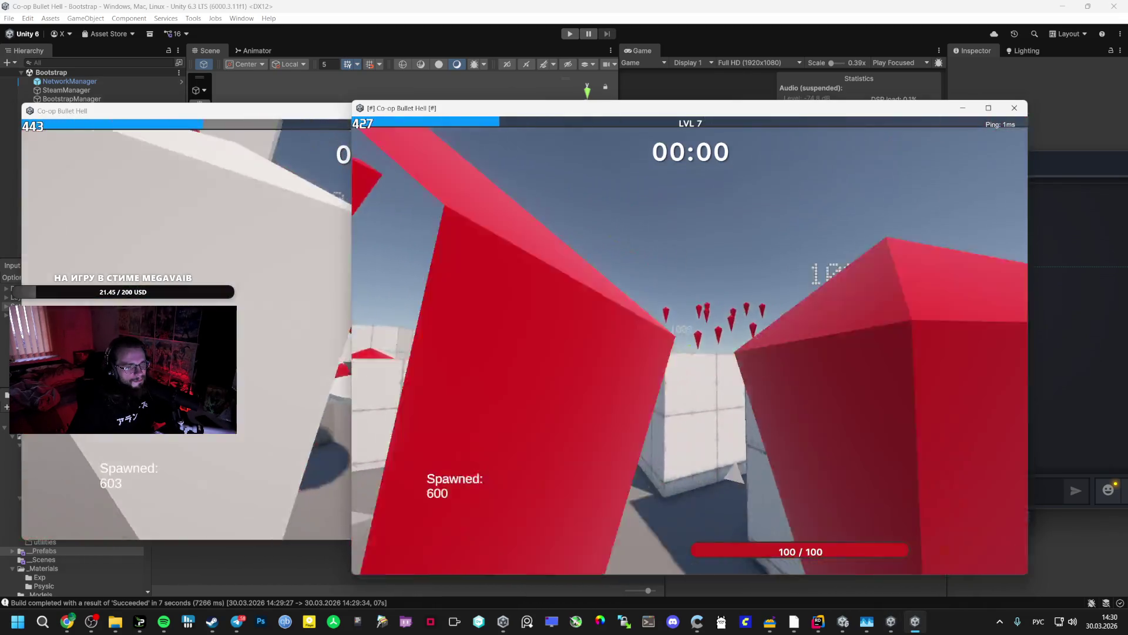
key("Tab")
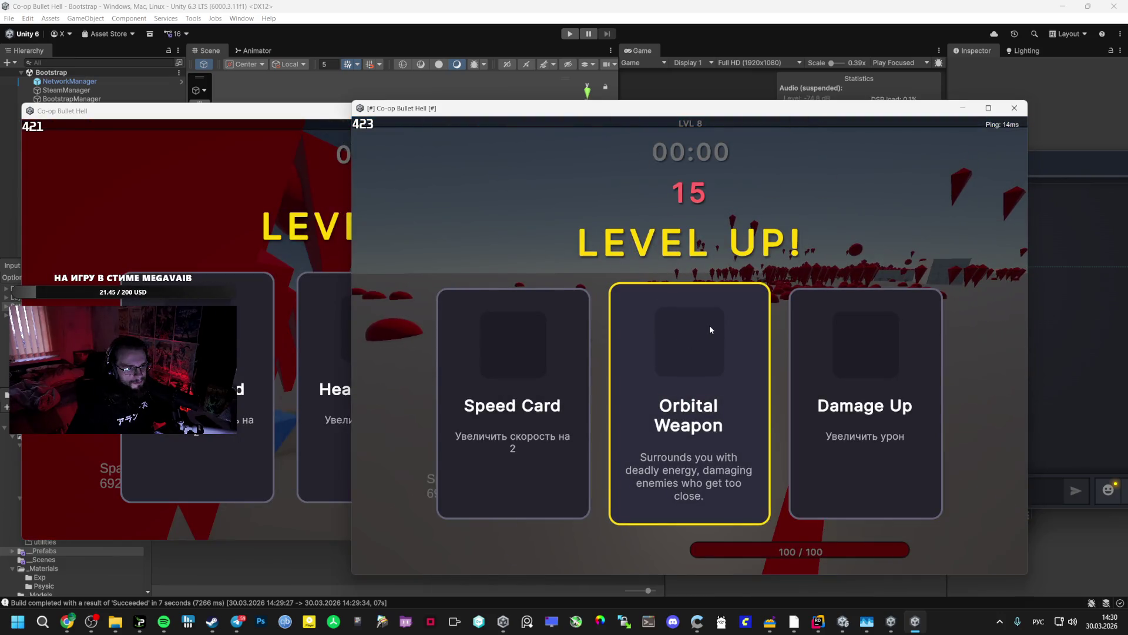
left_click(710, 327)
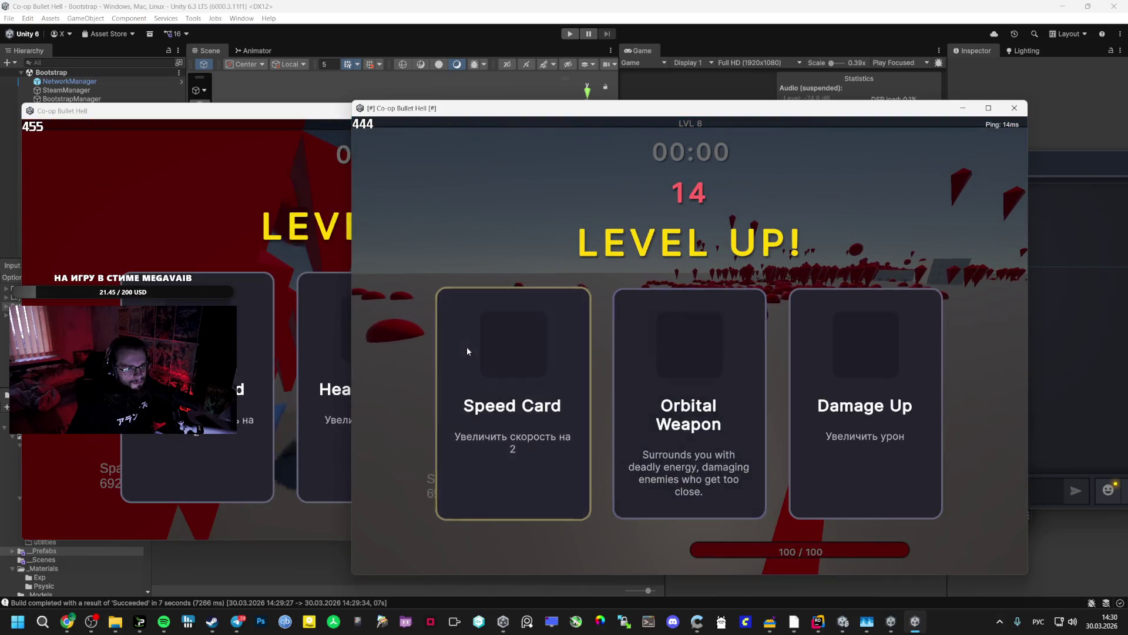
left_click(348, 295)
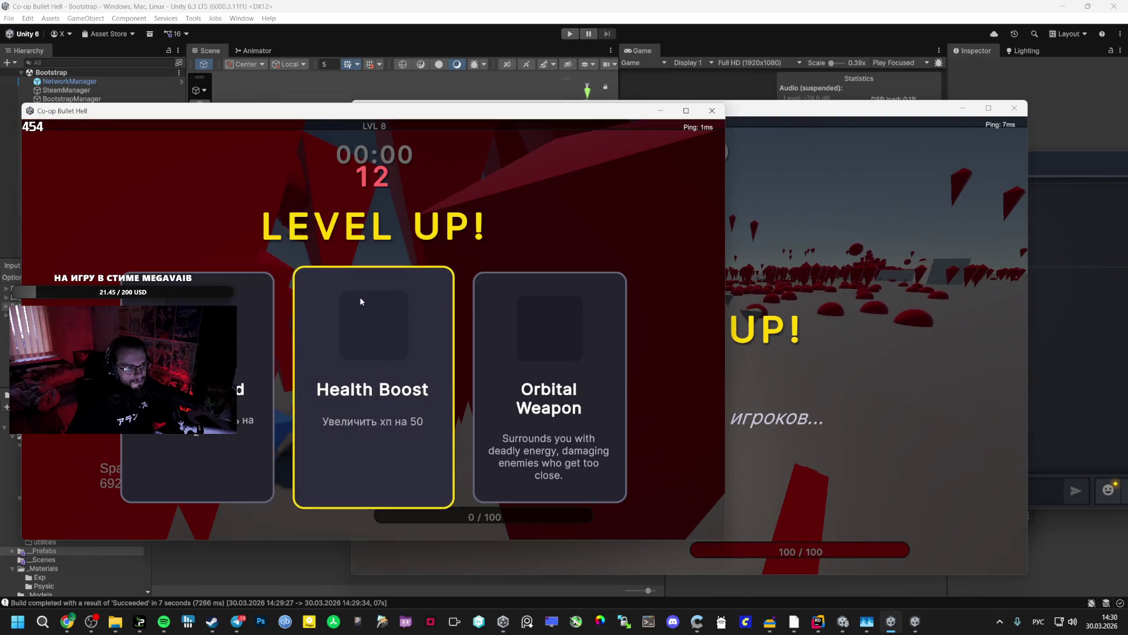
key("alt+Tab")
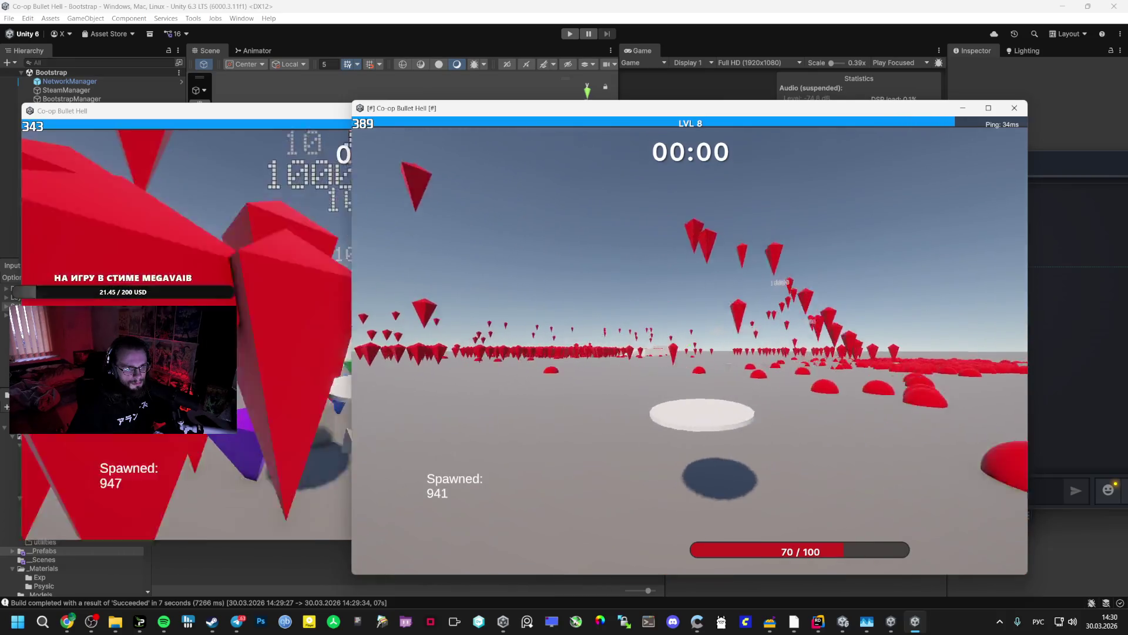
key("alt+Tab")
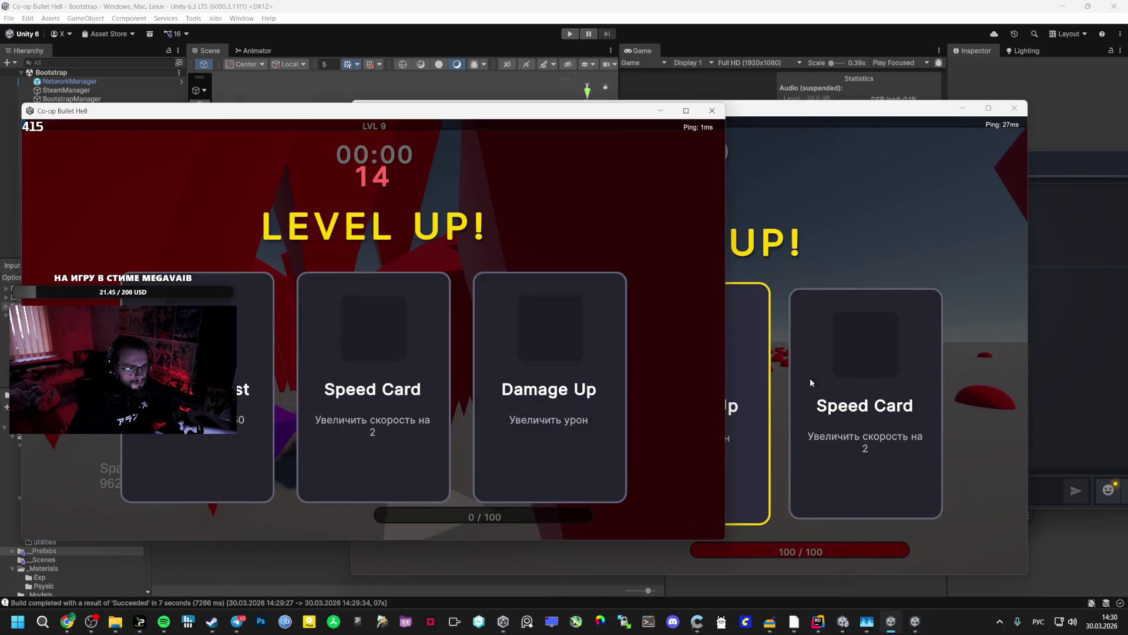
key("alt+Tab")
key("alt+Tab")
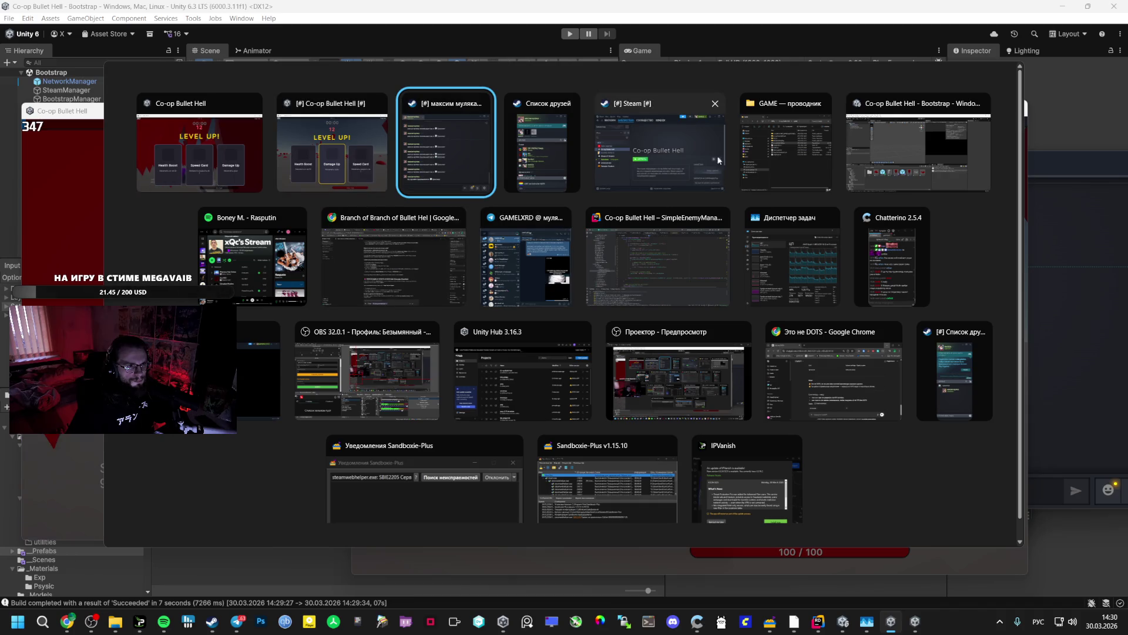
- Select the Rombus prefab in Unity and bring its NetworkTransform component into view in the Inspector
left_click(901, 142)
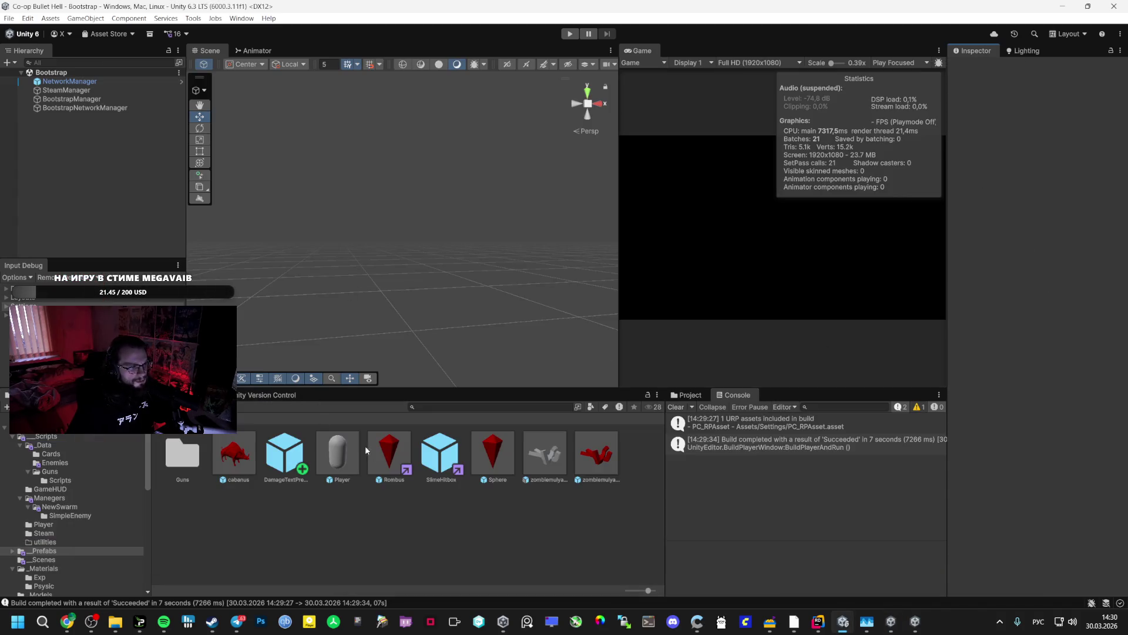
left_click(388, 453)
scroll(1012, 350, "down", 10)
scroll(1012, 349, "up", 5)
scroll(1010, 346, "down", 8)
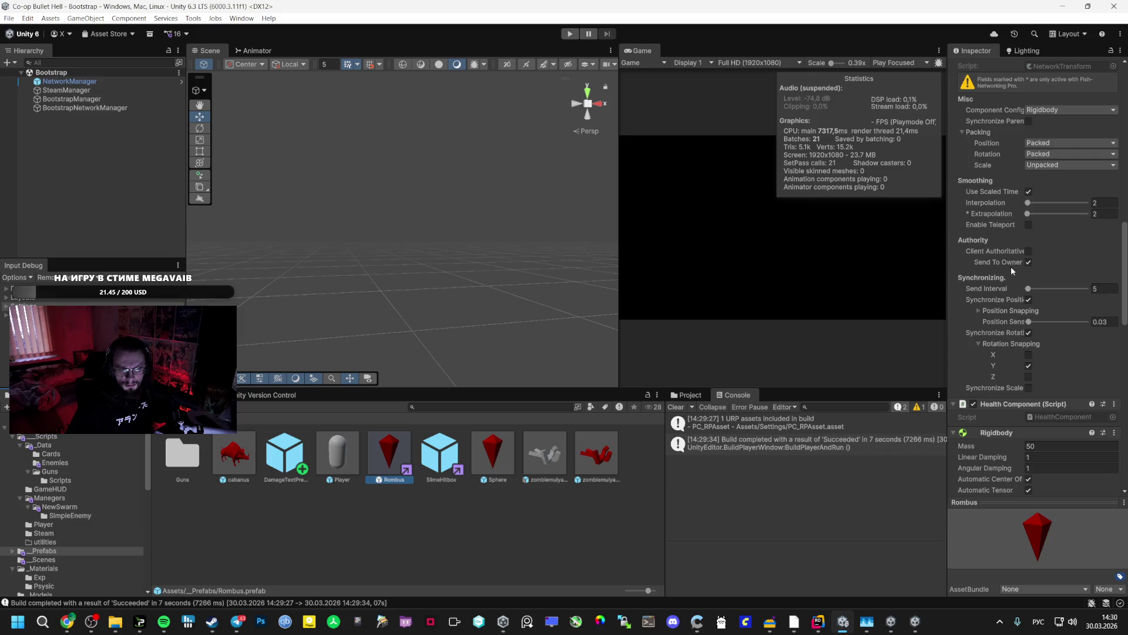
left_click(163, 626)
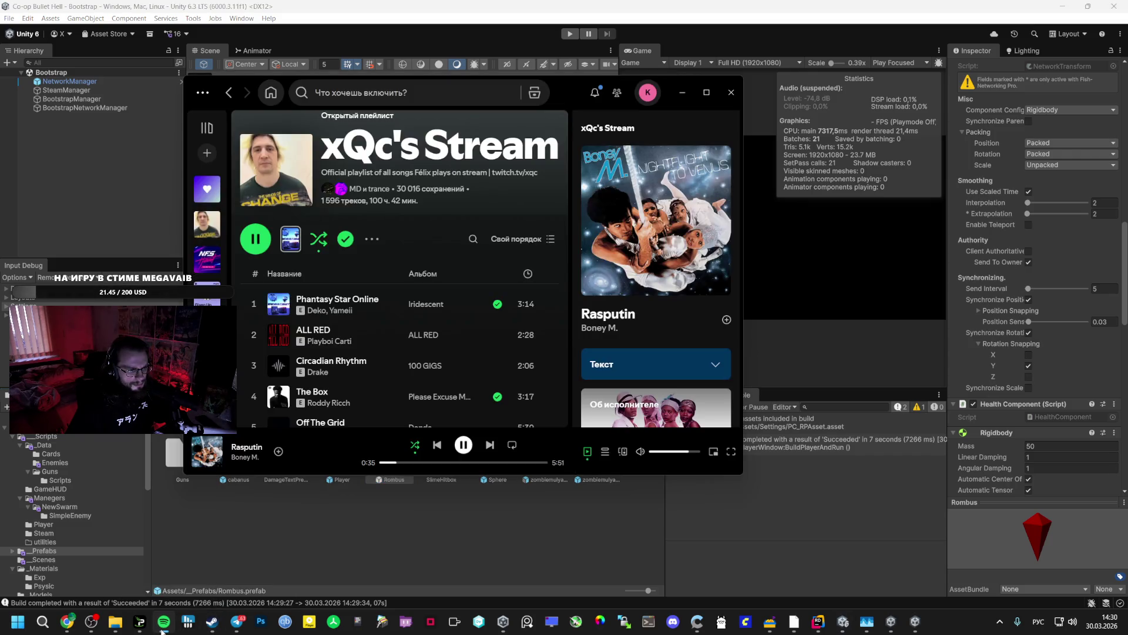
left_click(163, 626)
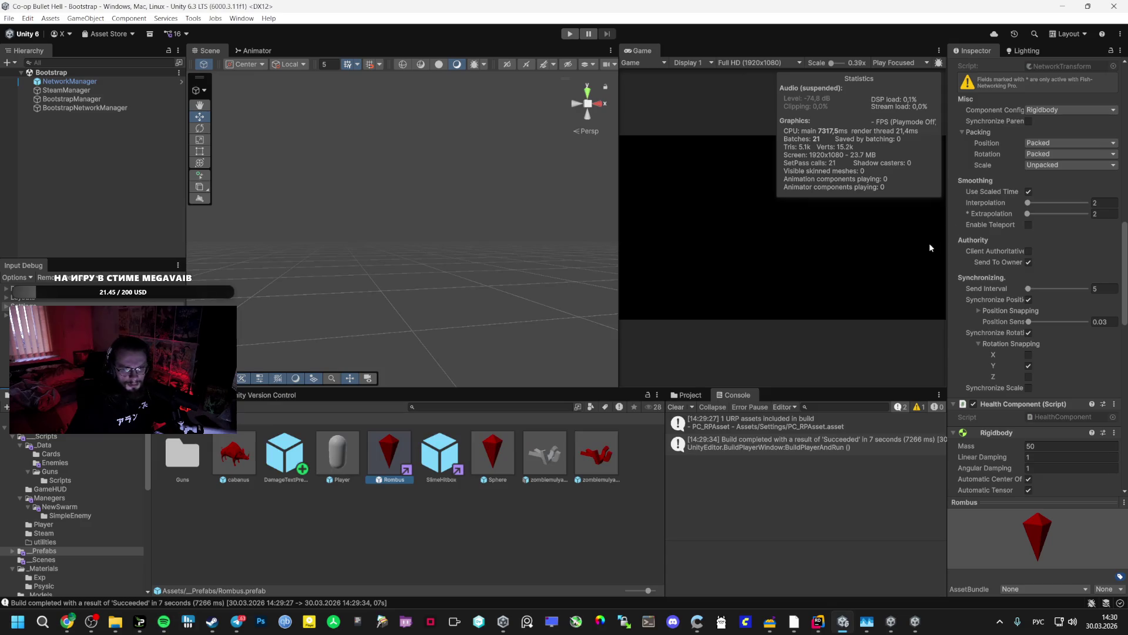
- Snip two screenshots of the NetworkTransform settings, then switch to the browser
key("super+shift+s")
left_click_drag(954, 171, 1116, 375)
scroll(1020, 220, "up", 2)
scroll(1019, 221, "up", 1)
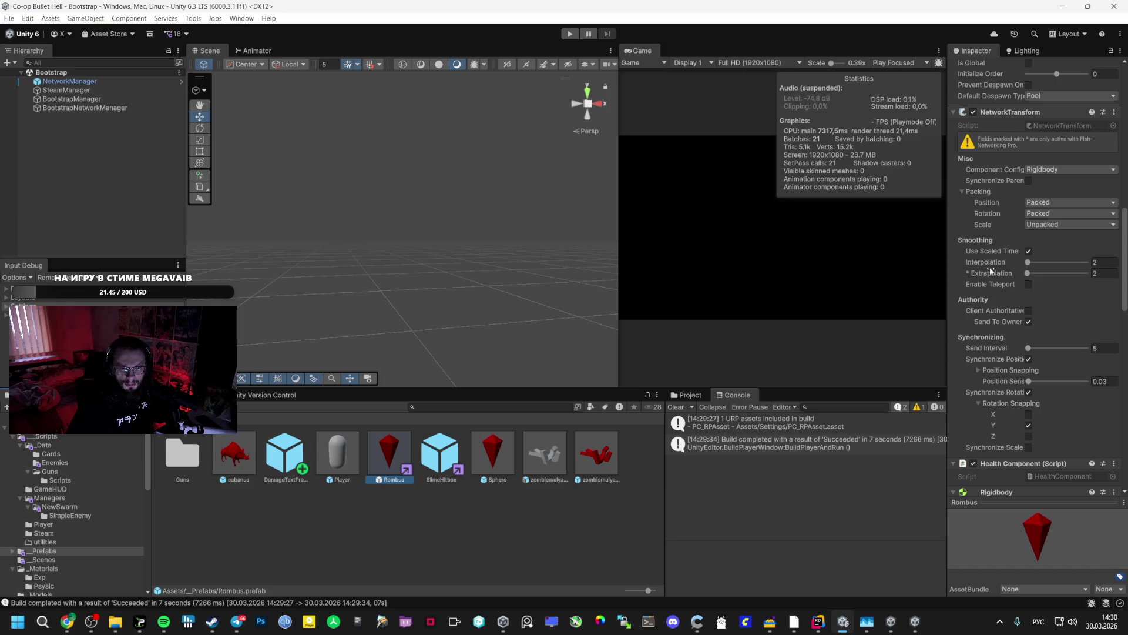
key("super+shift+s")
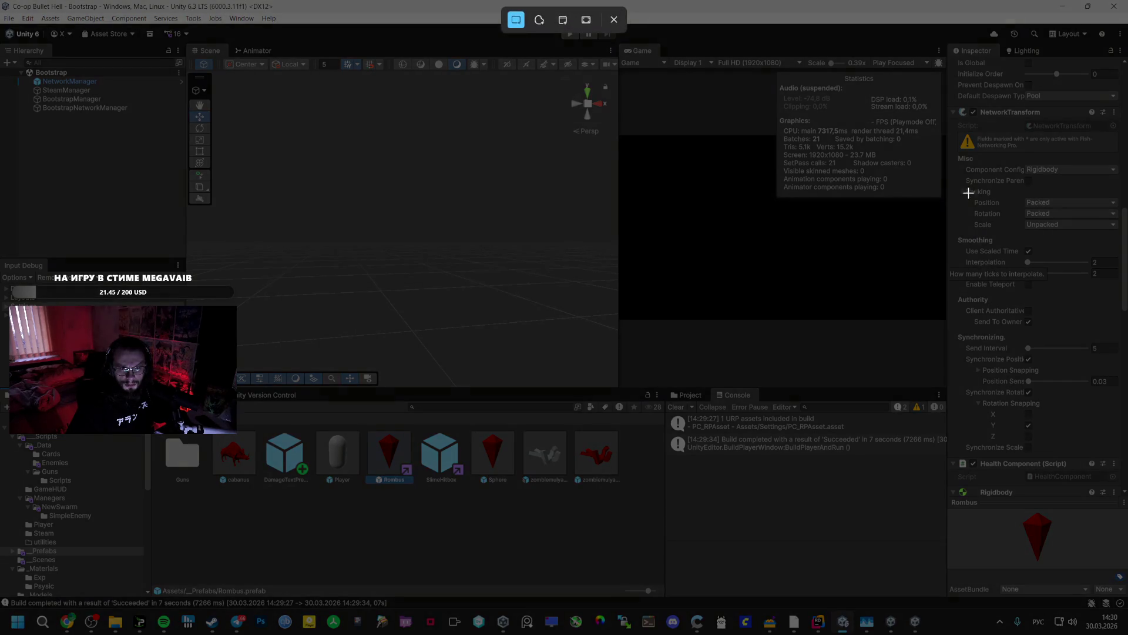
mouse_move(950, 104)
left_mouse_down()
mouse_move(1121, 411)
mouse_move(1123, 457)
left_mouse_up()
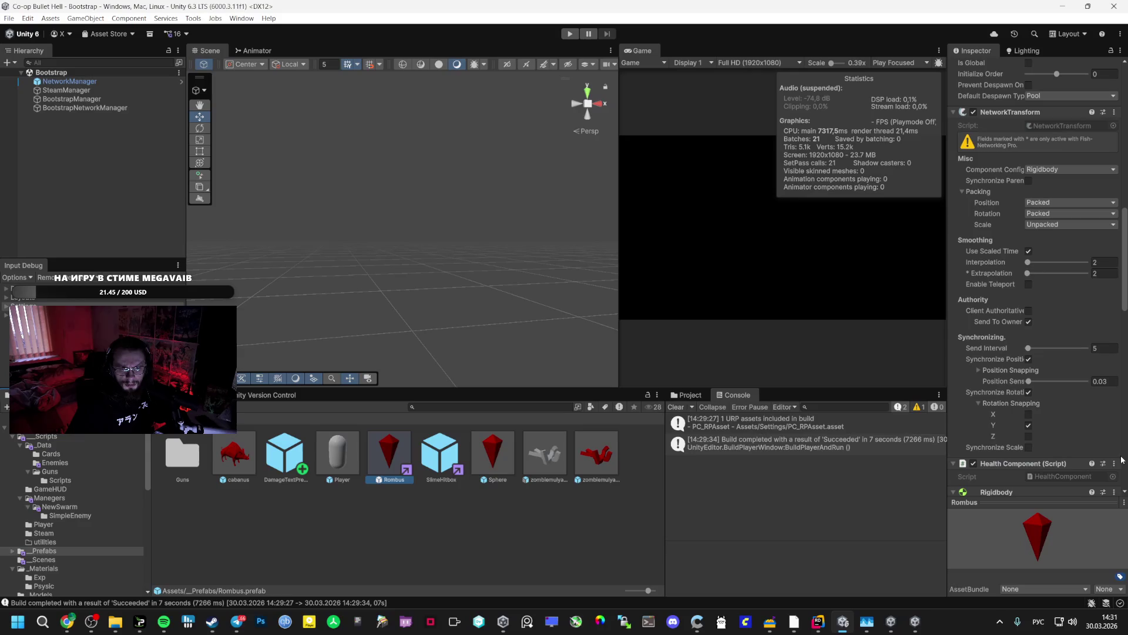
mouse_move(66, 630)
left_click(67, 561)
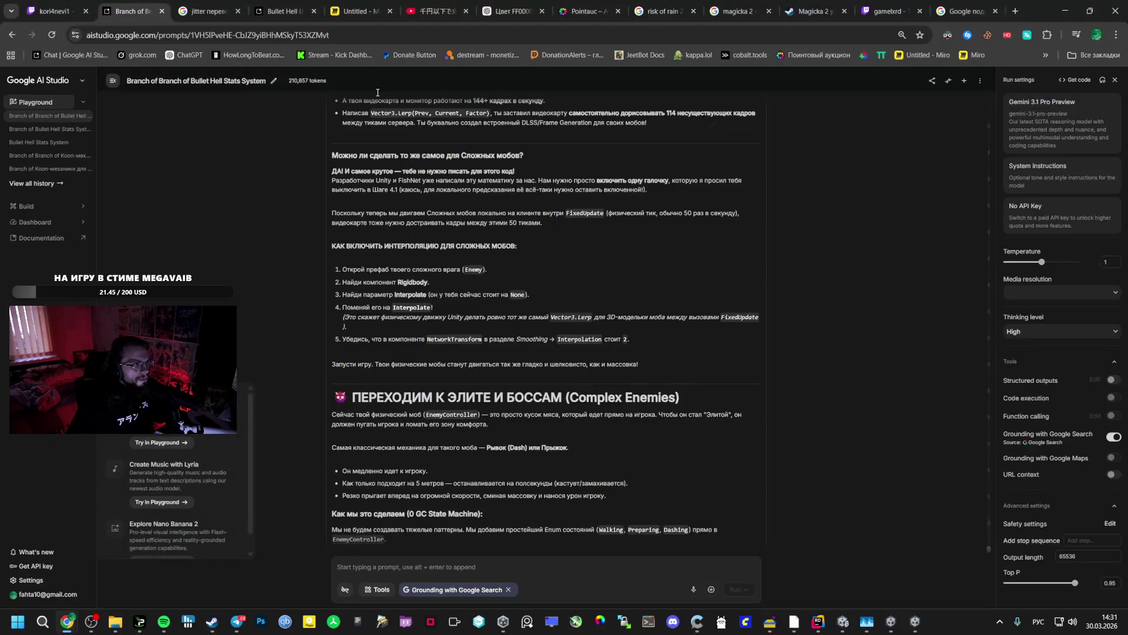
- Start a new ChatGPT chat with the NetworkTransform settings screenshot pasted in
left_click(588, 10)
left_click(509, 10)
left_click(34, 108)
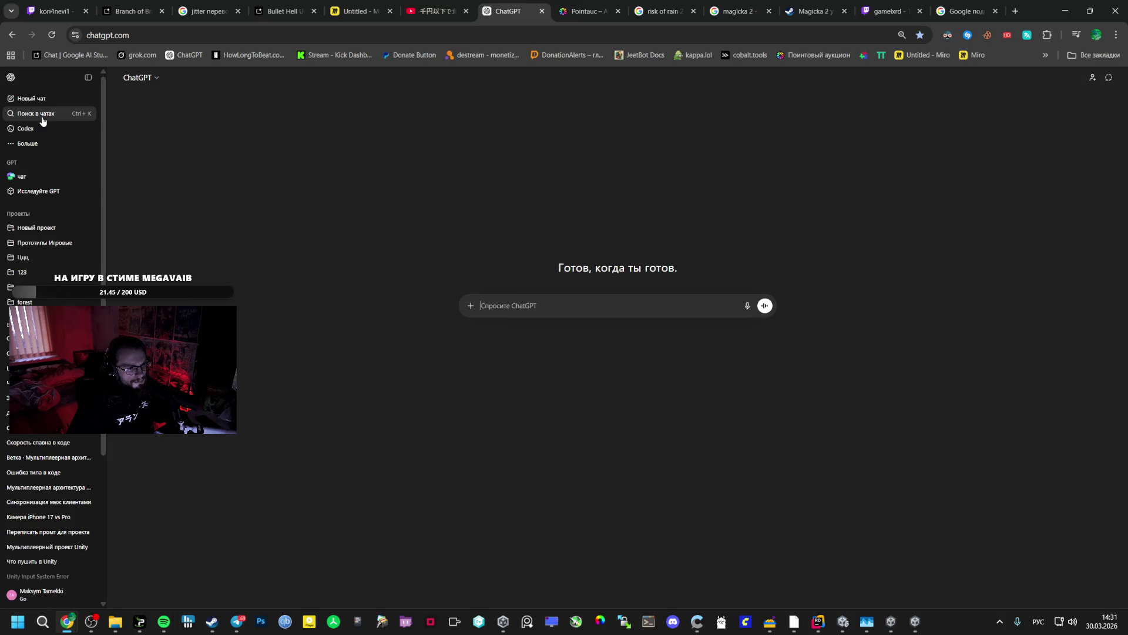
key("ctrl+v")
- Ask in Russian what interpolation does in FishNet 4+ and how it works, and send it
type("К")
type(" делает ")
type("рполя")
key("BackSpace")
type("я")
key("alt+shift")
type("fishnet 4+")
key("BackSpace")
key("alt+shift")
type("и с")
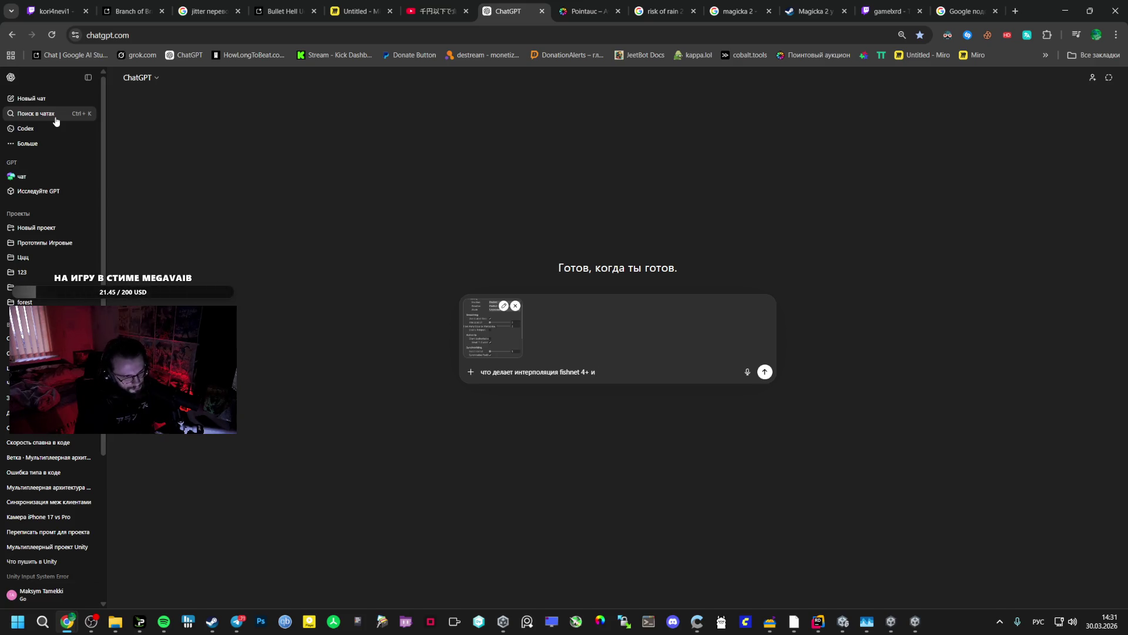
key("BackSpace")
key("BackSpace")
type(", как работает")
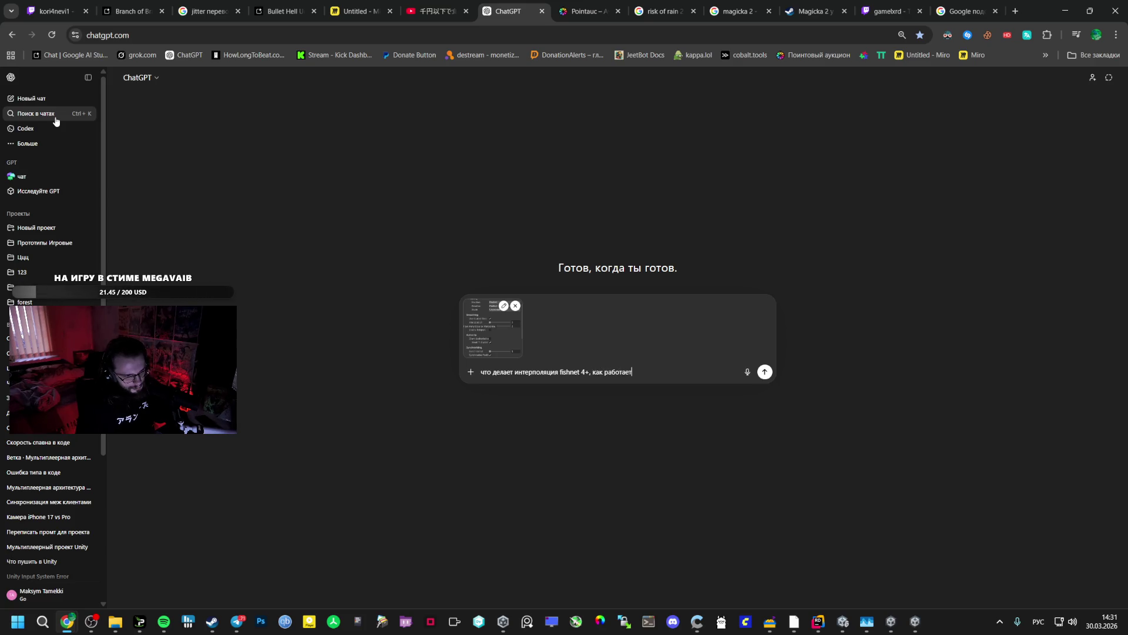
key("Return")
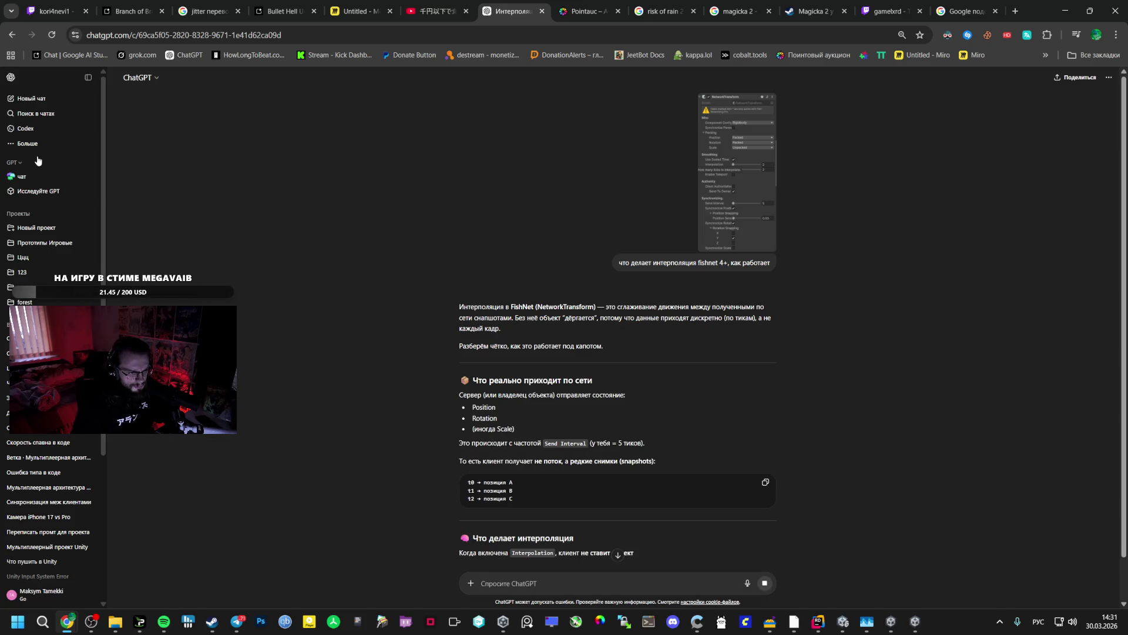
- Read ChatGPT's complete answer on FishNet snapshot interpolation, then return to Unity
scroll(371, 288, "down", 3)
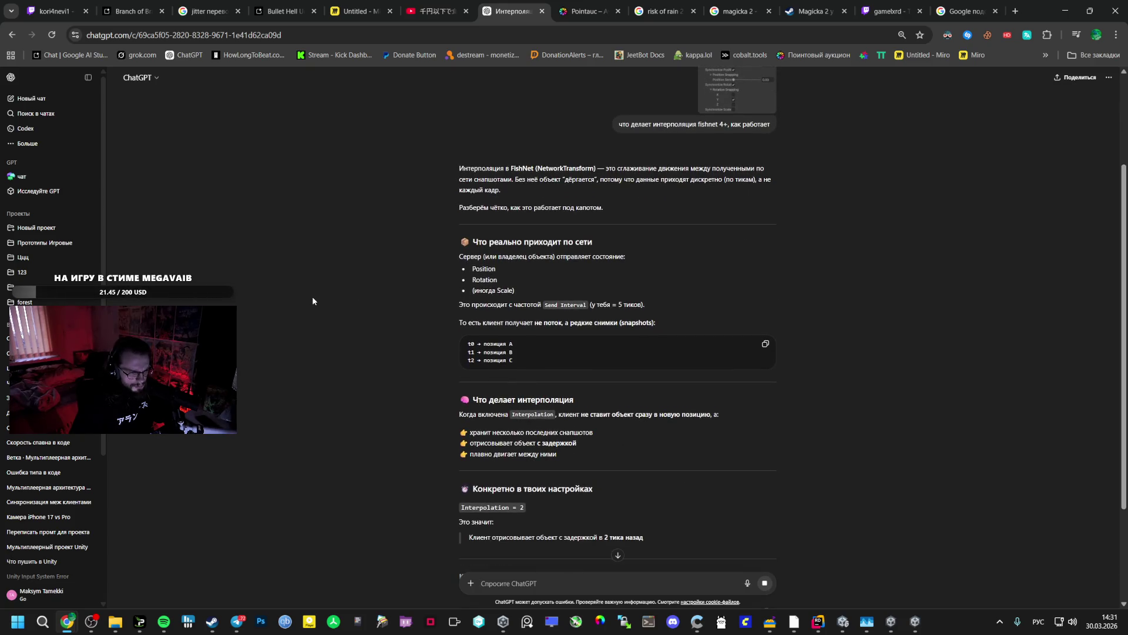
scroll(312, 300, "down", 4)
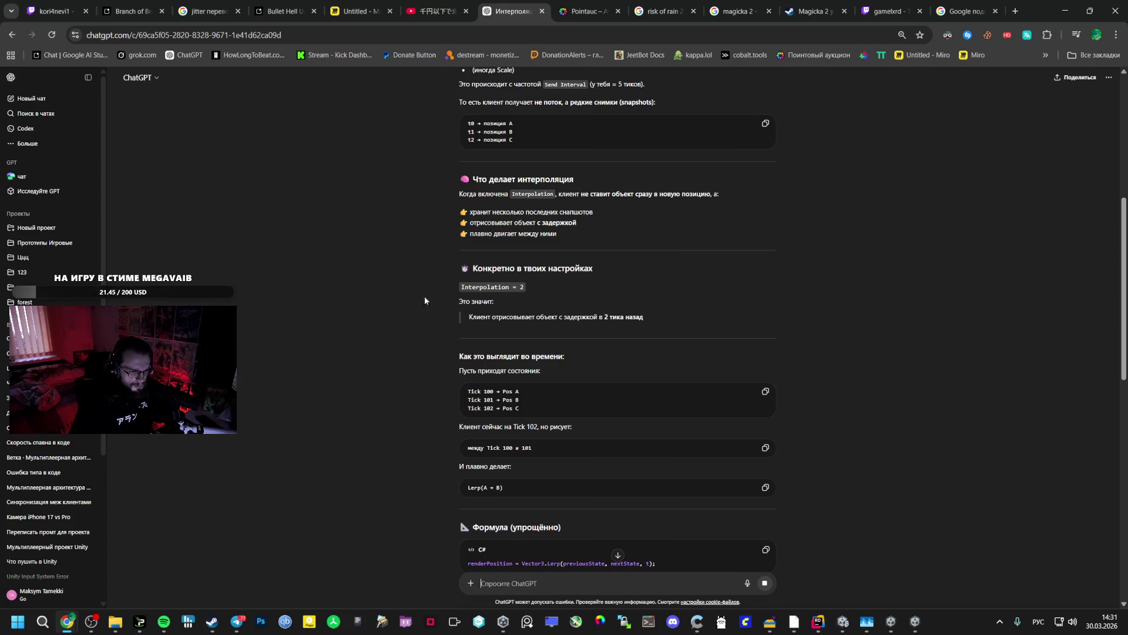
scroll(447, 315, "down", 3)
scroll(447, 317, "down", 2)
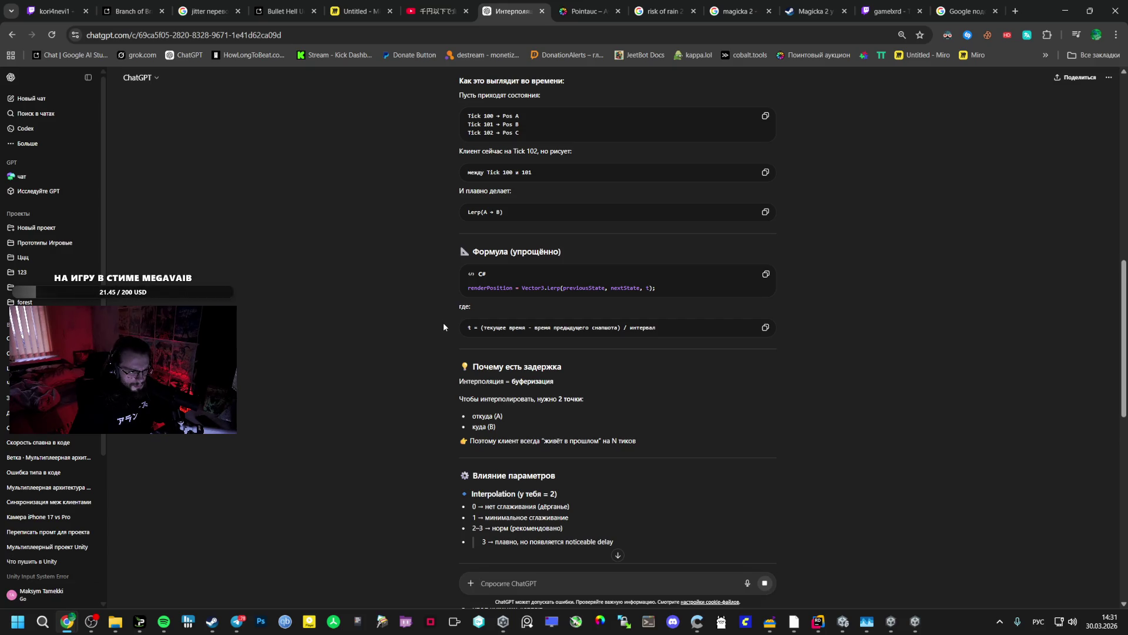
scroll(439, 368, "down", 1)
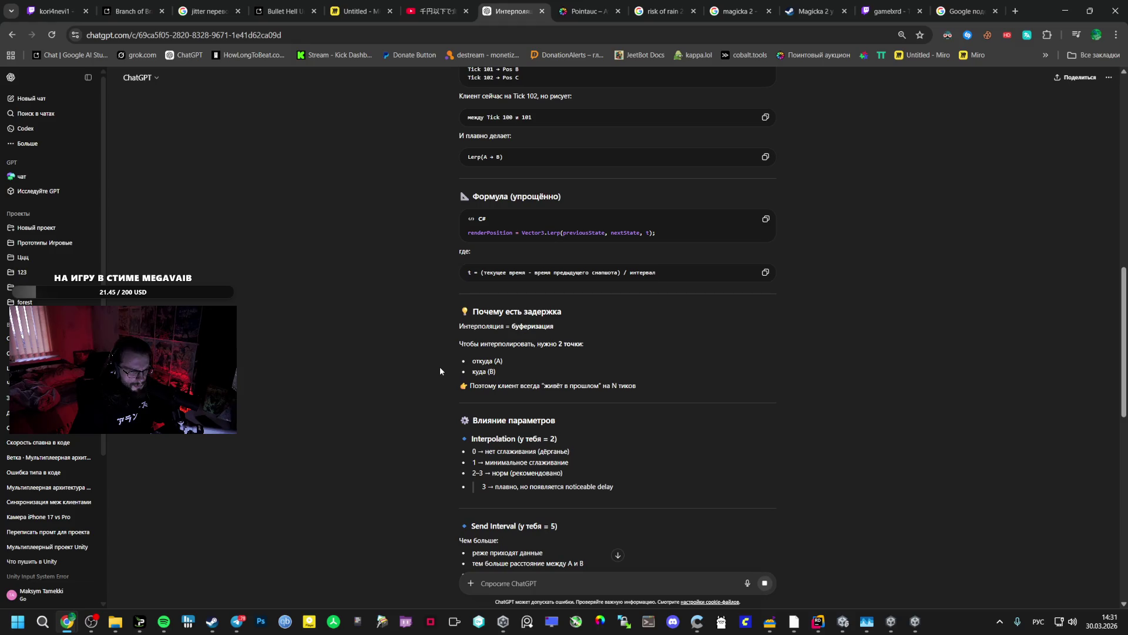
scroll(440, 371, "down", 1)
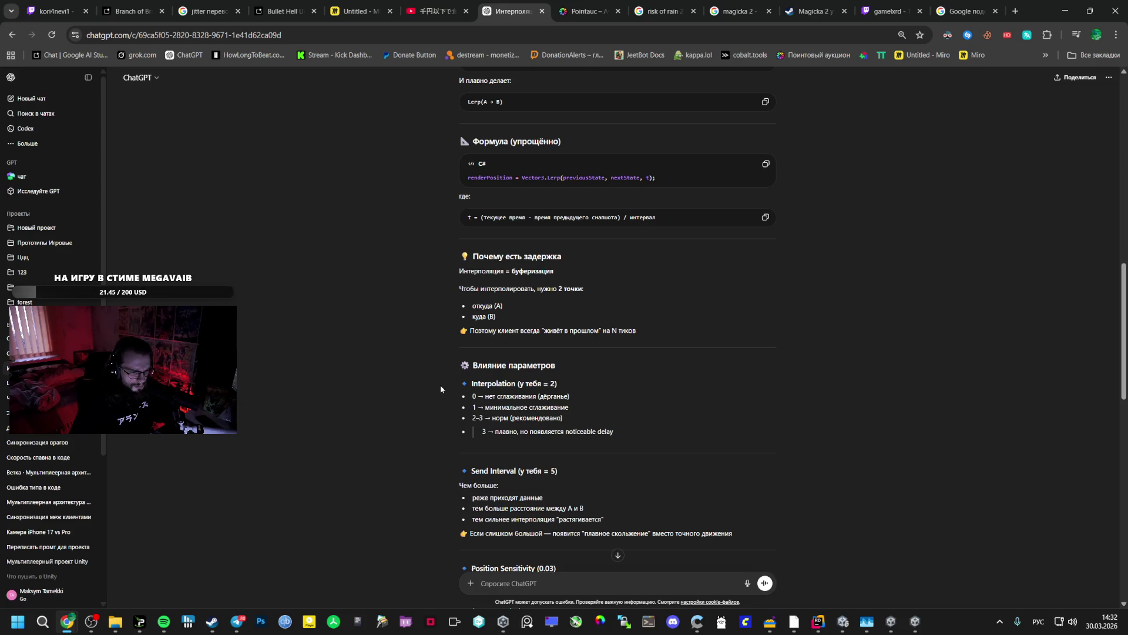
scroll(440, 388, "down", 3)
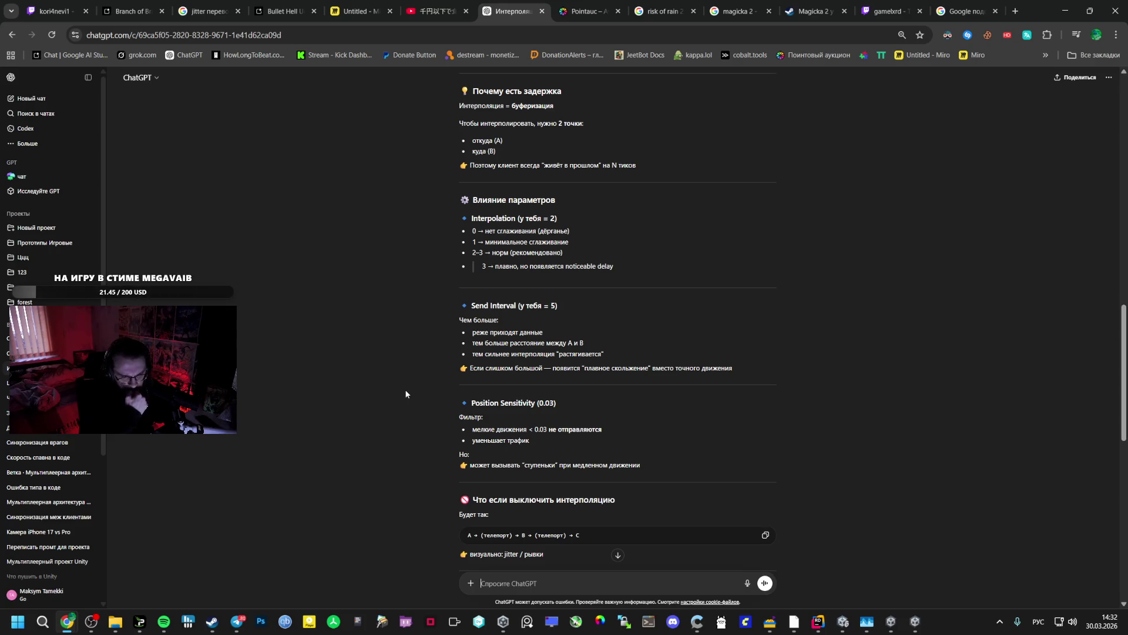
scroll(416, 352, "down", 3)
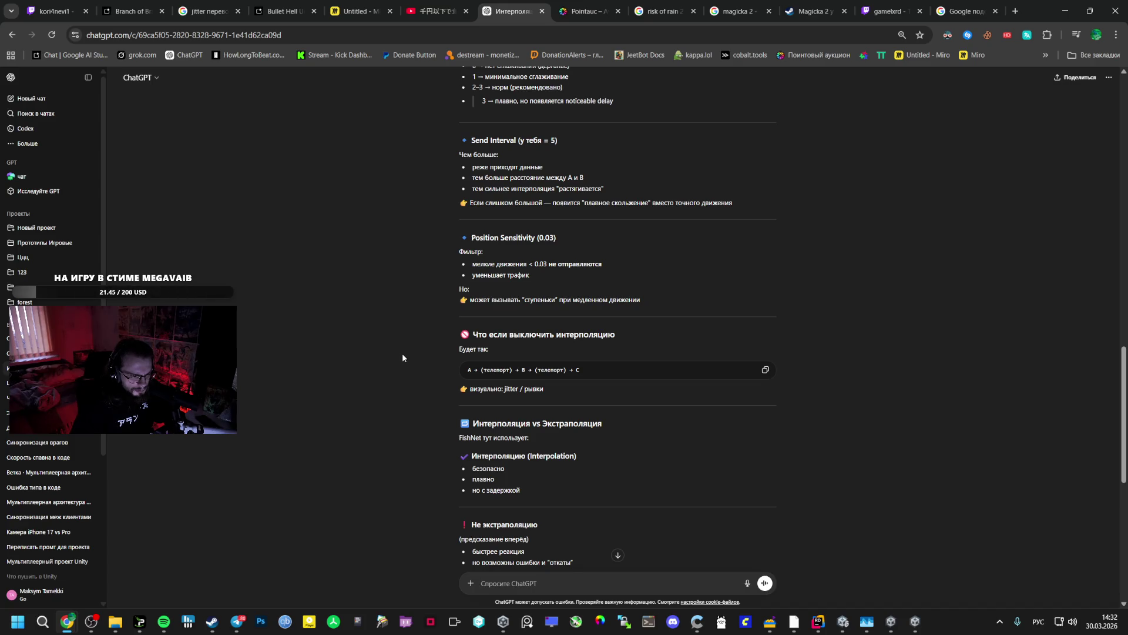
scroll(402, 356, "down", 4)
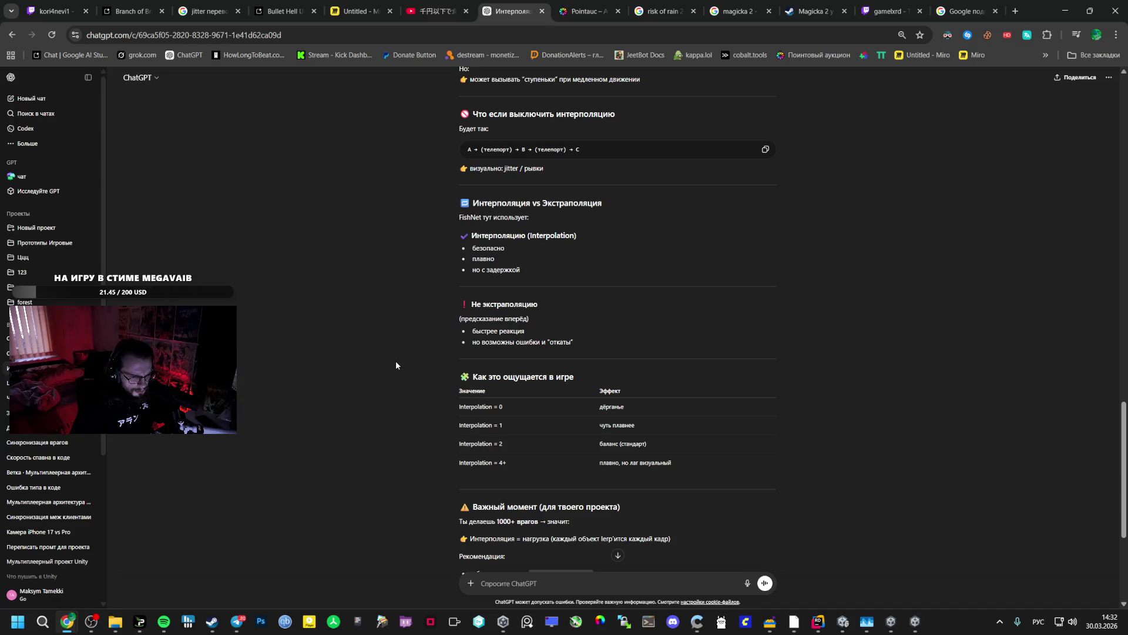
scroll(396, 361, "down", 1)
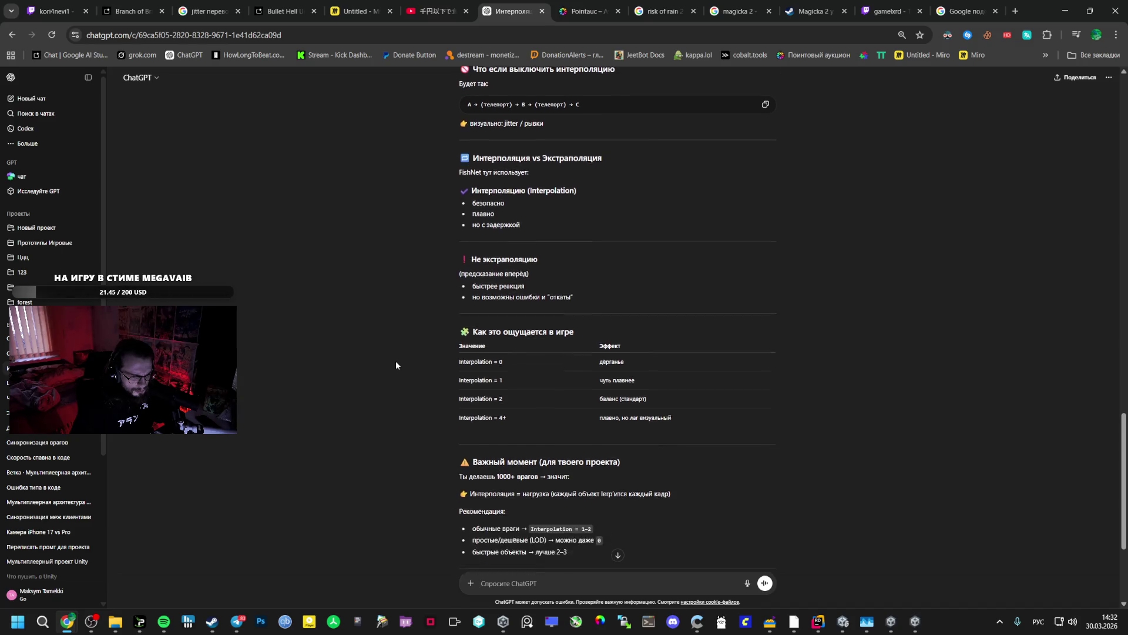
scroll(396, 362, "down", 3)
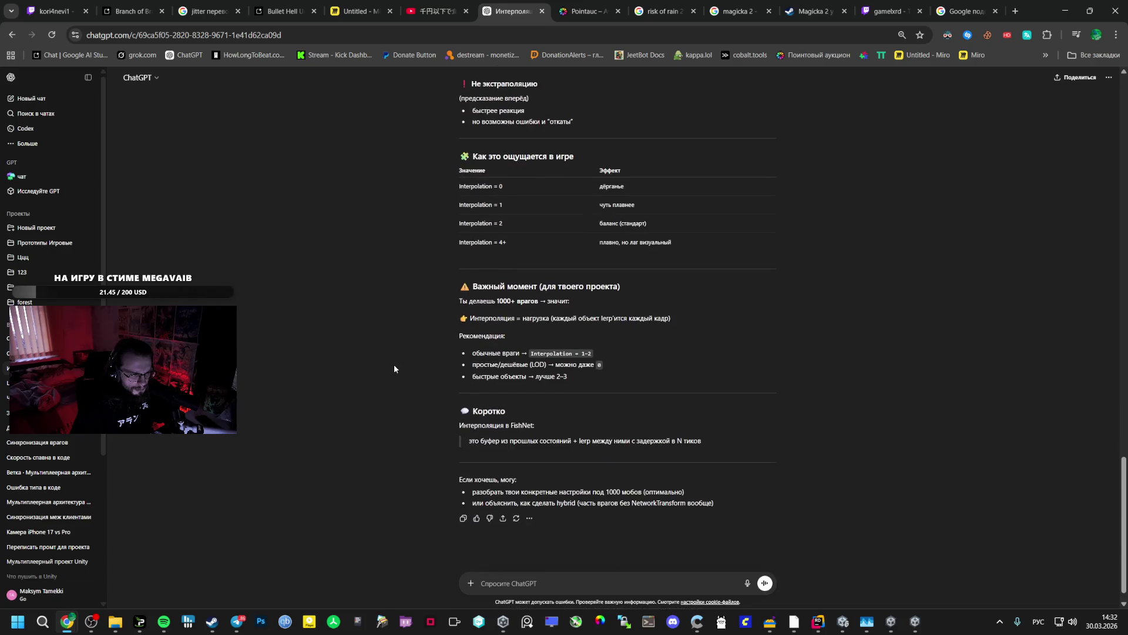
key("alt+Tab")
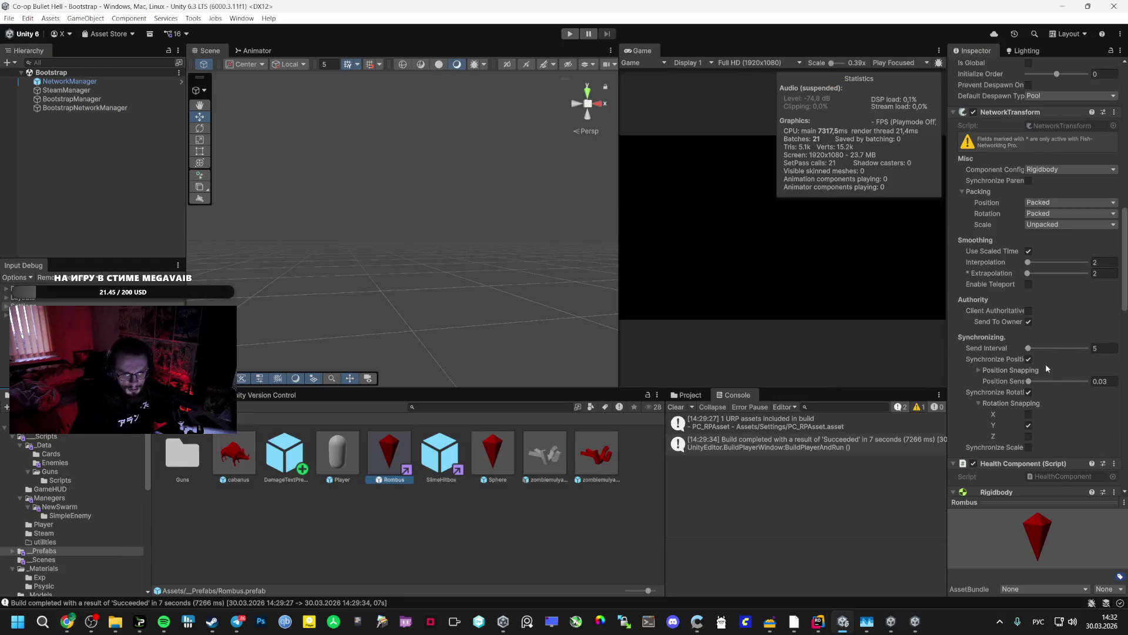
- Check the Rombus Send Interval of 5, then draft a ChatGPT question comparing send interval 3 and 5
left_click(1104, 347)
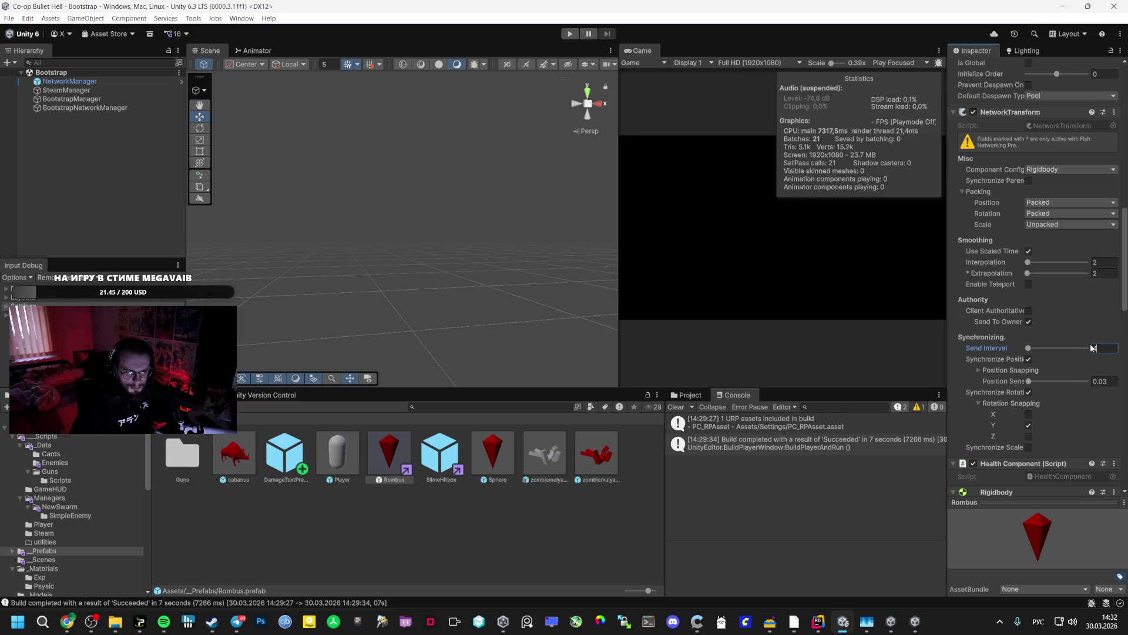
type("3")
key("alt+Tab")
type("сенд интрвел 3")
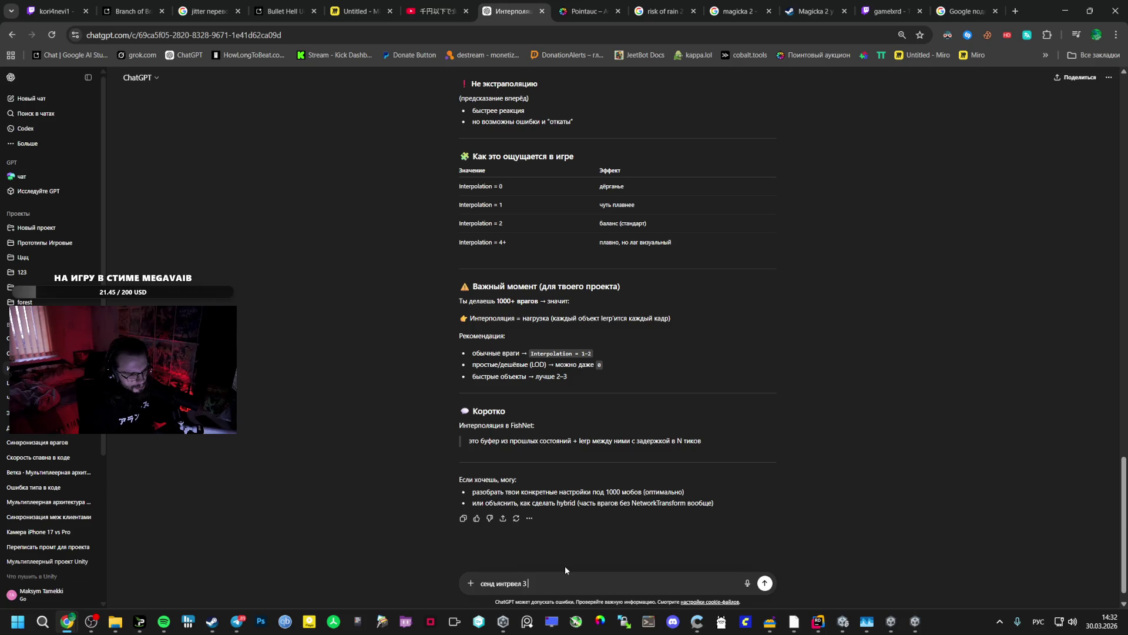
type(" и 5 раз")
type("ница насколько ")
type("в")
- Finish the question with '(тикрейт 30)' and send it
key("BackSpace")
type("(тикрейт 30)")
key("Return")
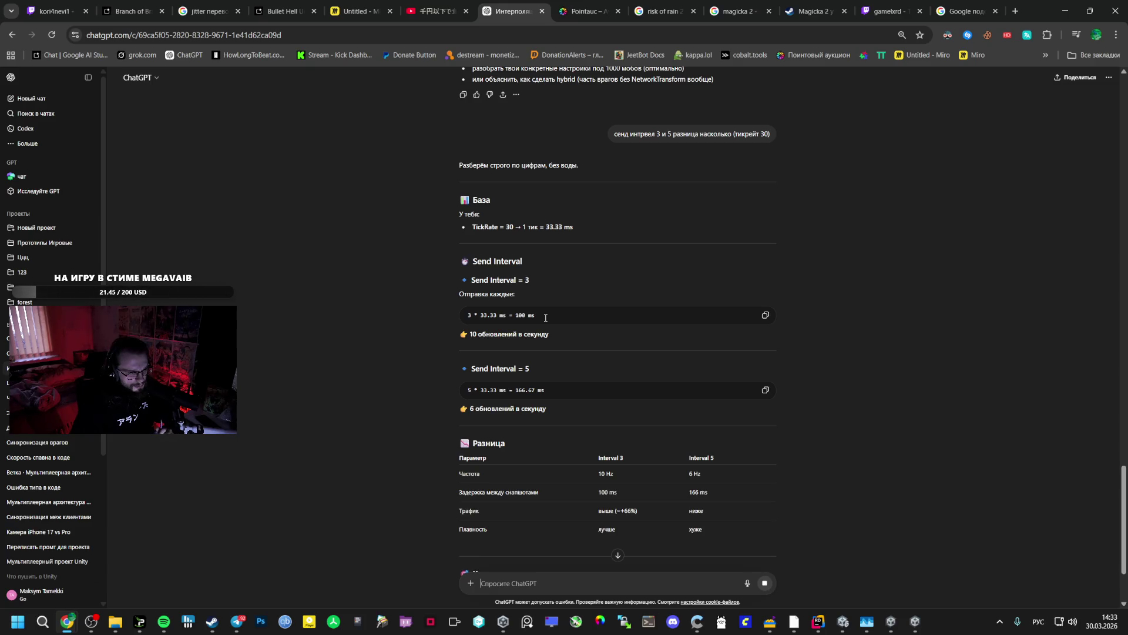
- Read ChatGPT's breakdown putting Send Interval 5 at +133 ms lag over 3, then return to Unity
scroll(545, 319, "down", 2)
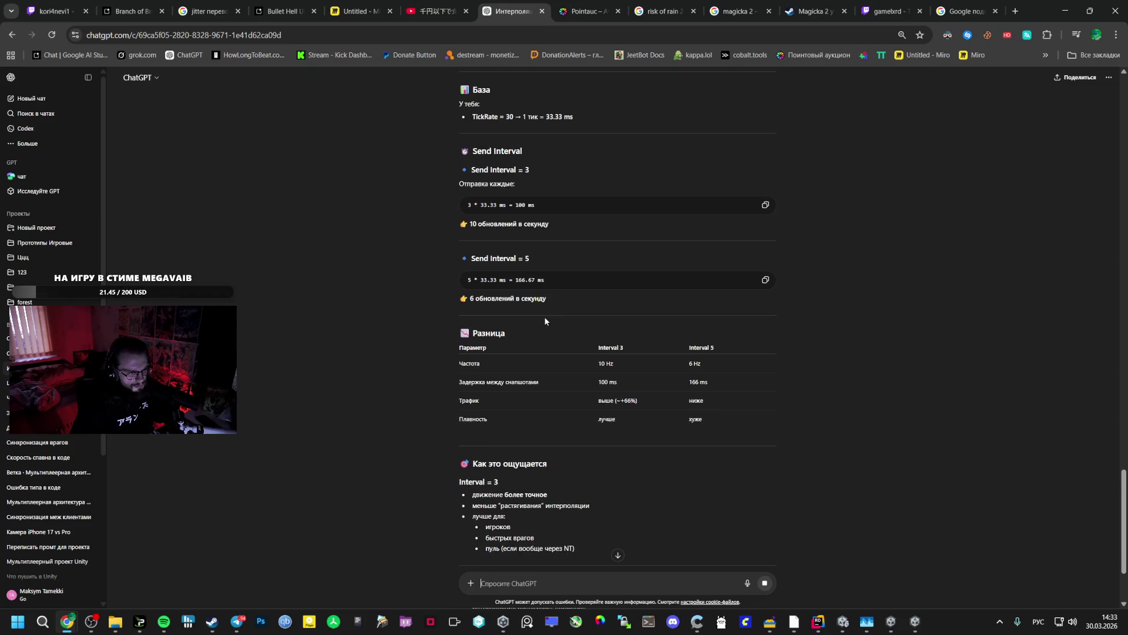
scroll(544, 321, "down", 4)
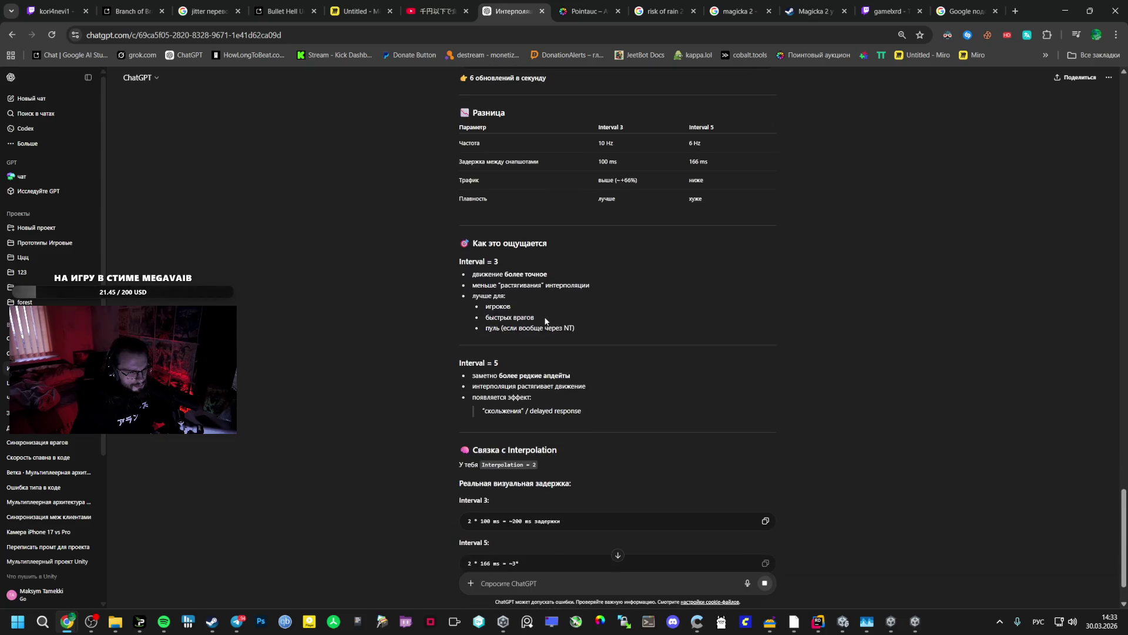
scroll(545, 321, "down", 3)
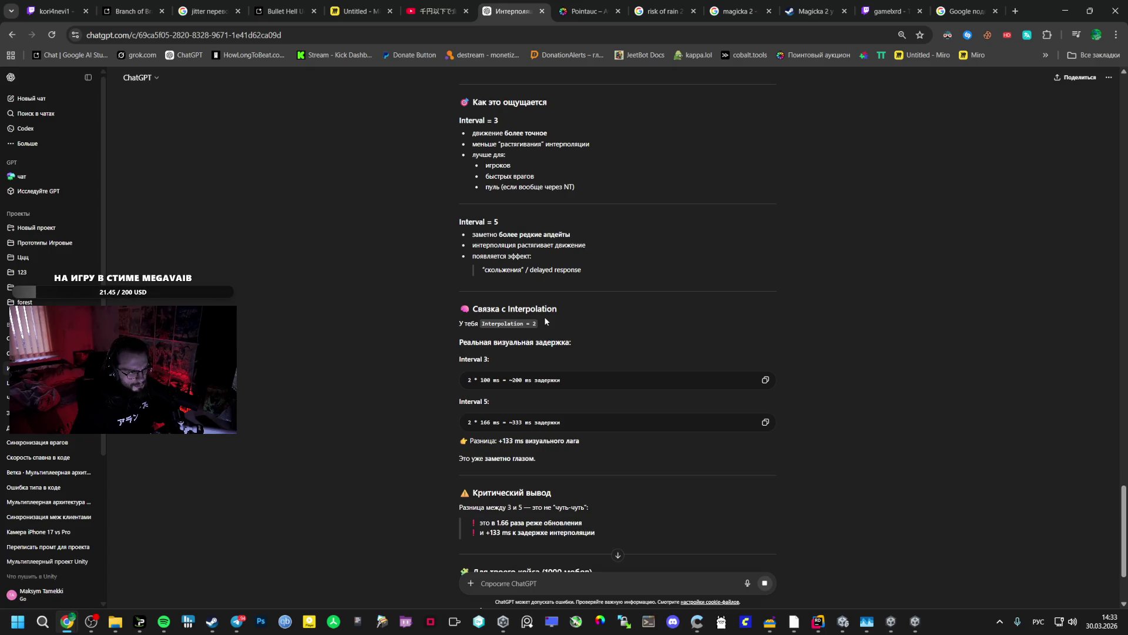
scroll(544, 321, "down", 2)
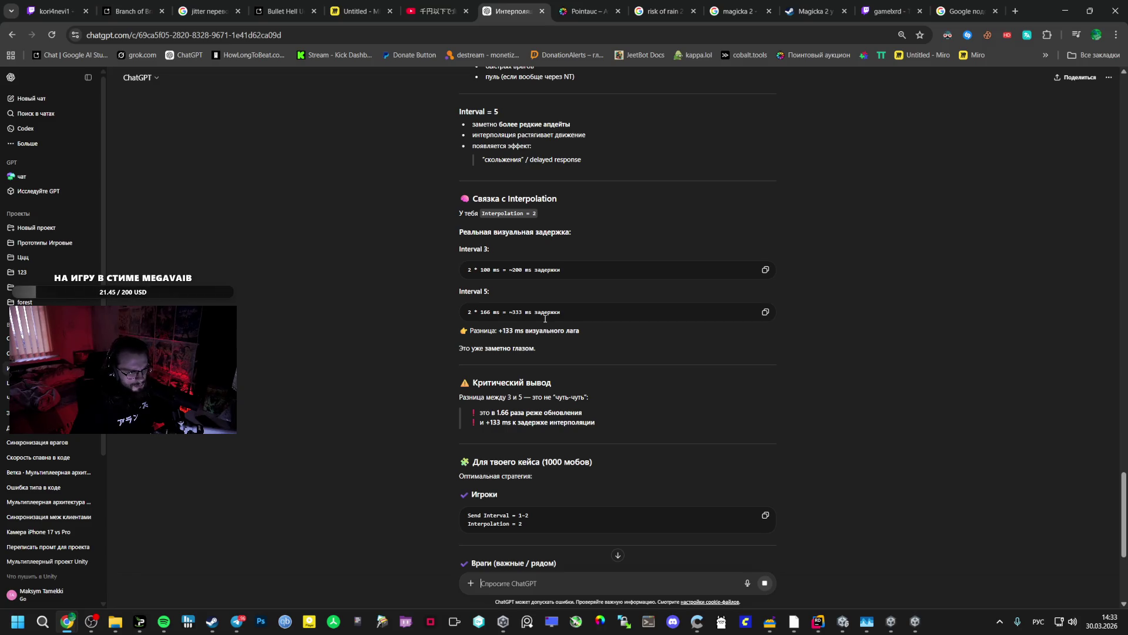
scroll(545, 319, "down", 3)
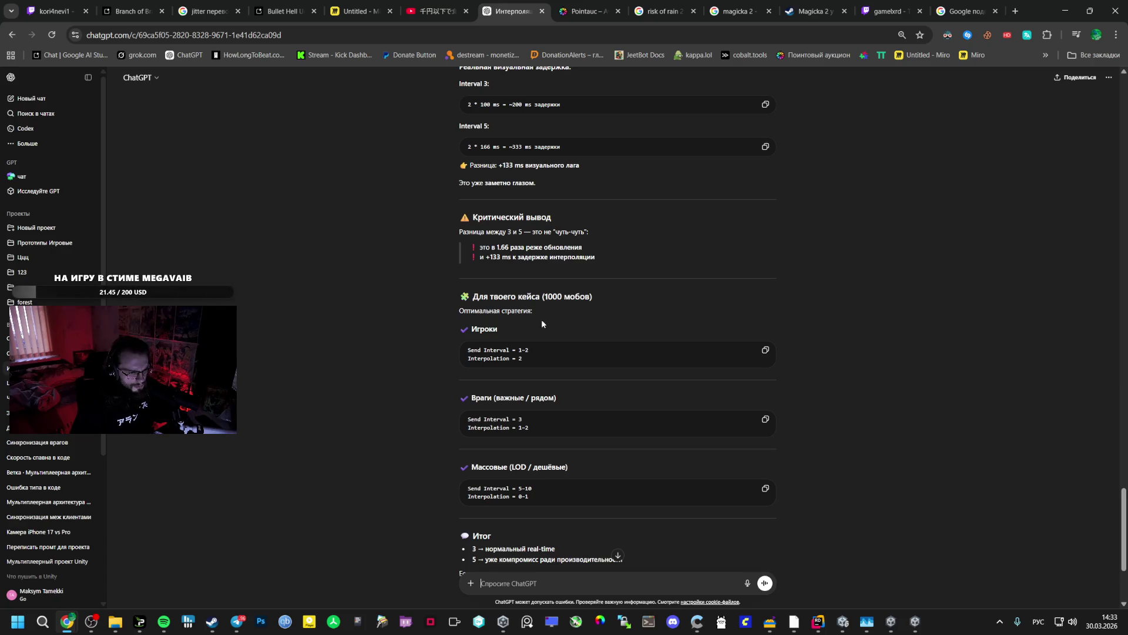
scroll(541, 319, "down", 3)
key("alt+Tab")
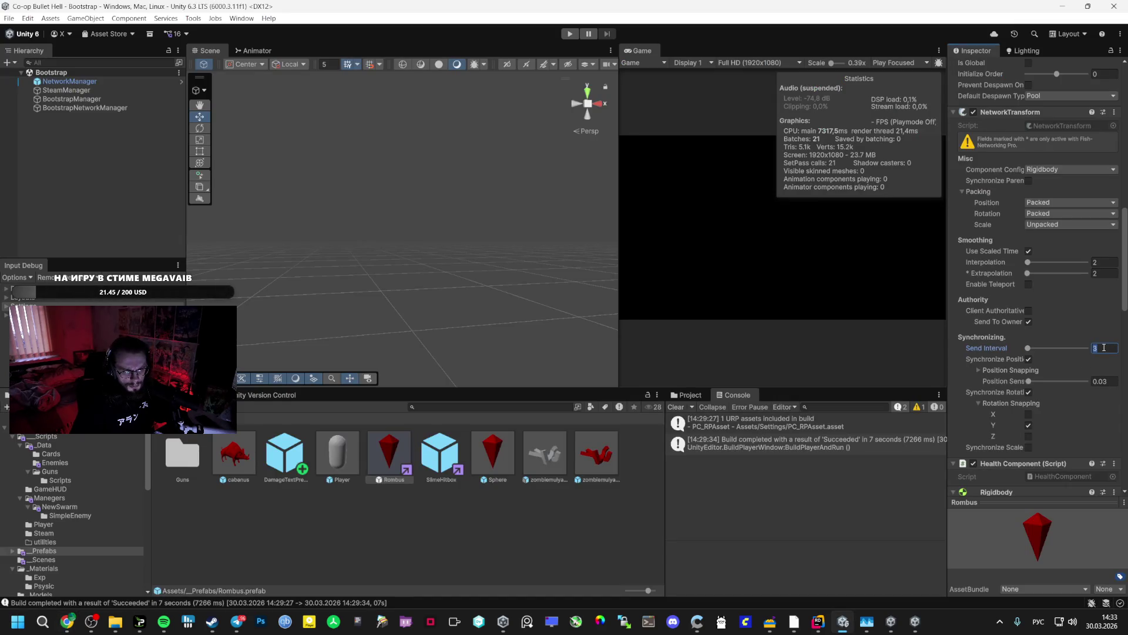
- Apply Send Interval 3, save the Vestibule scene, then open Bootstrap and enter Play mode
key("alt+Tab")
key("alt+Tab")
left_click(56, 529)
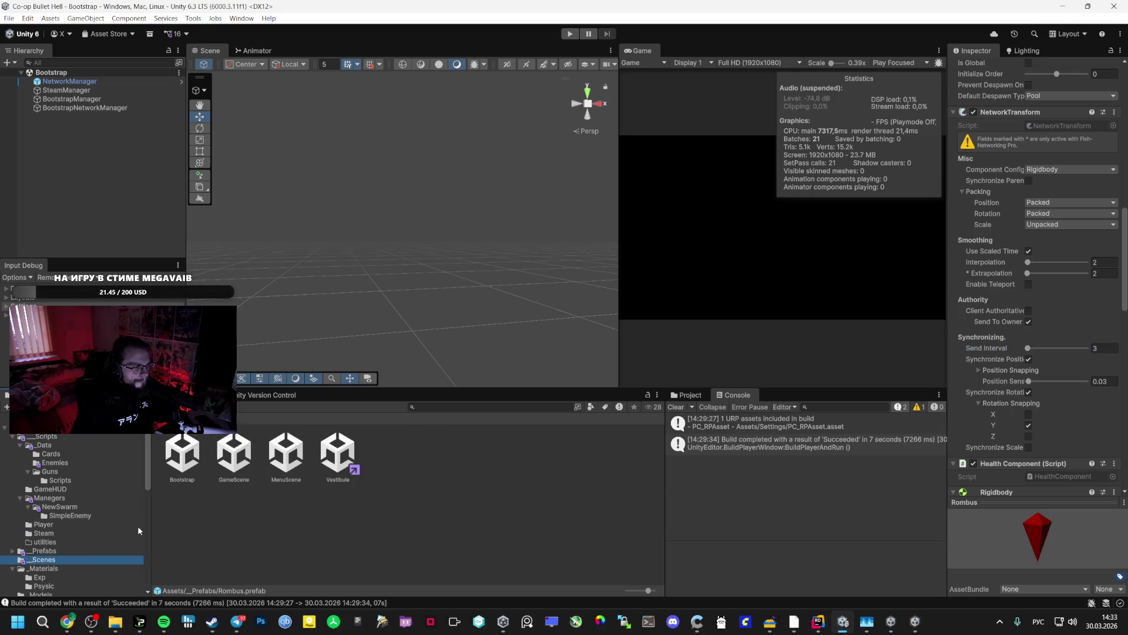
left_click(334, 460)
left_click(29, 170)
left_click(58, 187)
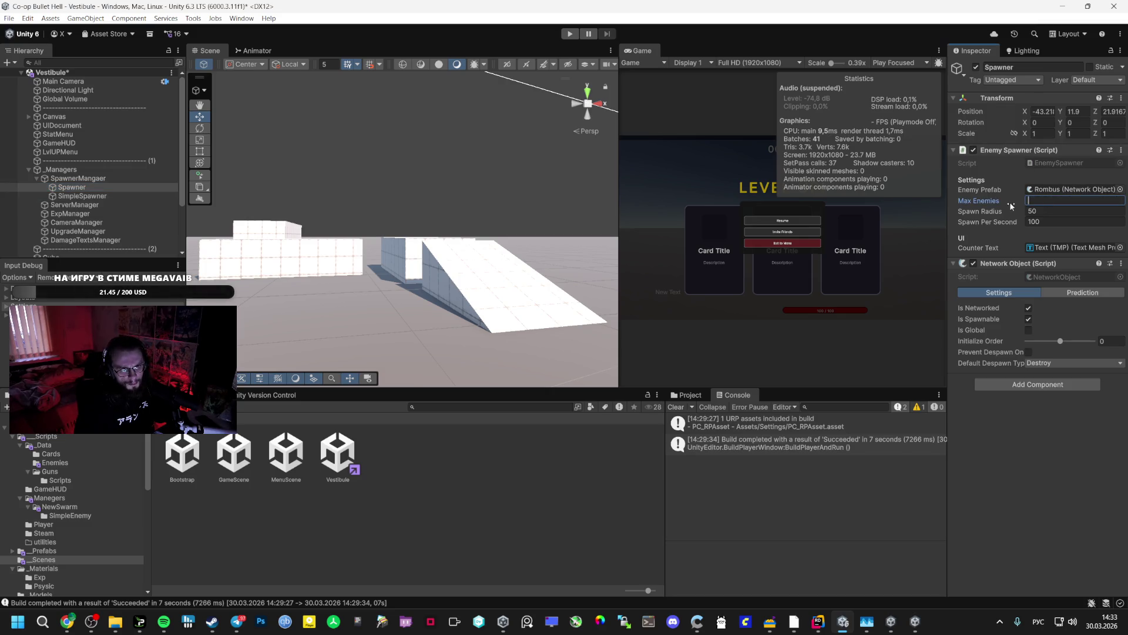
key("ctrl+s")
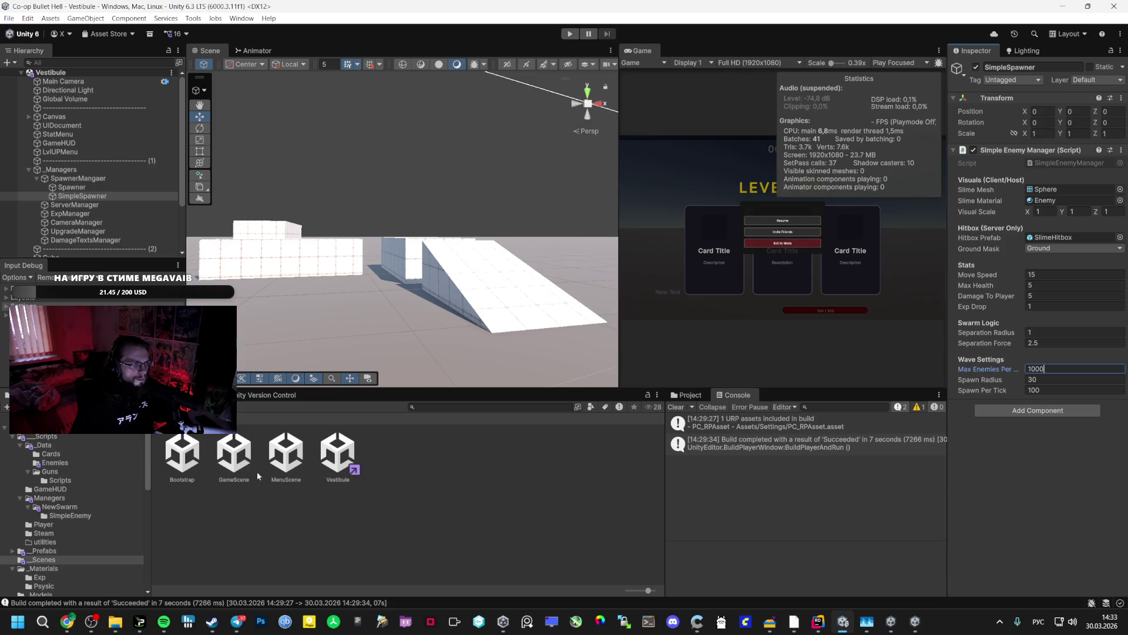
double_click(182, 454)
left_click(569, 34)
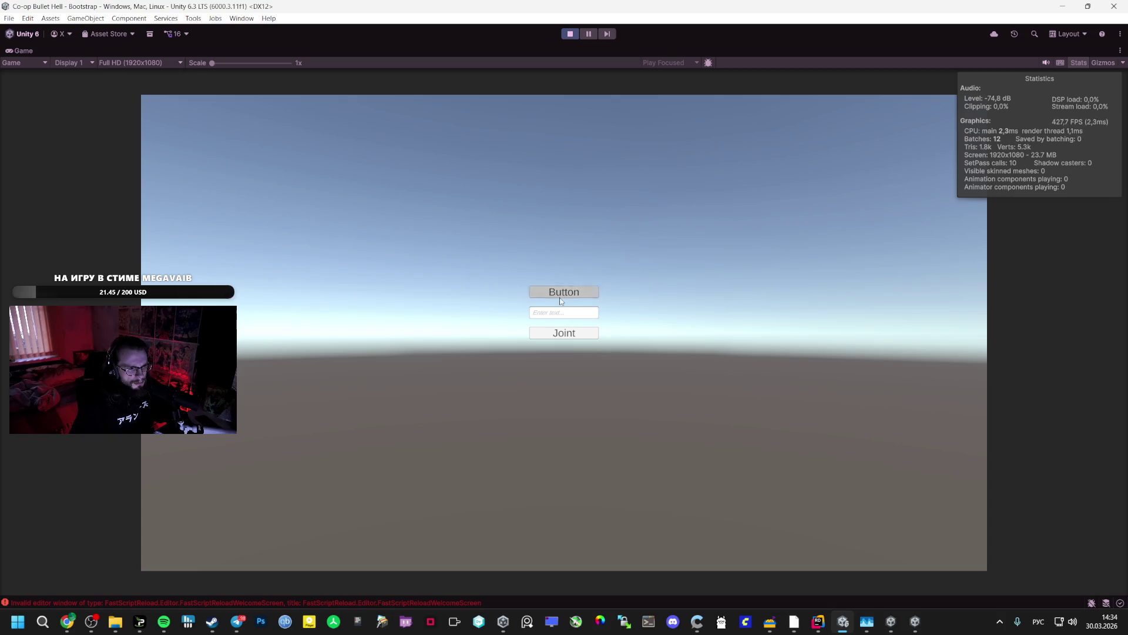
- Start the game session and take Orbital Weapon and Speed Card upgrades through level 5
left_click(560, 297)
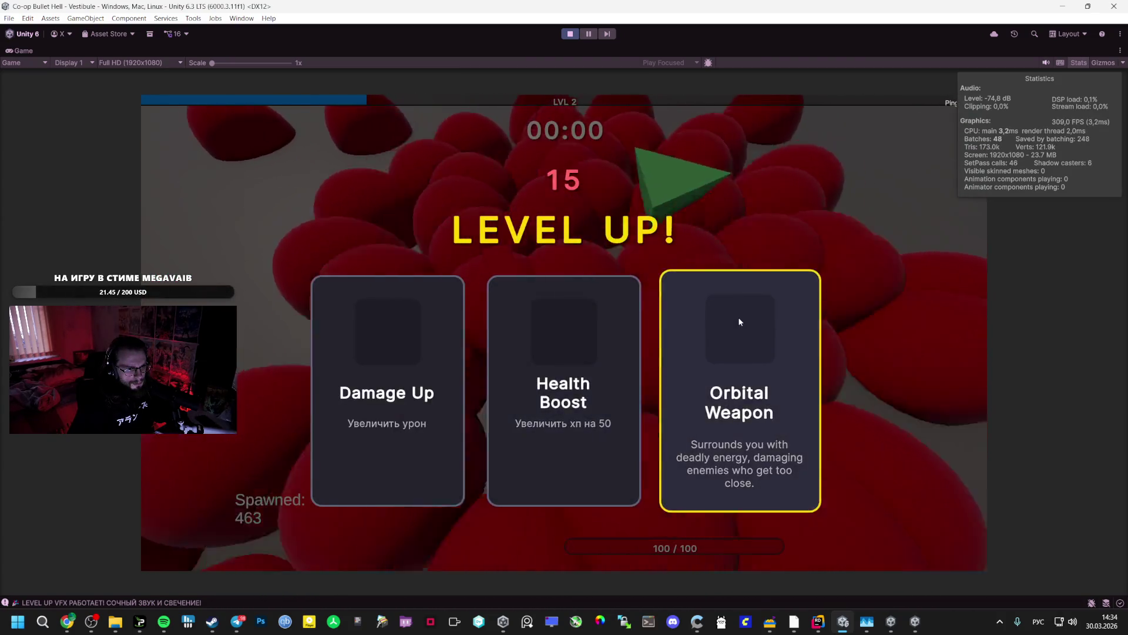
left_click(740, 321)
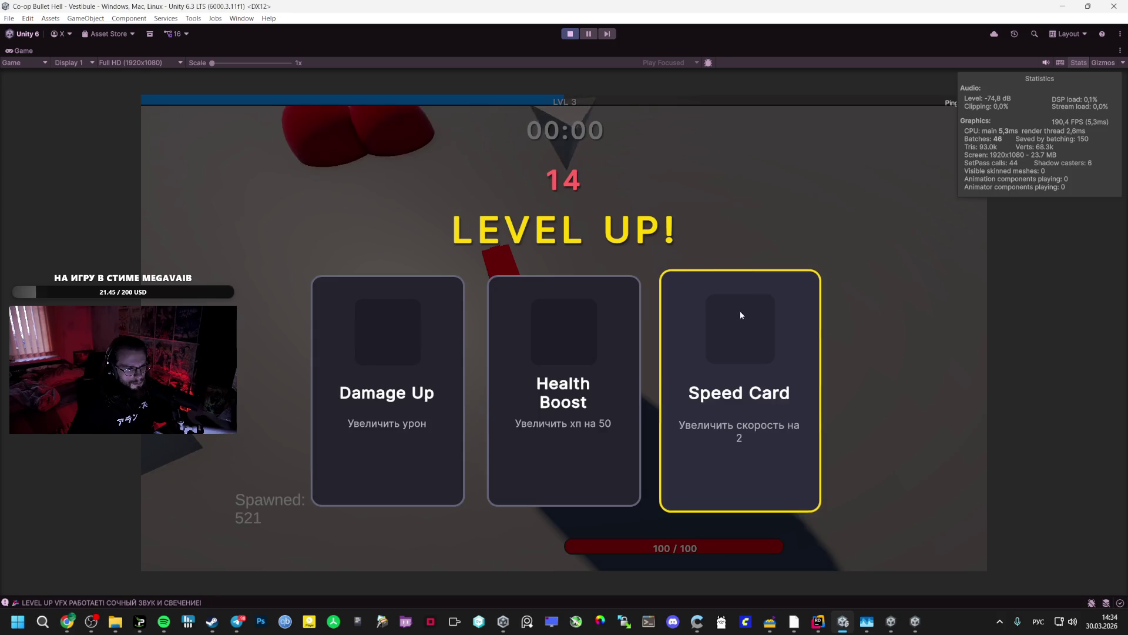
left_click(741, 316)
left_click(729, 294)
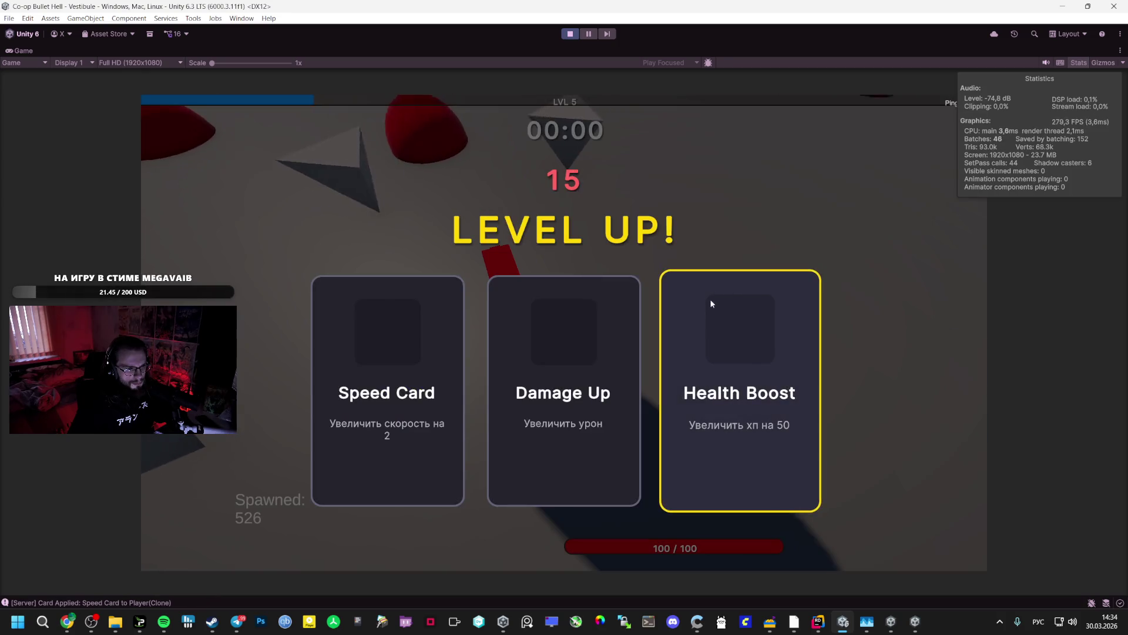
left_click(411, 323)
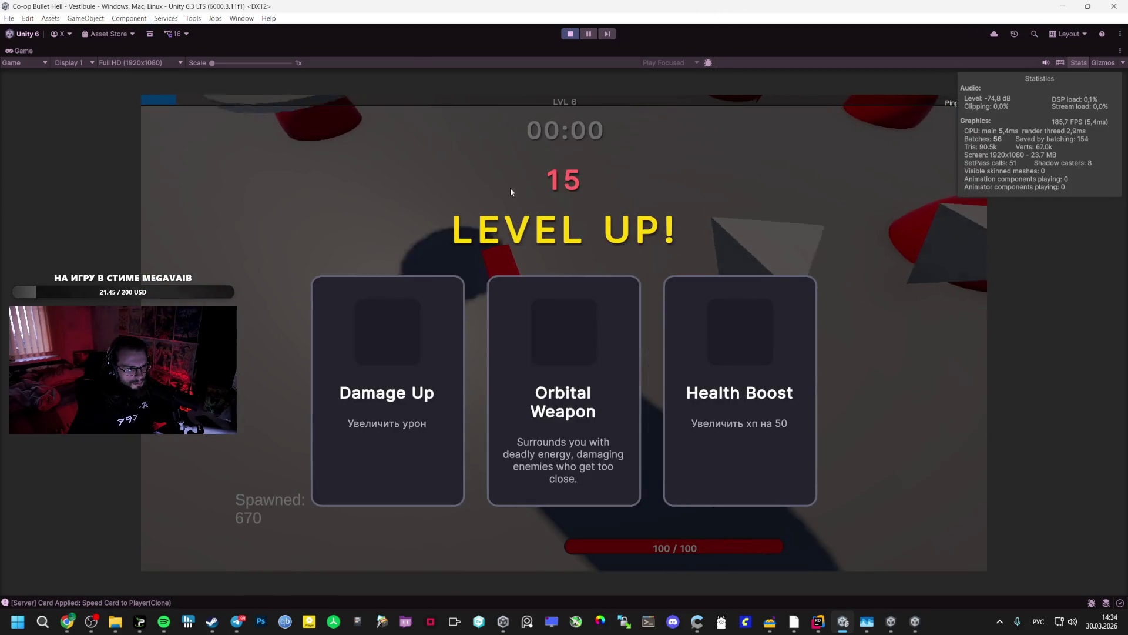
left_click(632, 315)
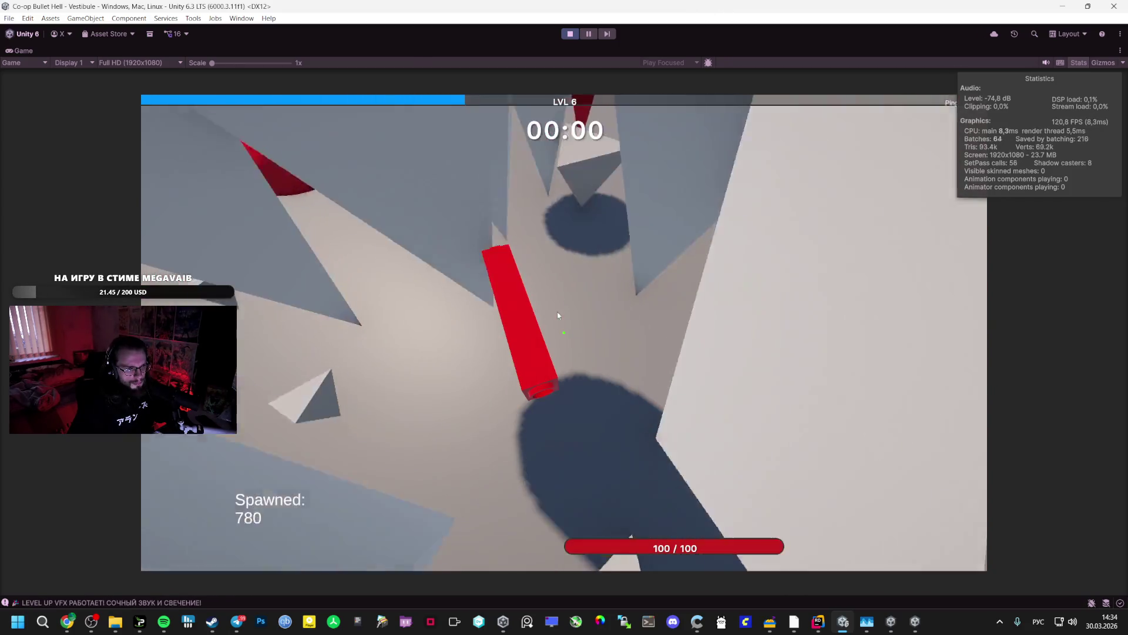
- Pause and resume, then keep picking upgrades (Speed Card, Orbital Weapon) up to level 10
key("Escape")
left_click(558, 325)
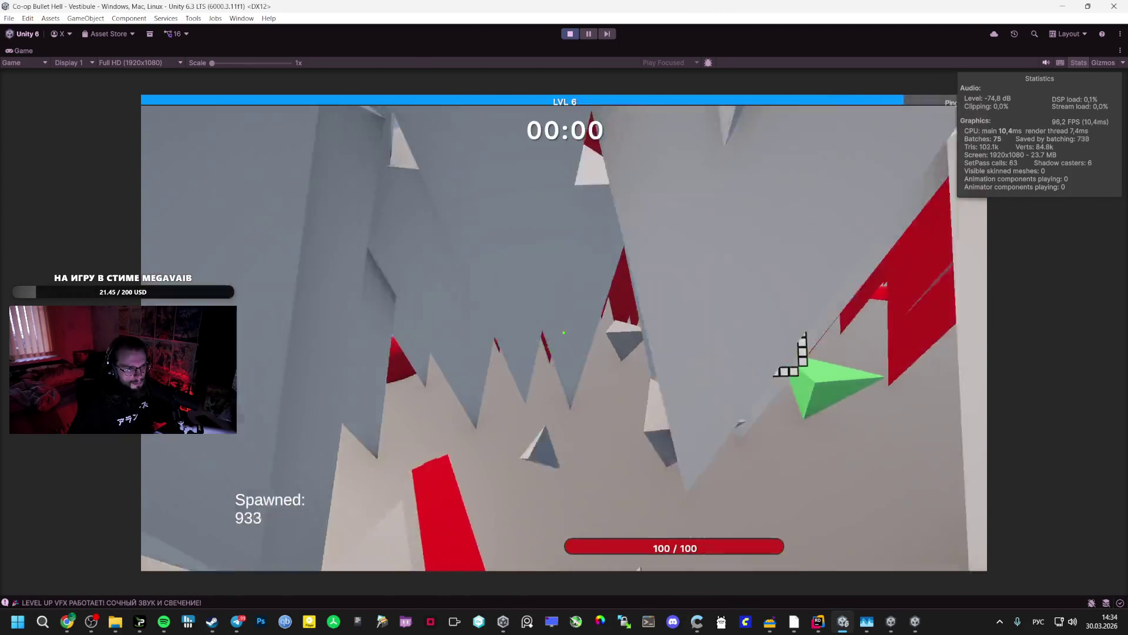
left_click(682, 349)
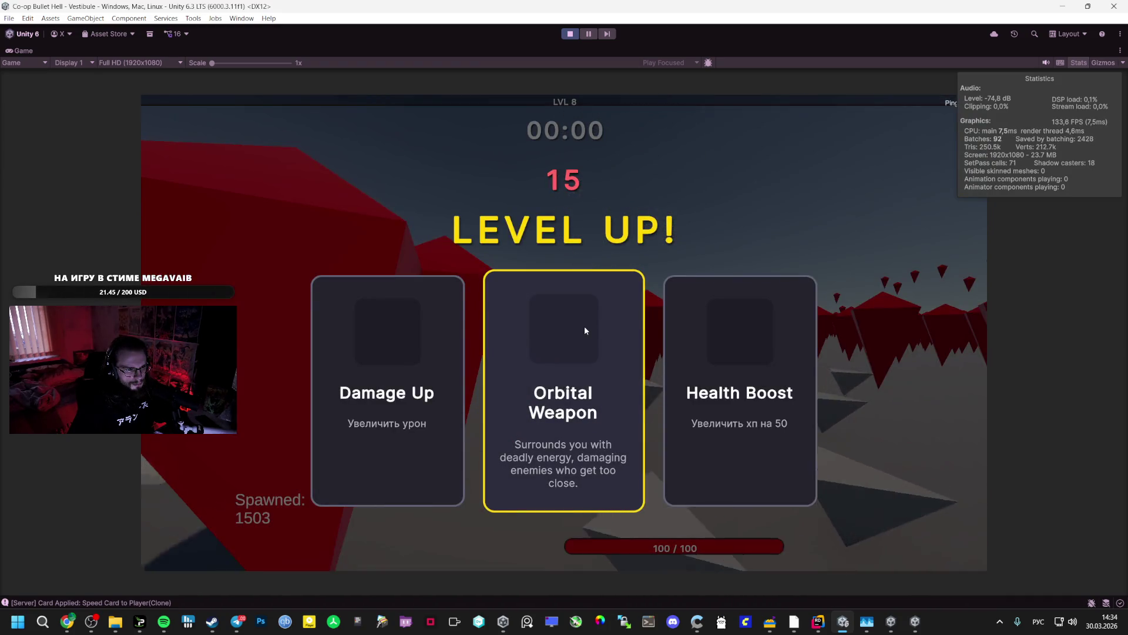
left_click(585, 327)
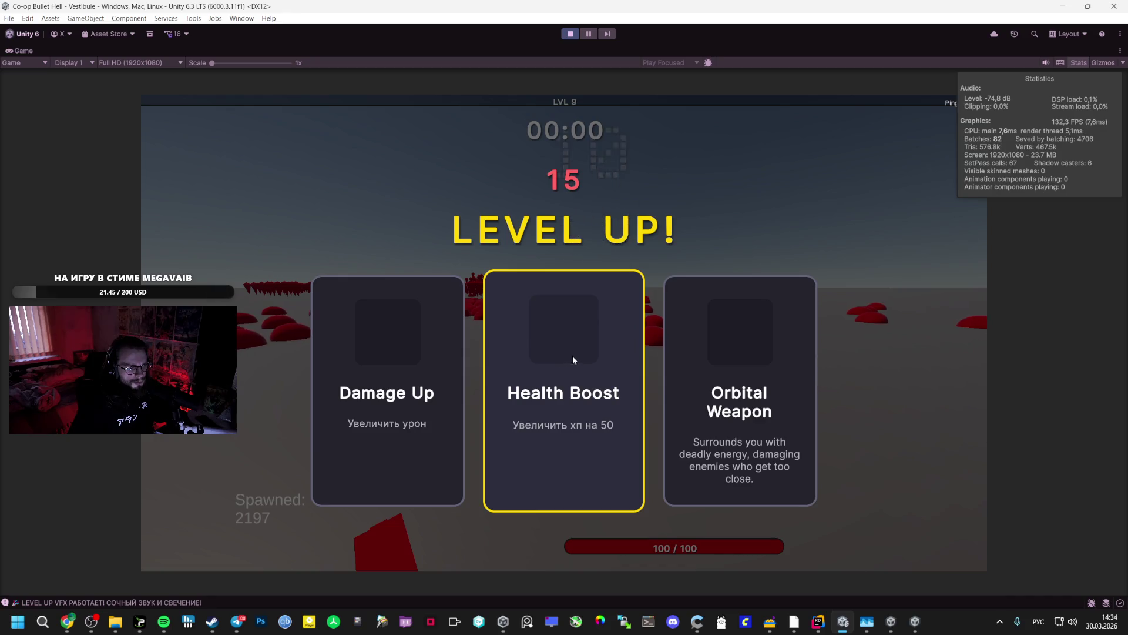
left_click(733, 347)
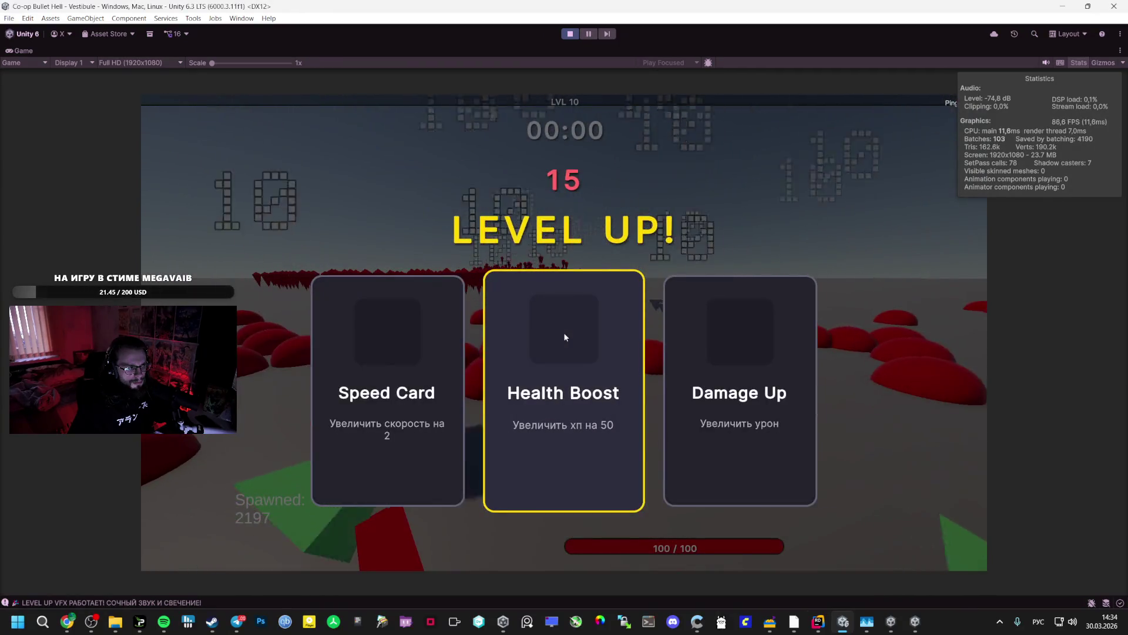
left_click(438, 354)
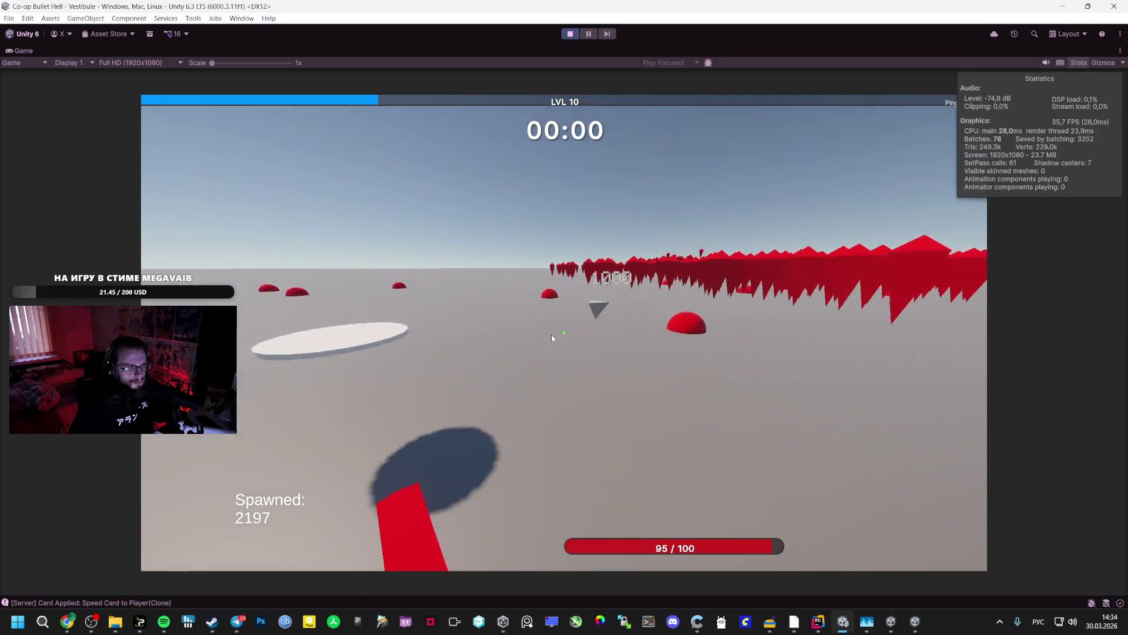
- Pause into the lobby menu, then check the editor menu and the build's taskbar options
key("Escape")
left_click(8, 18)
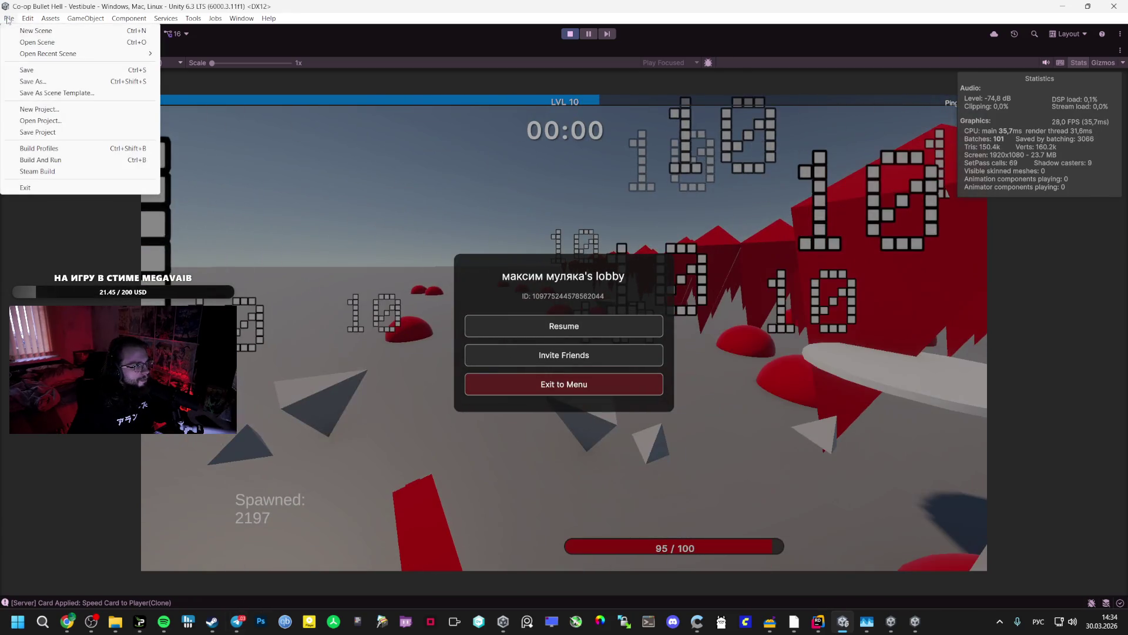
left_click(900, 629)
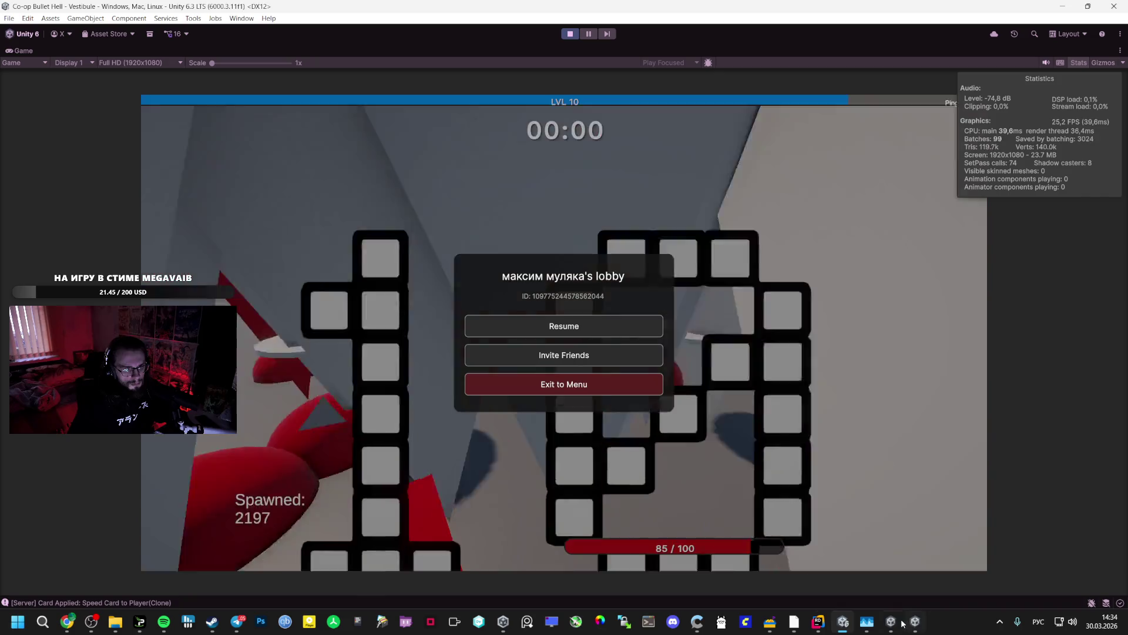
right_click(915, 621)
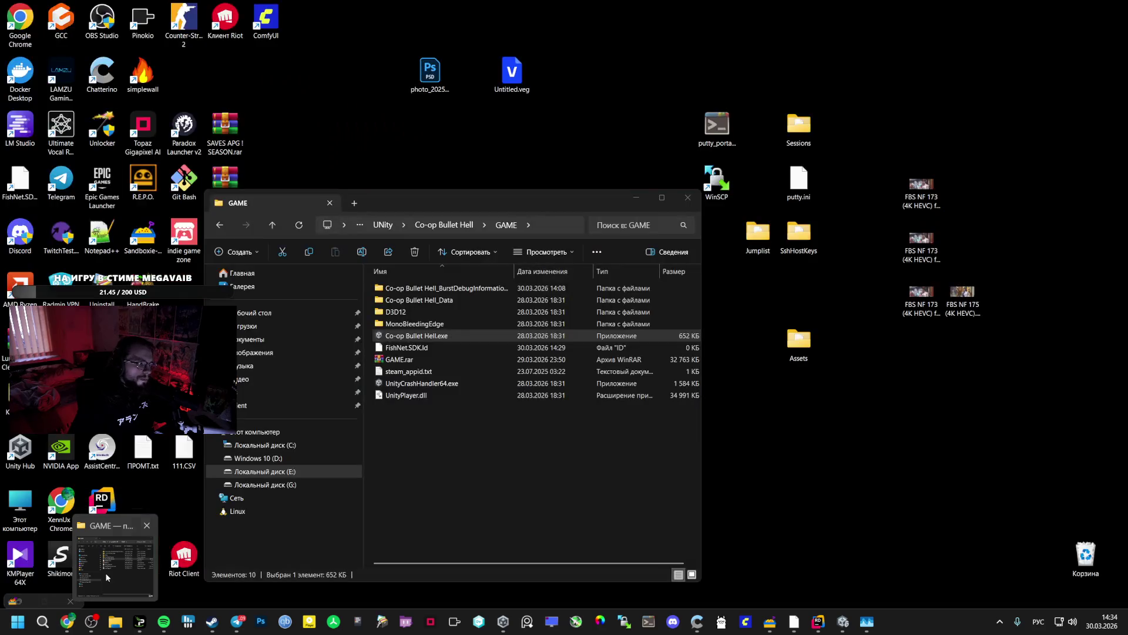
- Resume the editor game from the pause menu and pick an upgrade card
left_click(104, 572)
left_click(636, 197)
key("Escape")
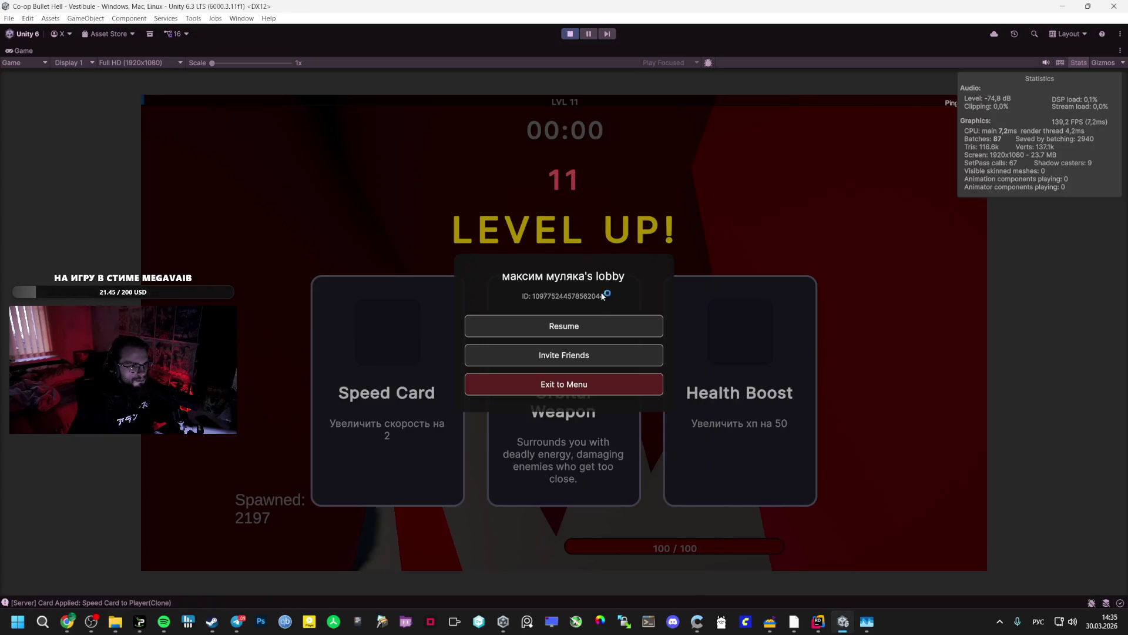
left_click(582, 322)
left_click(562, 336)
- Close the frozen game build and relaunch Co-op Bullet Hell.exe from the GAME folder
left_click(115, 622)
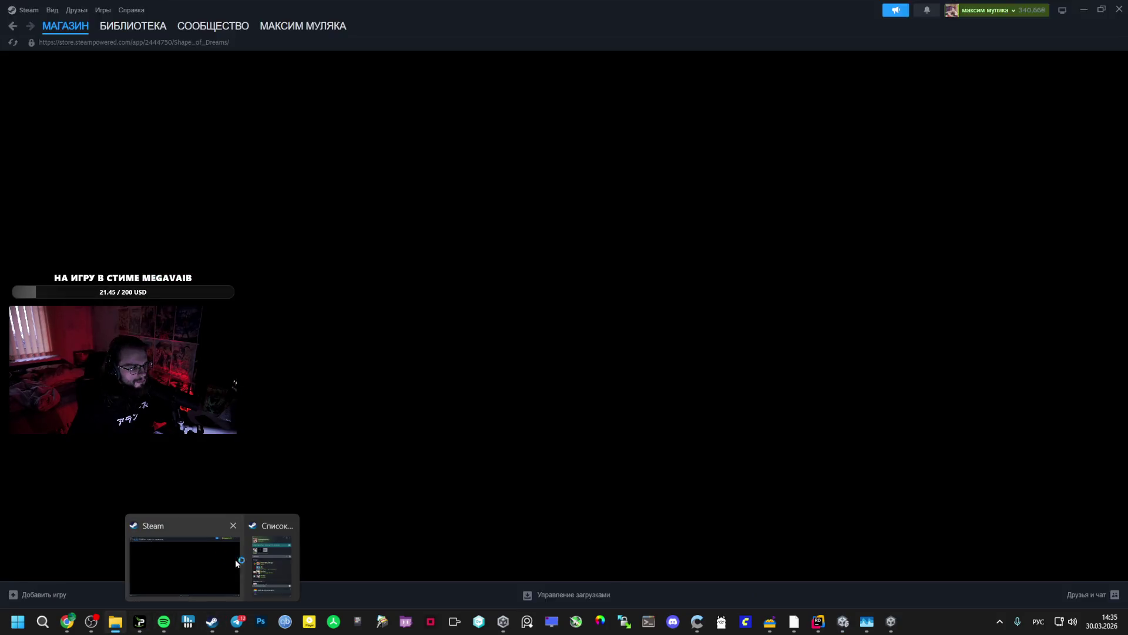
left_click(282, 567)
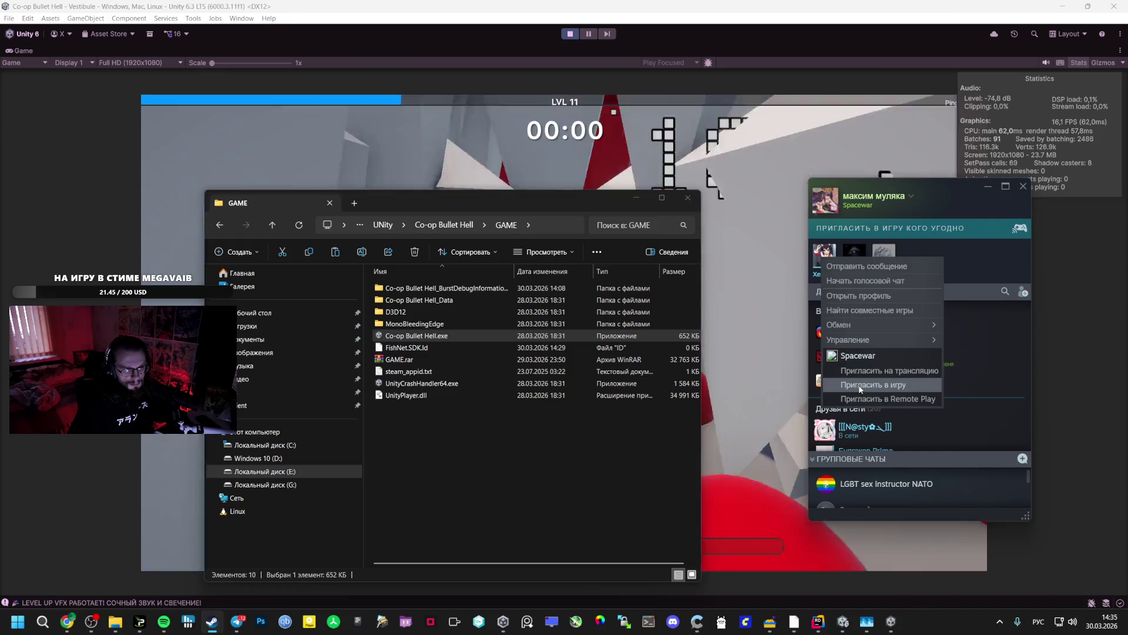
left_click(891, 621)
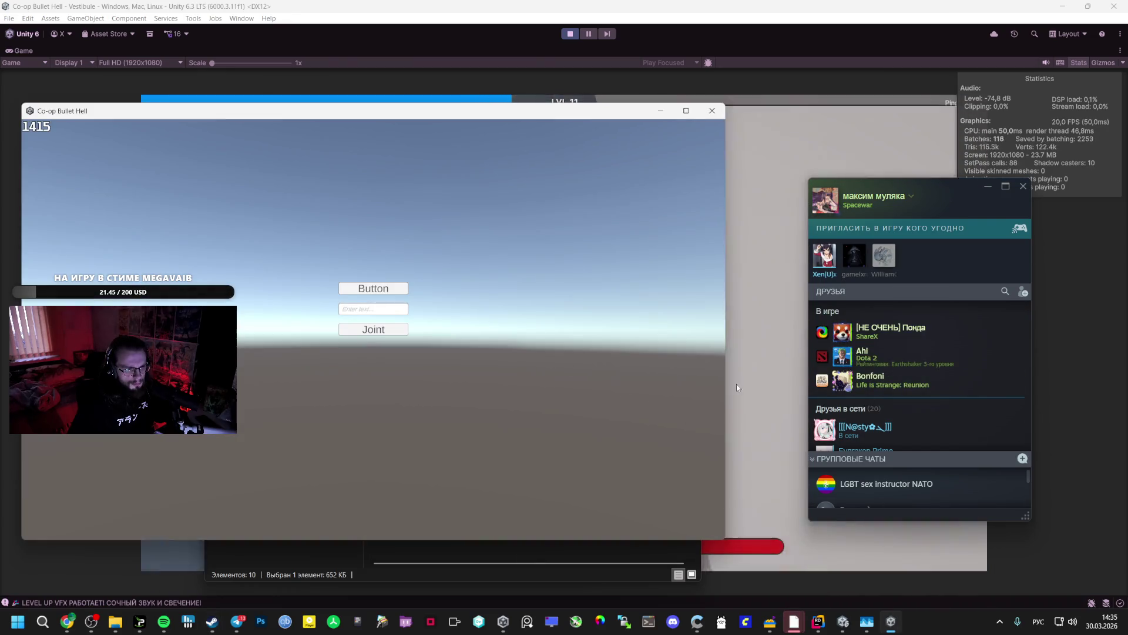
left_click(713, 107)
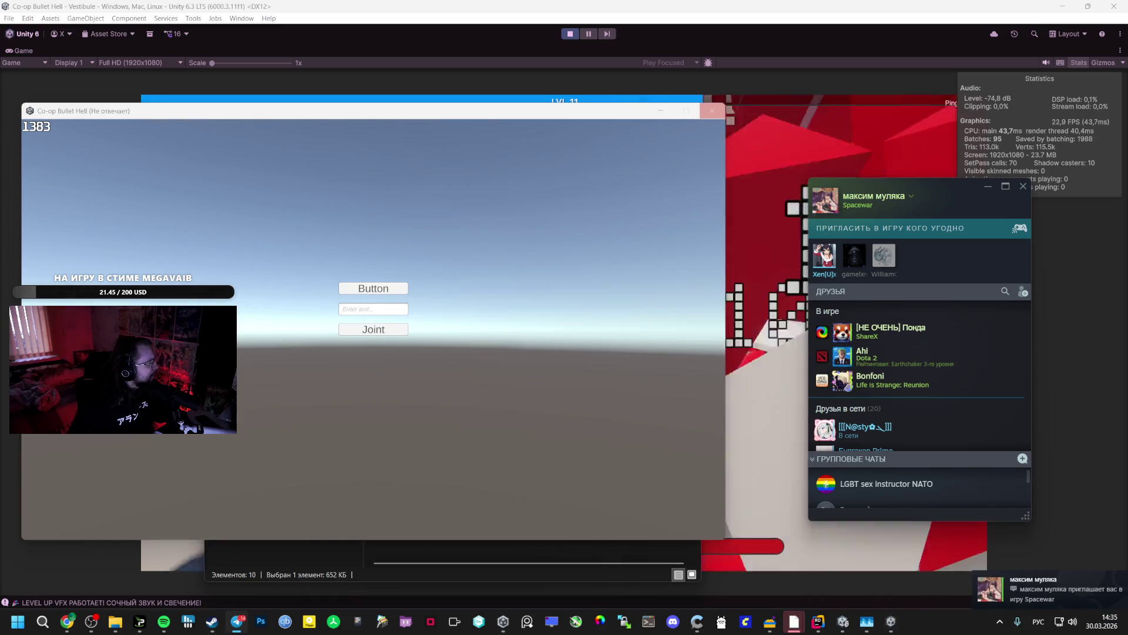
key("Return")
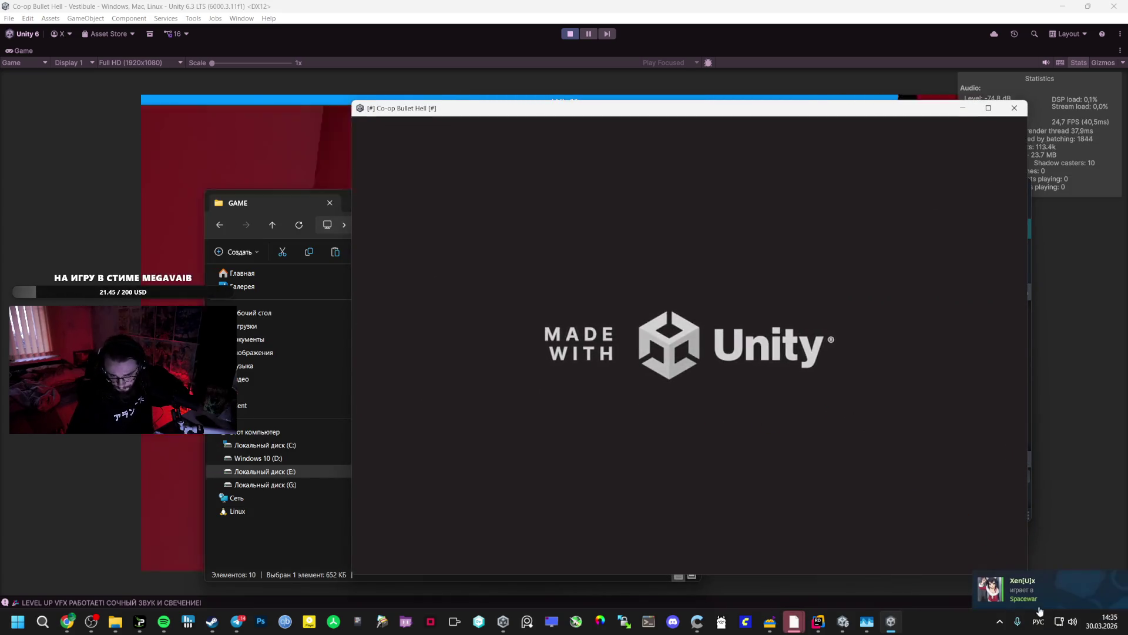
- Accept the host's Spacewar invite in Steam chat and return to the editor game
left_click(824, 587)
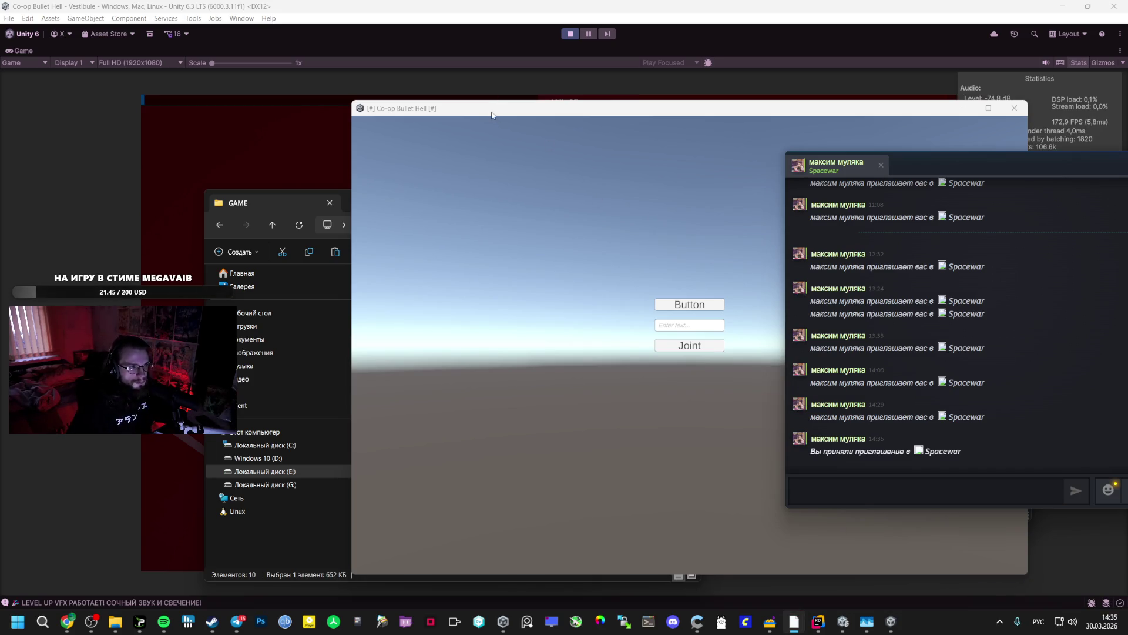
key("alt+Tab")
left_click(556, 323)
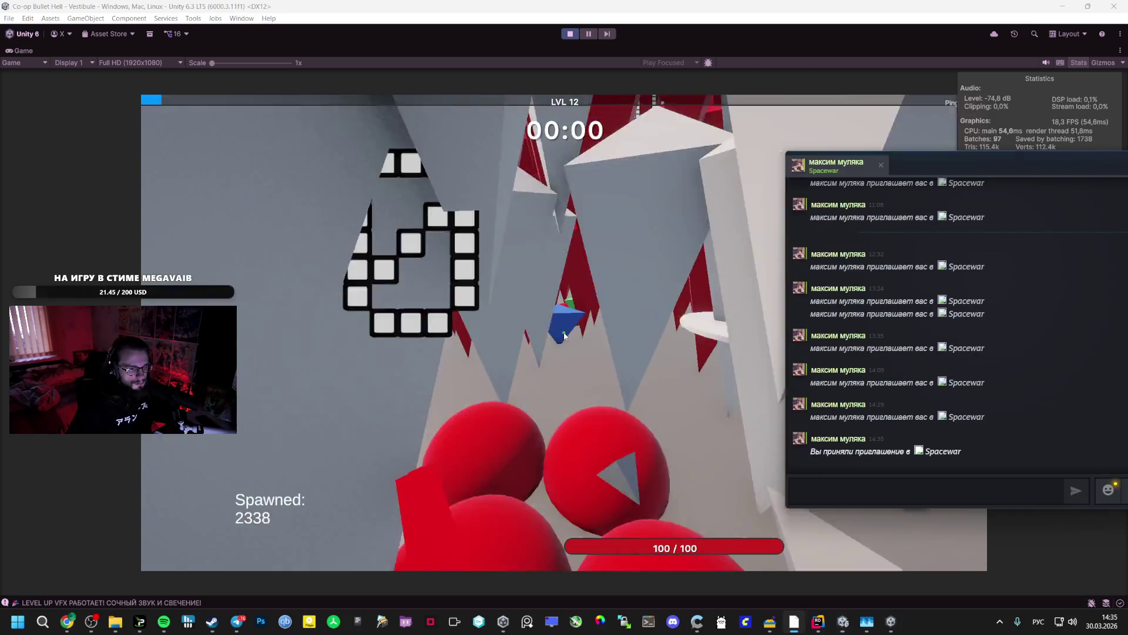
- Play the co-op match on both clients, choosing Speed Card at level-up, then open the pause menu
key("alt+Tab")
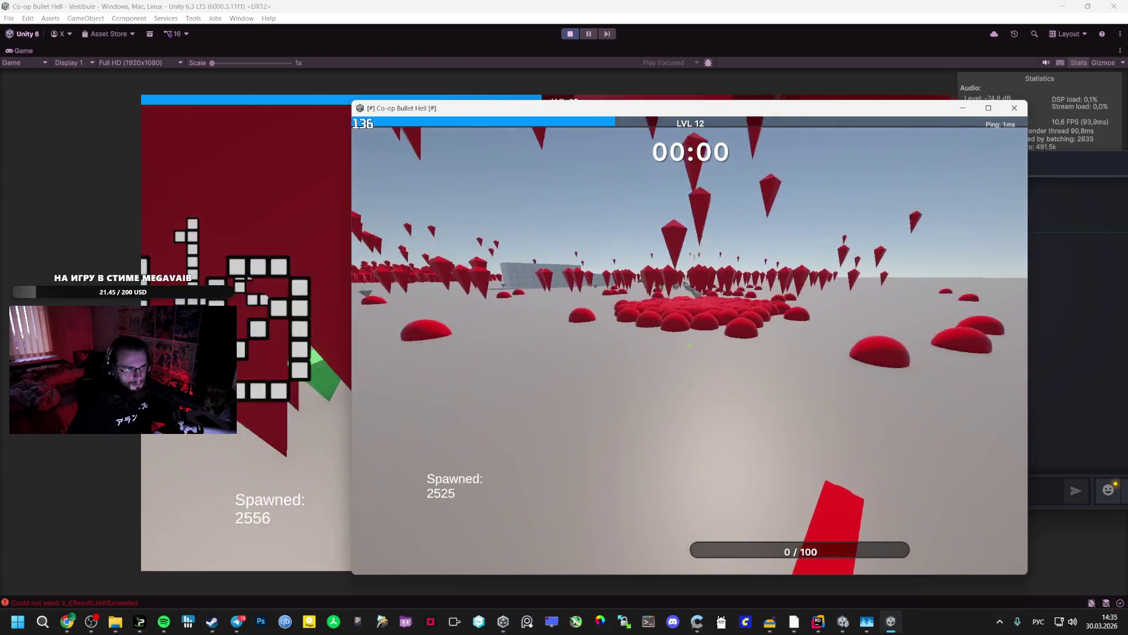
key("Escape")
left_click(320, 335)
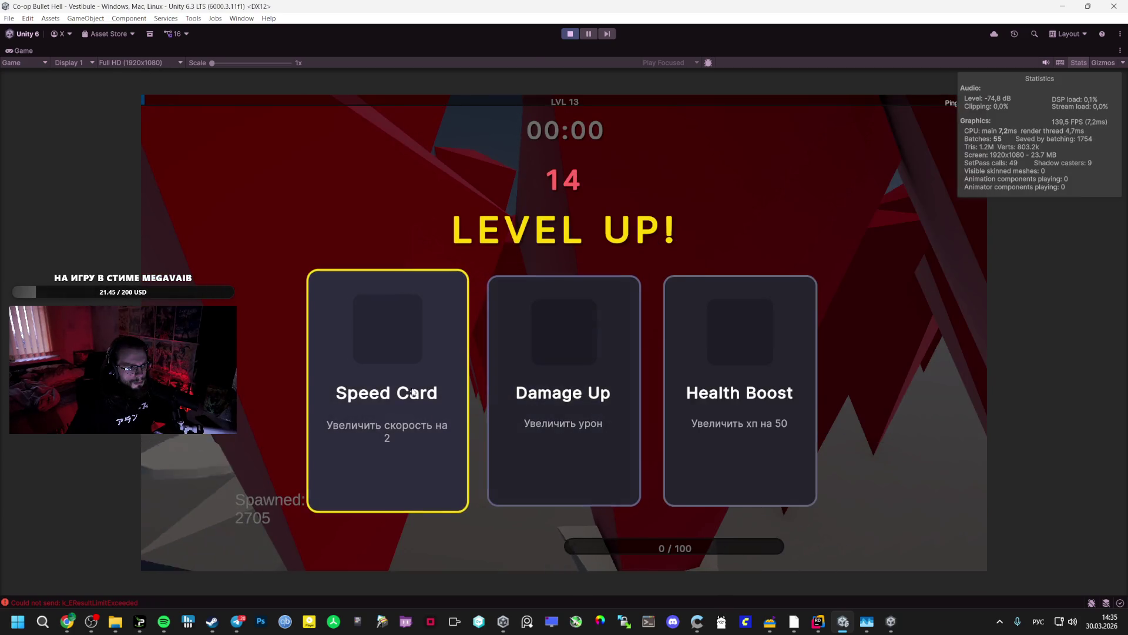
left_click(413, 392)
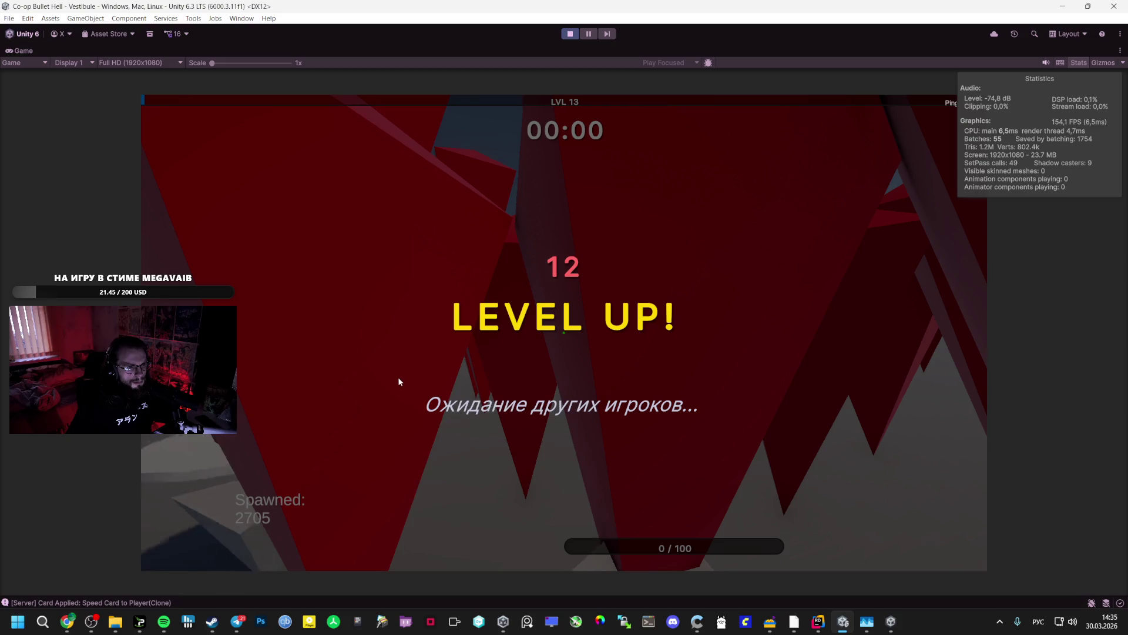
key("alt+Tab")
left_click(676, 336)
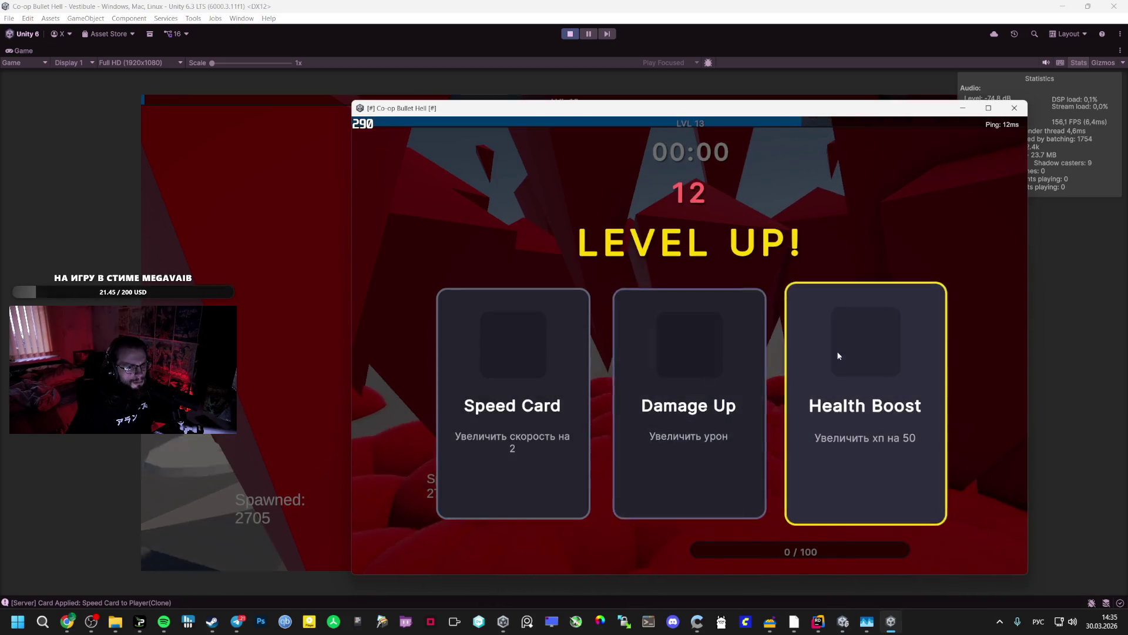
key("alt+Tab")
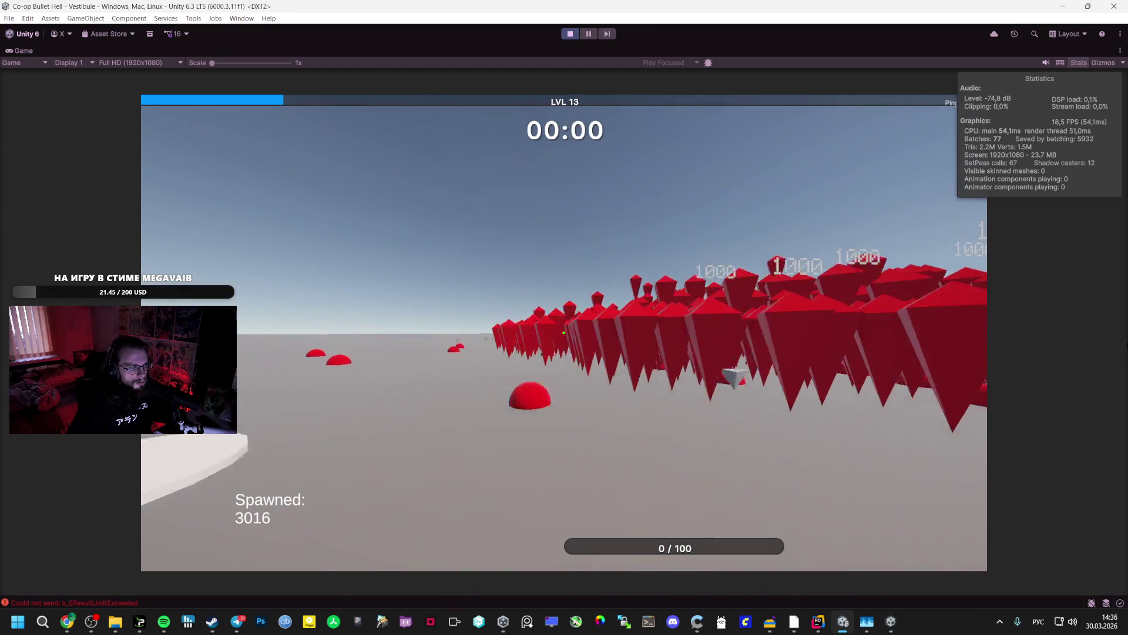
key("Escape")
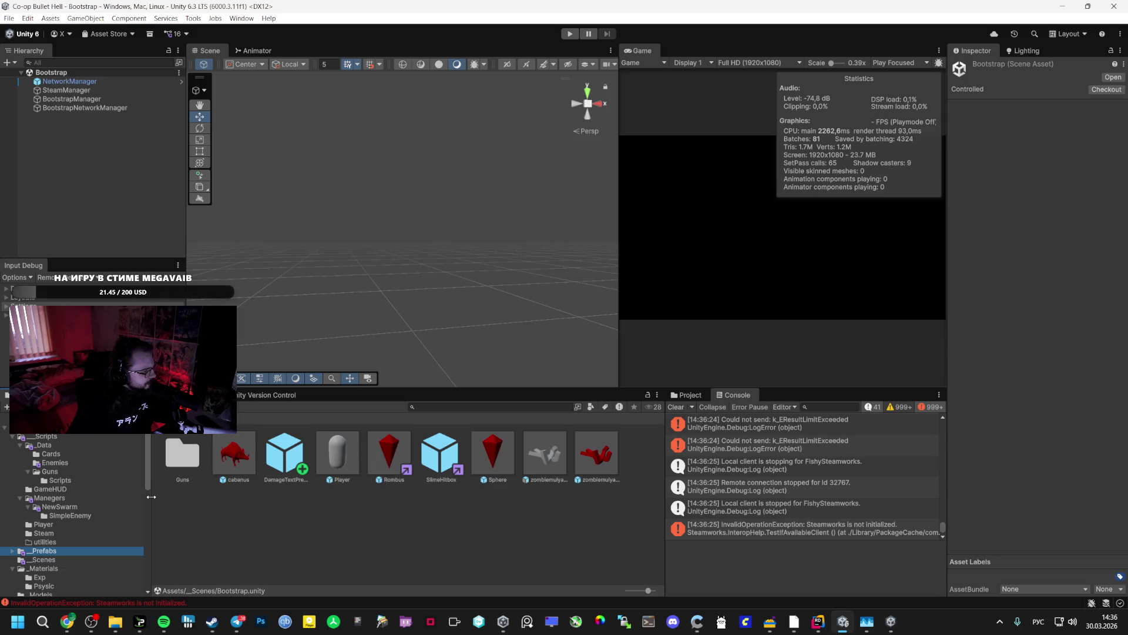
- Set the Rombus prefab's NetworkTransform Send Interval to 4 and enter Play mode
left_click(379, 451)
scroll(1053, 385, "down", 10)
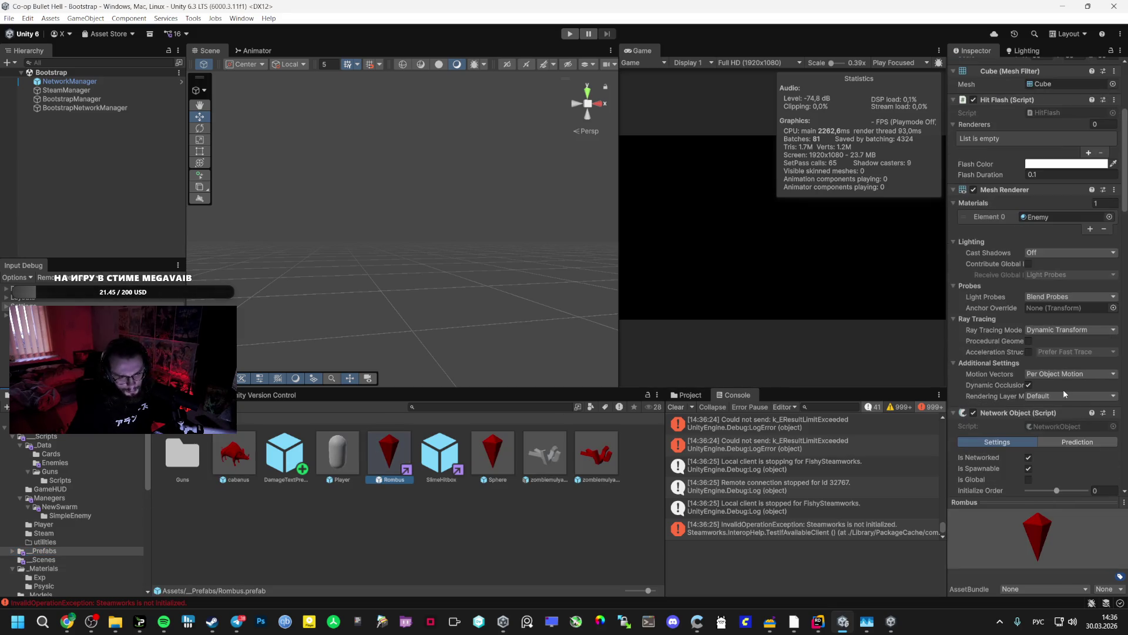
scroll(1043, 384, "down", 5)
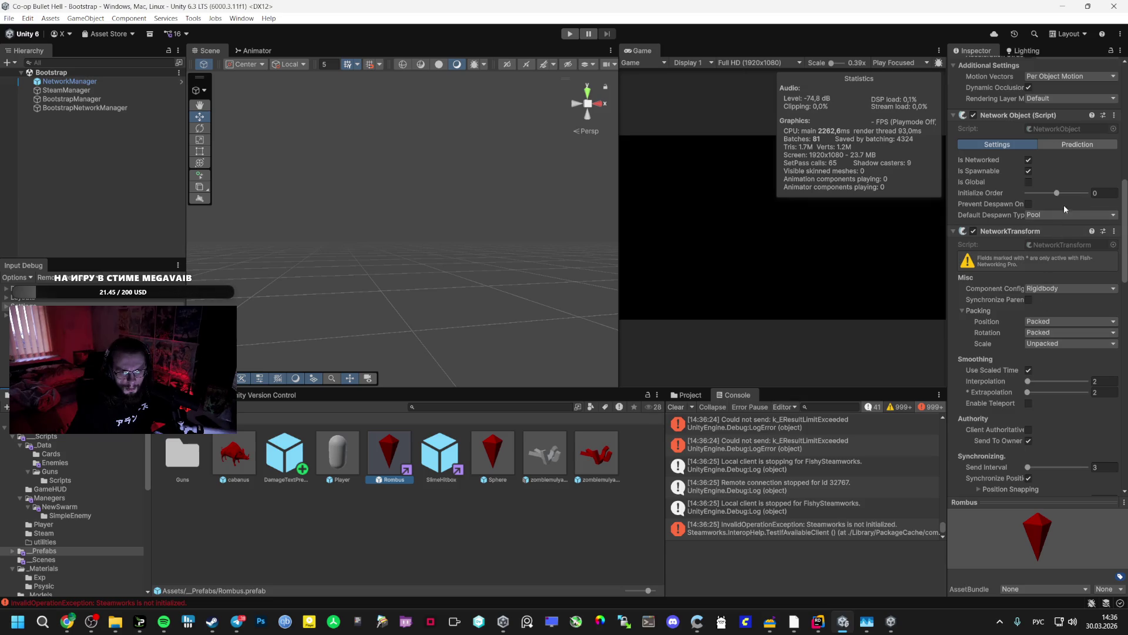
scroll(1058, 235, "down", 6)
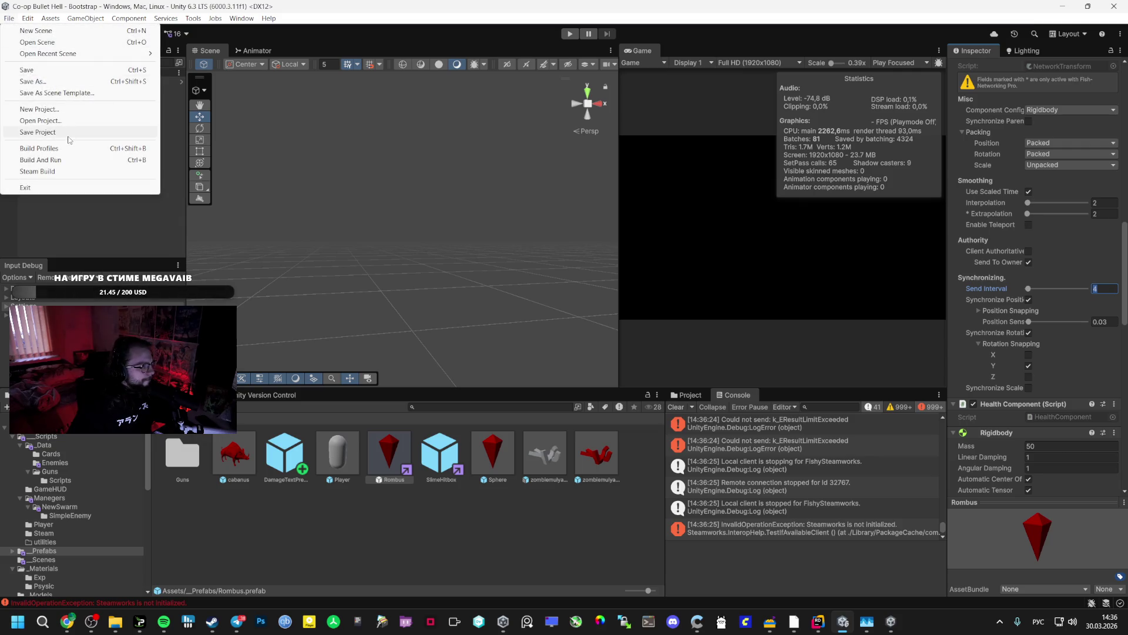
left_click(569, 33)
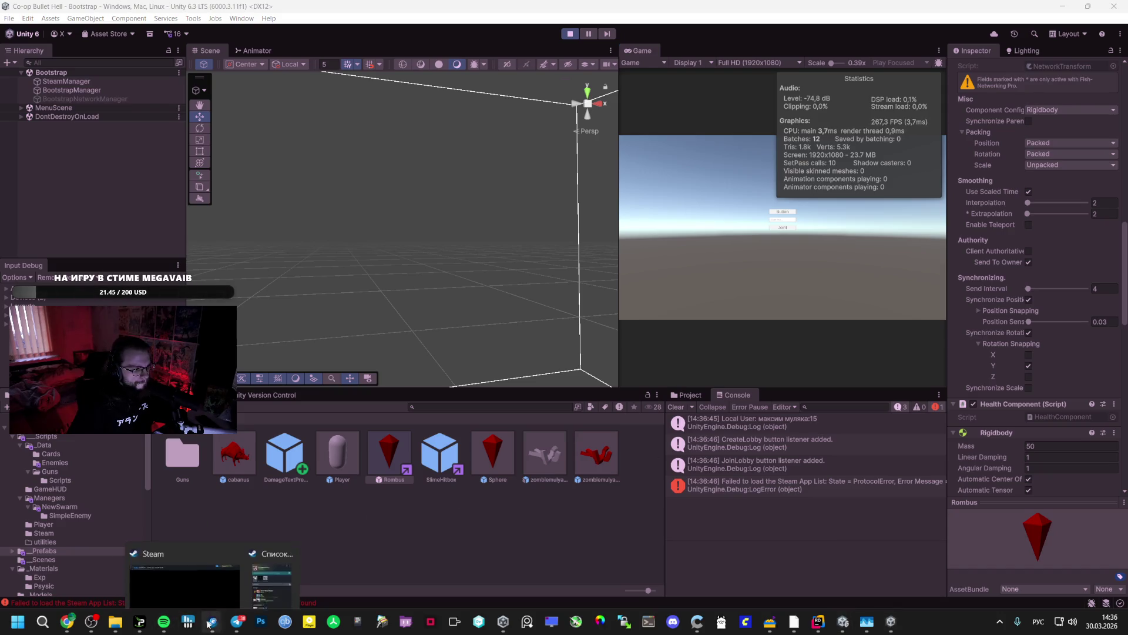
- Invite the Steam friend to the game, maximize the Game view, and resume play
left_click(263, 566)
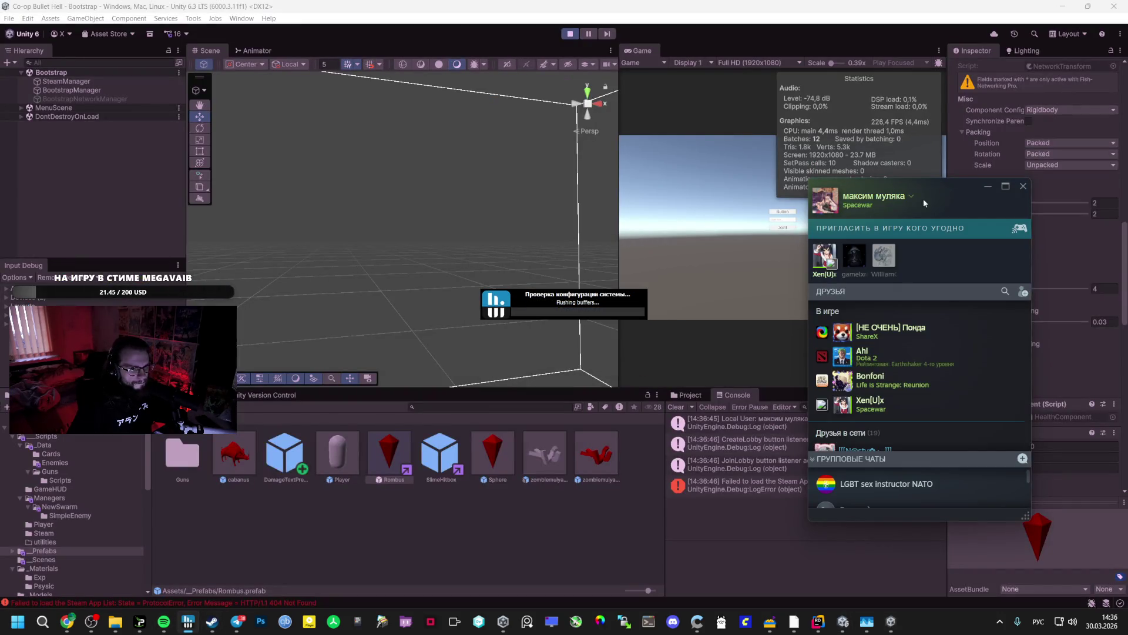
left_click(775, 254)
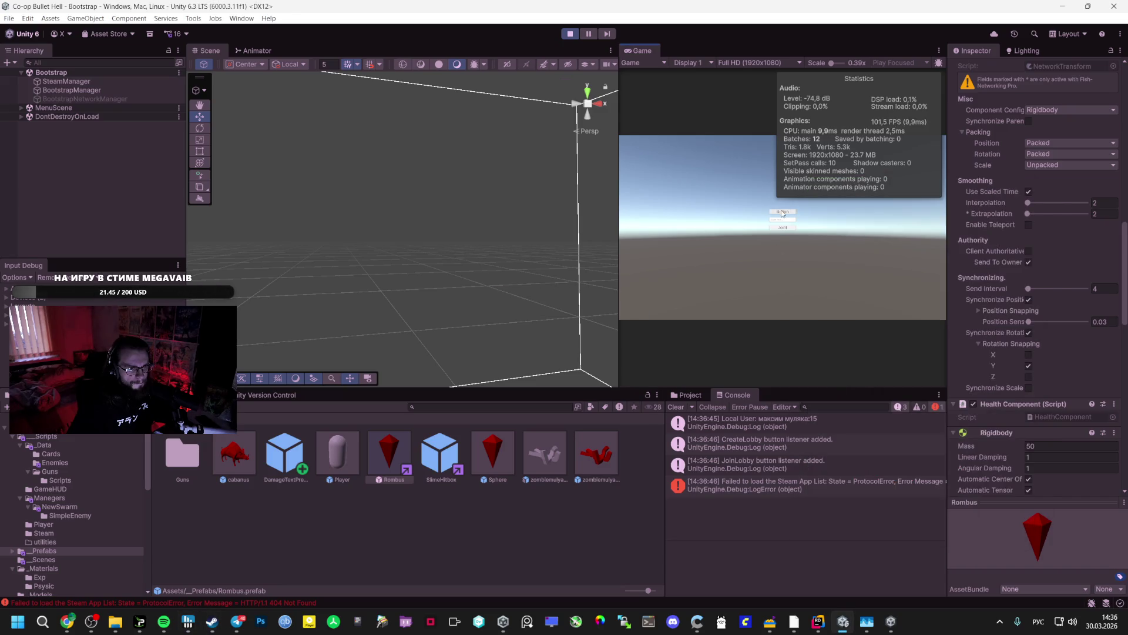
left_click(783, 236)
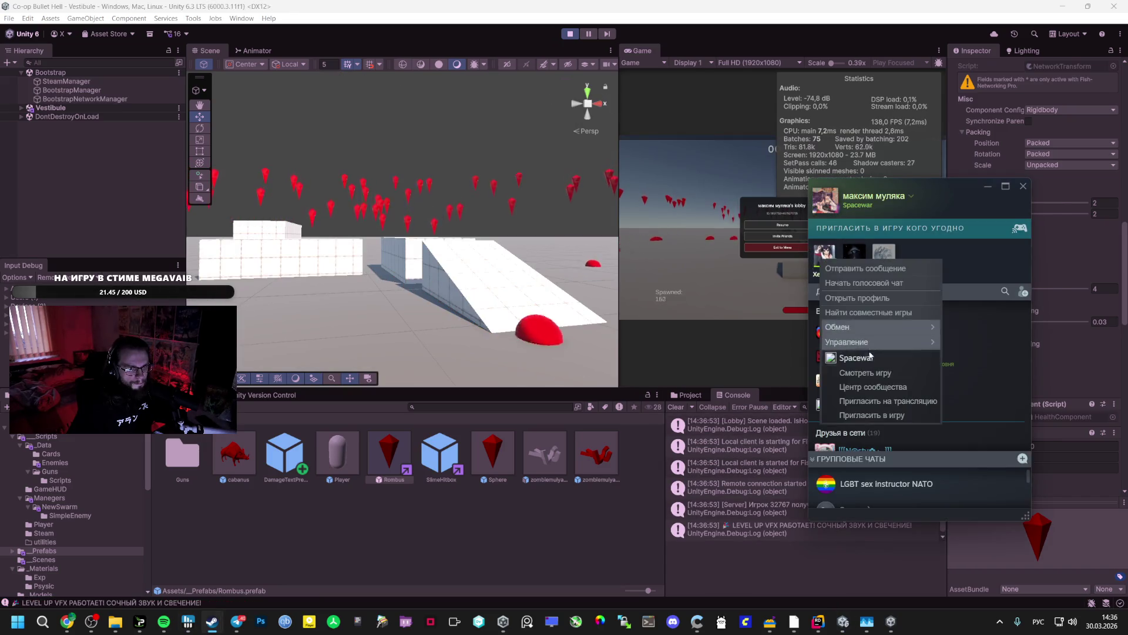
left_click(763, 224)
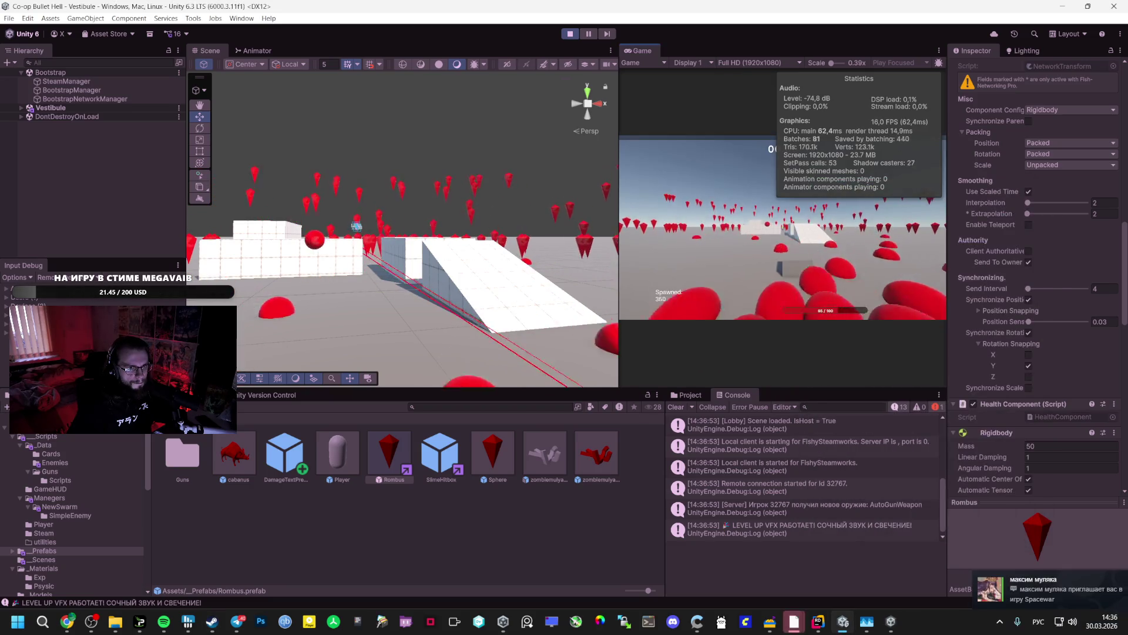
double_click(630, 51)
key("Escape")
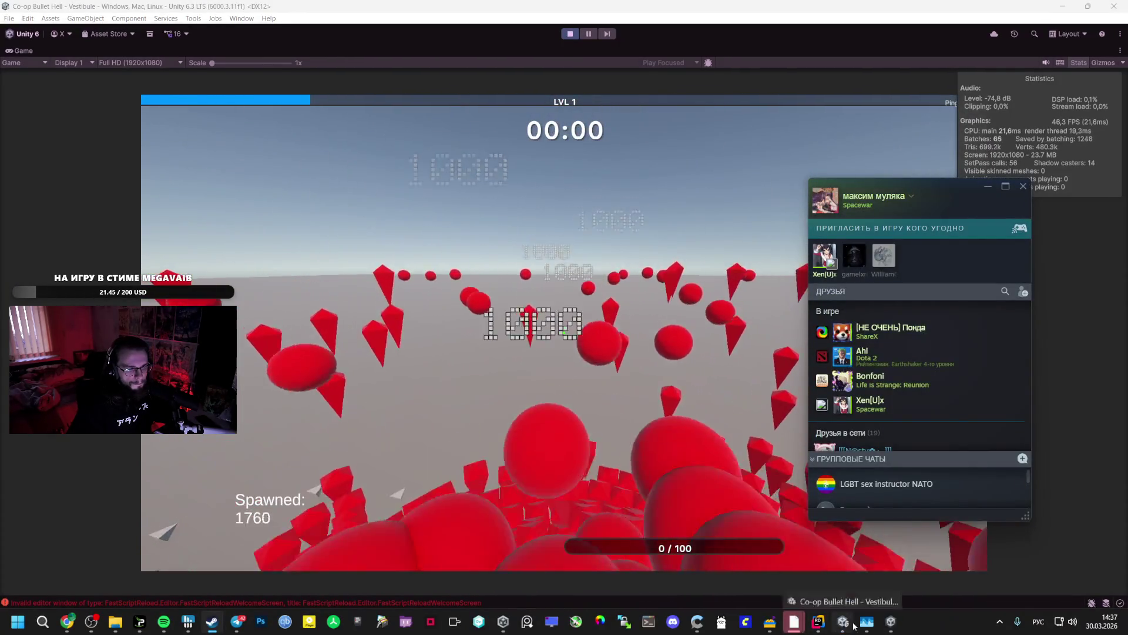
- Accept the Spacewar invite in Steam chat for the build client
mouse_move(867, 621)
left_click(834, 555)
left_click(985, 427)
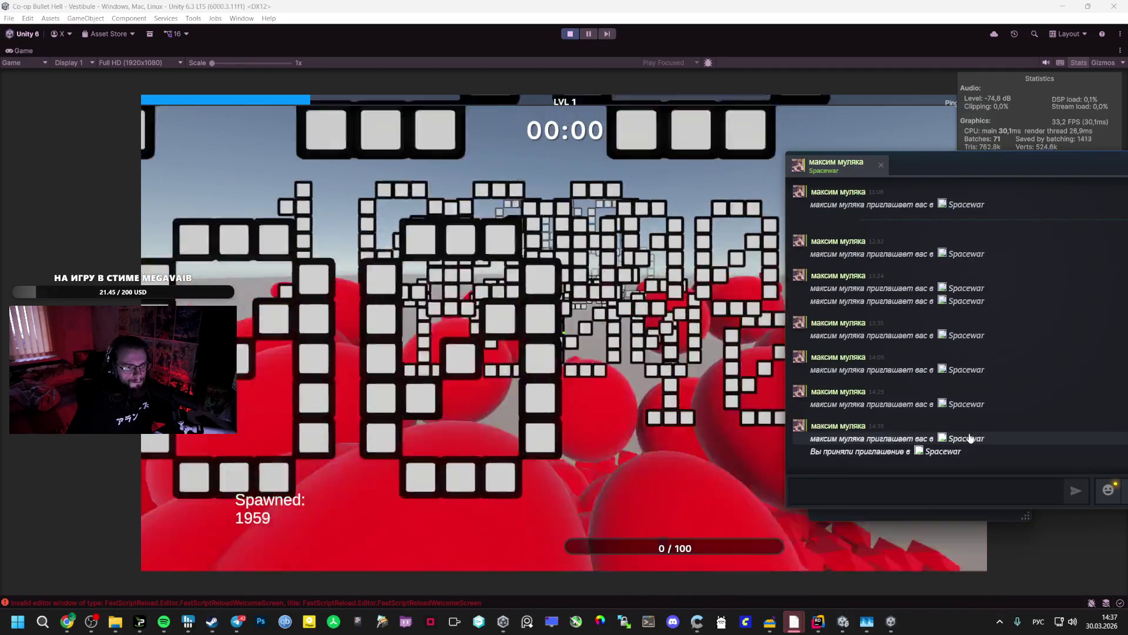
left_click(170, 626)
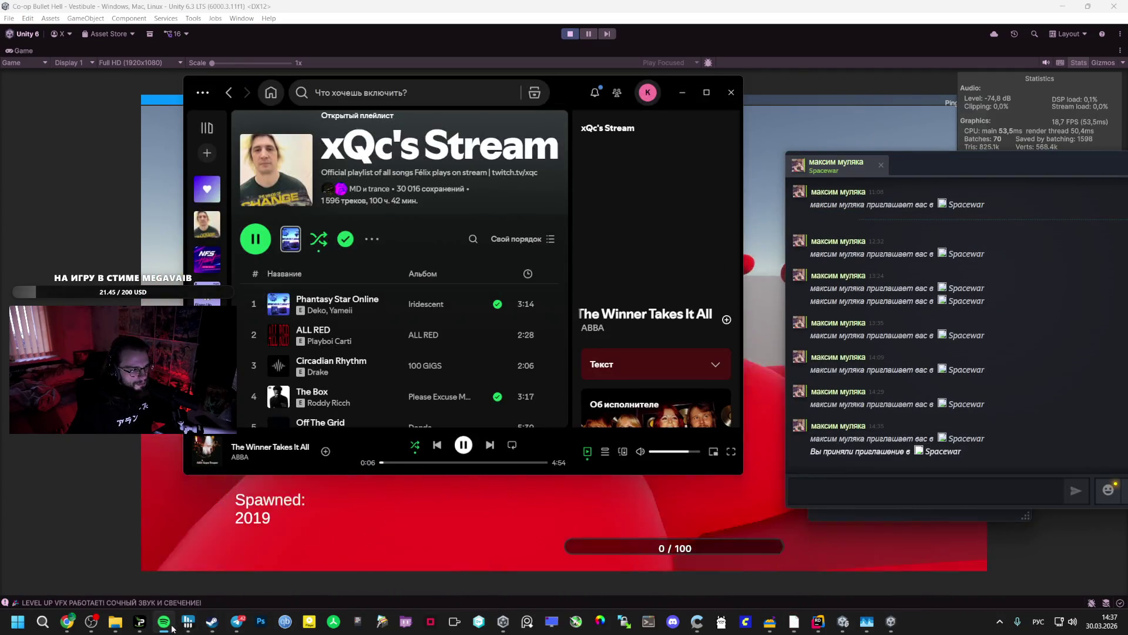
left_click(310, 571)
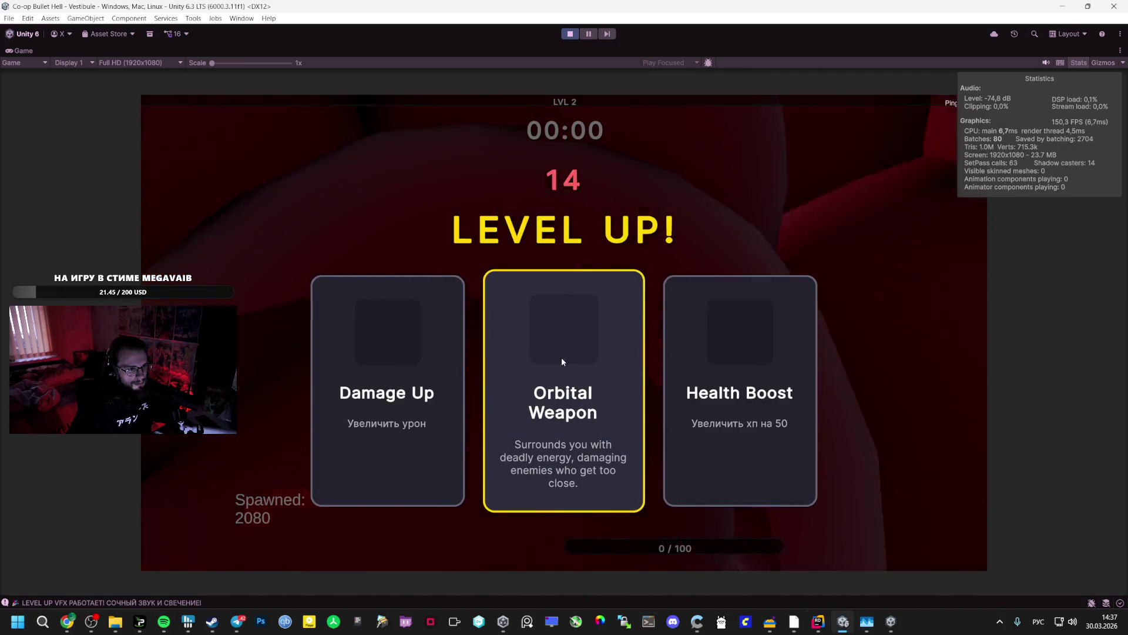
- Pick Orbital Weapon in the editor game and Speed Card upgrades in the build client
left_click(555, 358)
left_click(891, 622)
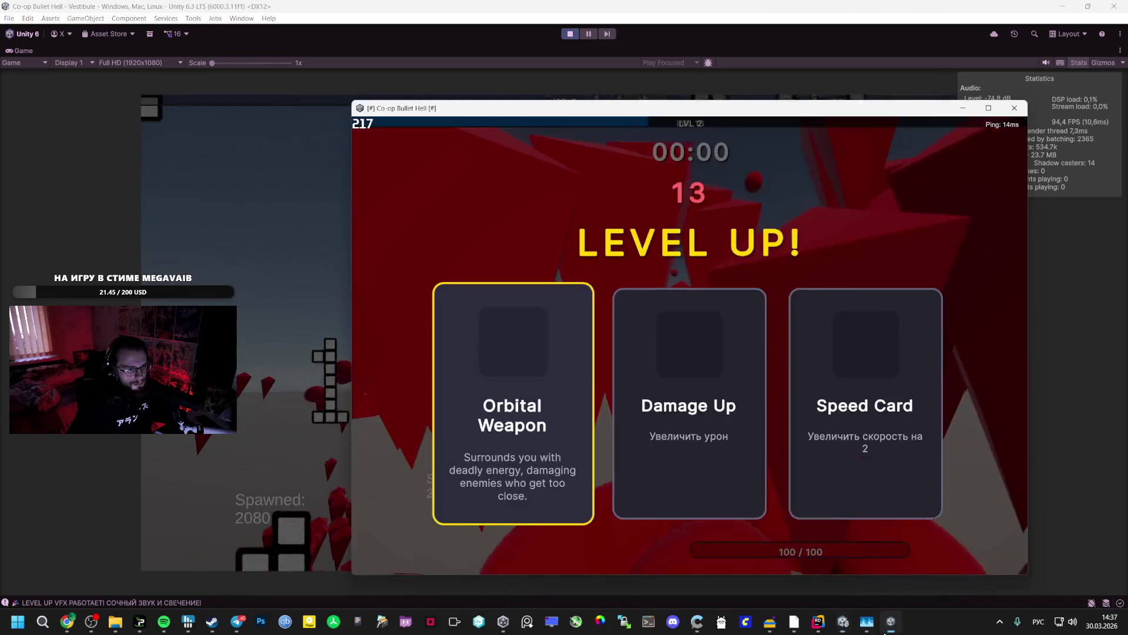
left_click(823, 393)
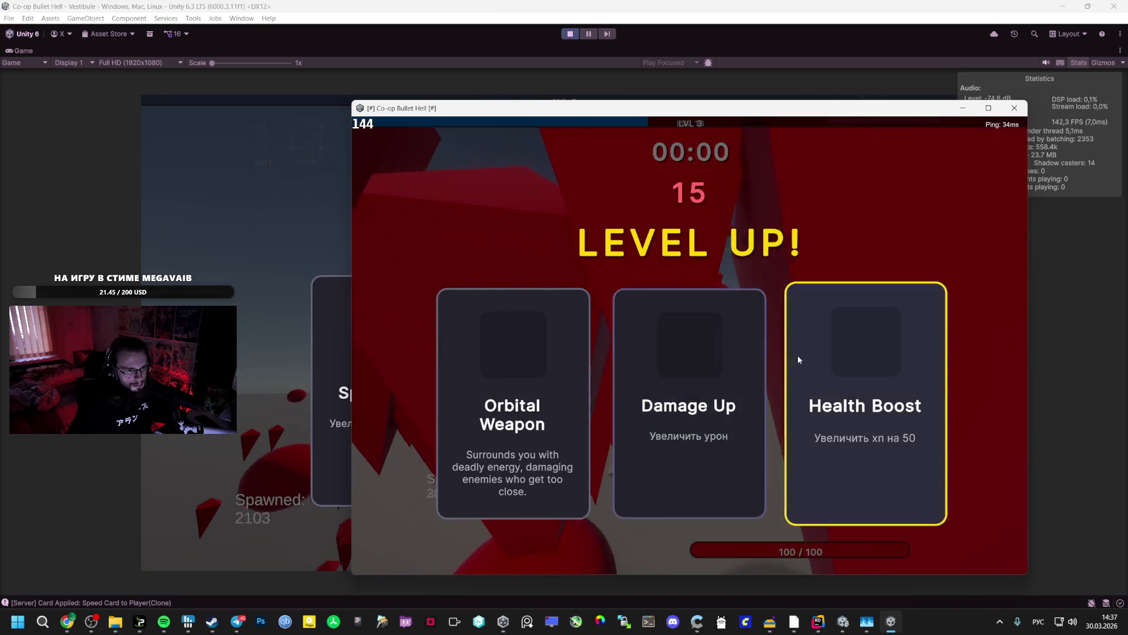
left_click(661, 383)
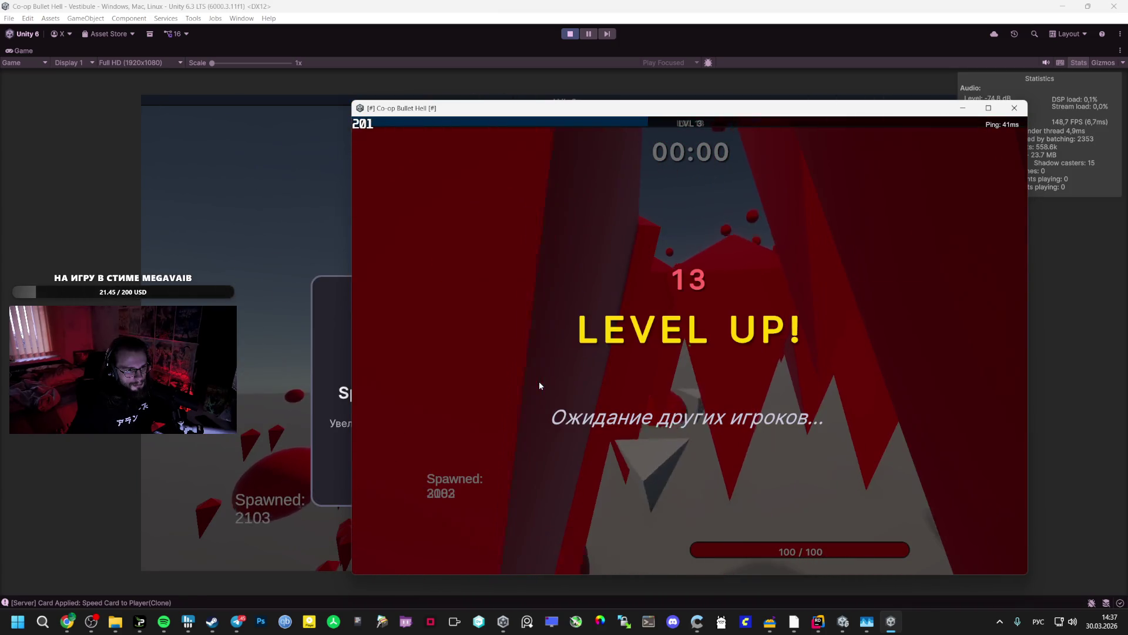
left_click(305, 248)
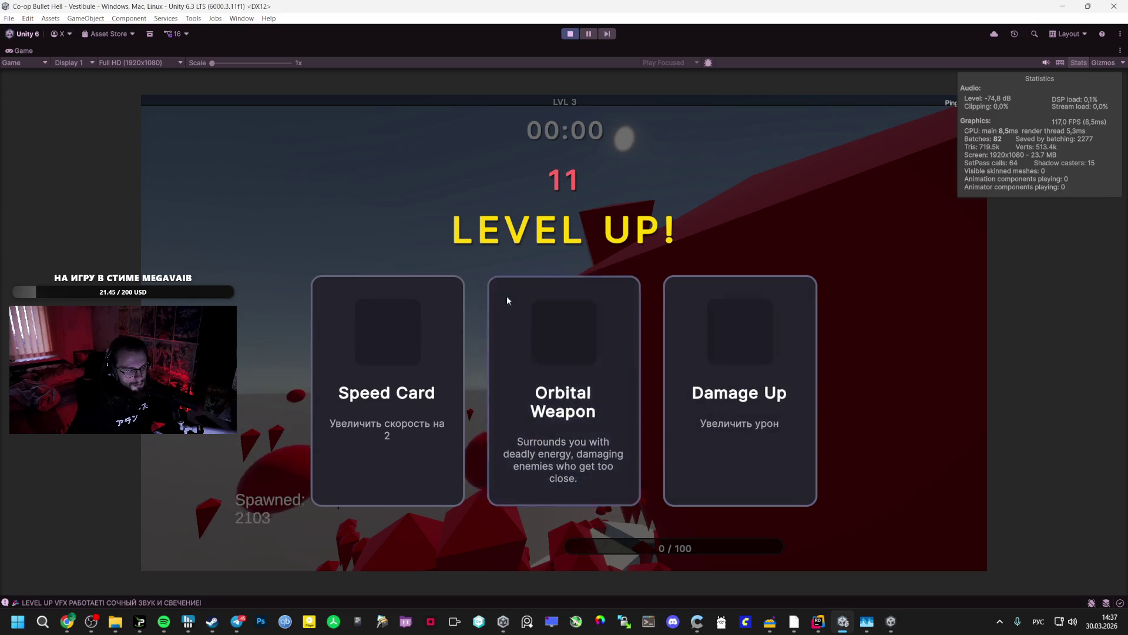
left_click(434, 360)
- Choose Speed Card for both players and Orbital Weapon in the editor on the next level-ups
key("alt+Tab")
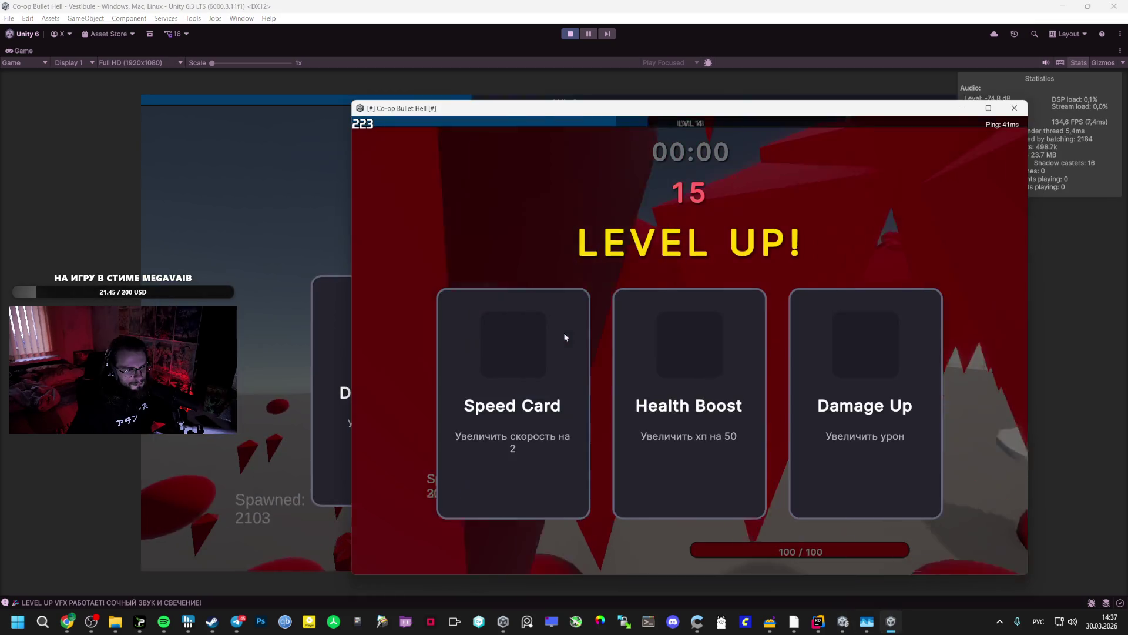
left_click(518, 363)
key("alt+Tab")
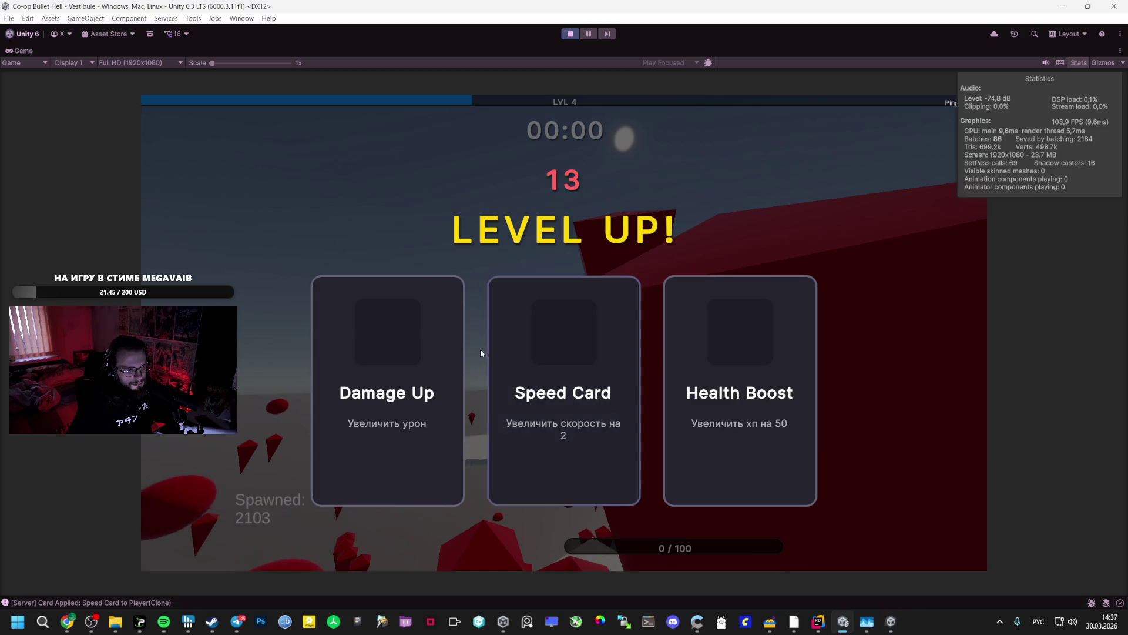
left_click(574, 352)
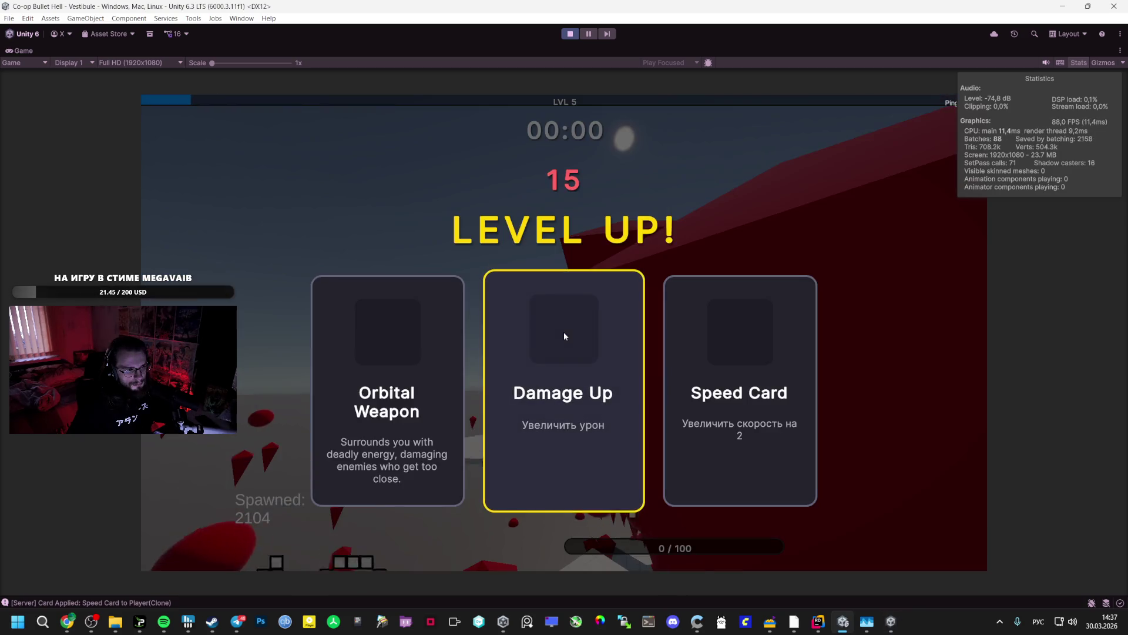
left_click(384, 331)
key("alt+Tab")
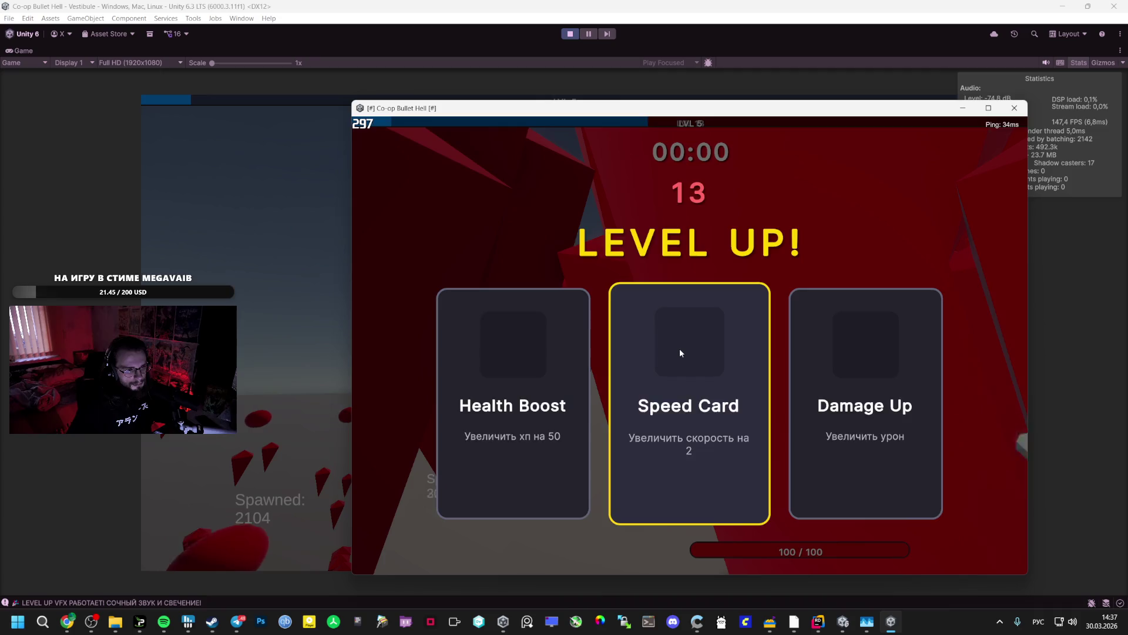
left_click(680, 347)
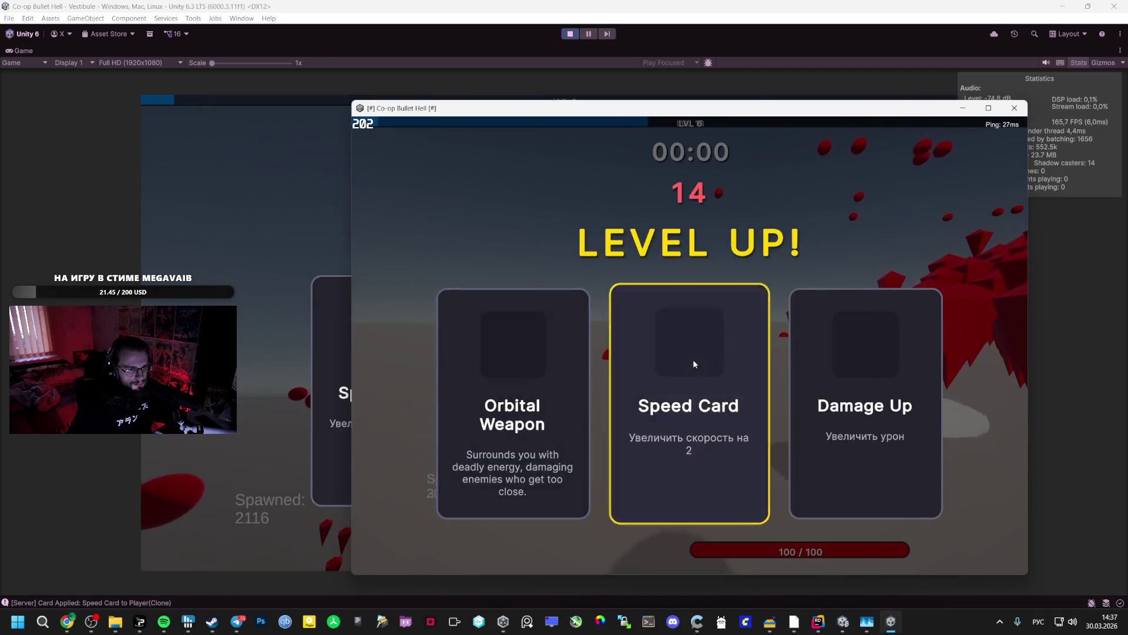
key("alt+Tab")
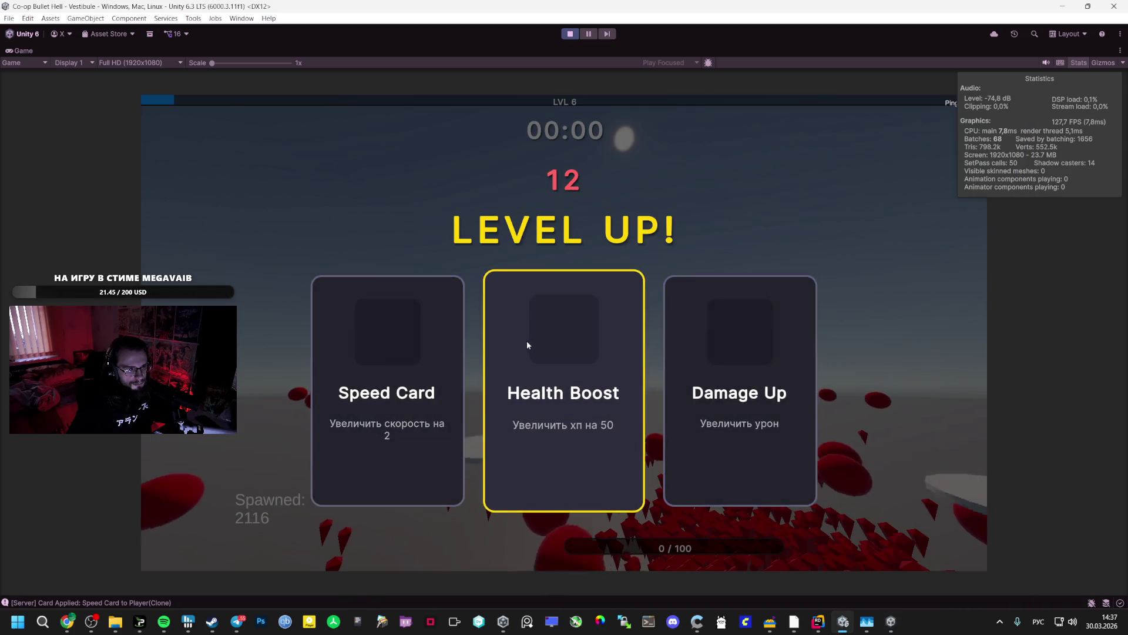
- Choose Damage Up in the editor and Speed Card in the build over further level-ups
left_click(667, 340)
key("alt+Tab")
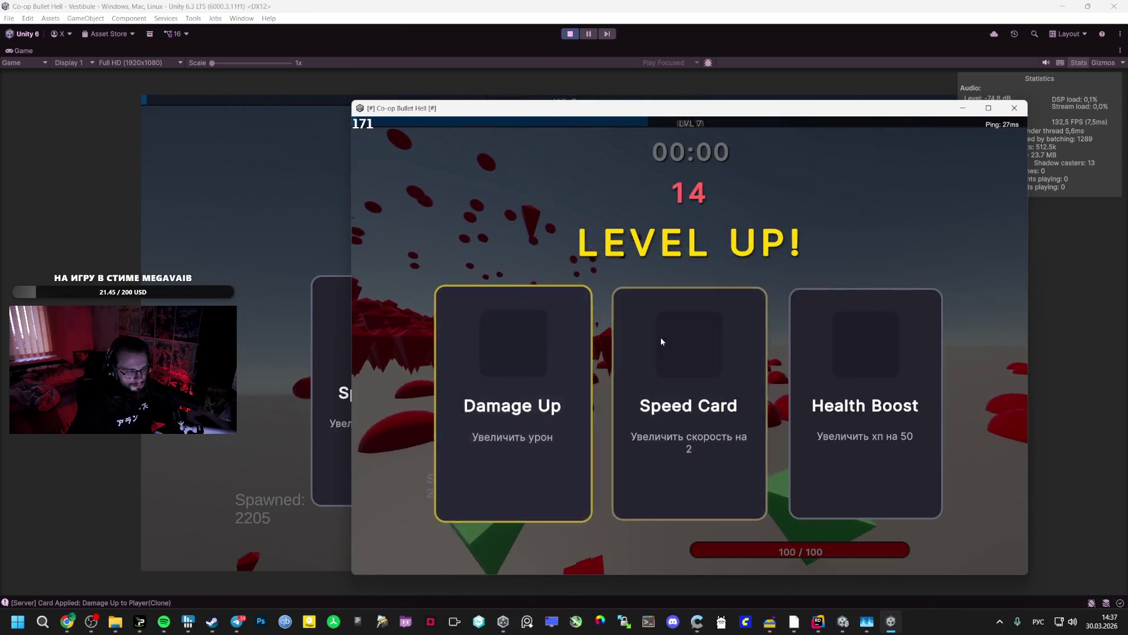
left_click(703, 340)
key("alt+Tab")
left_click(510, 349)
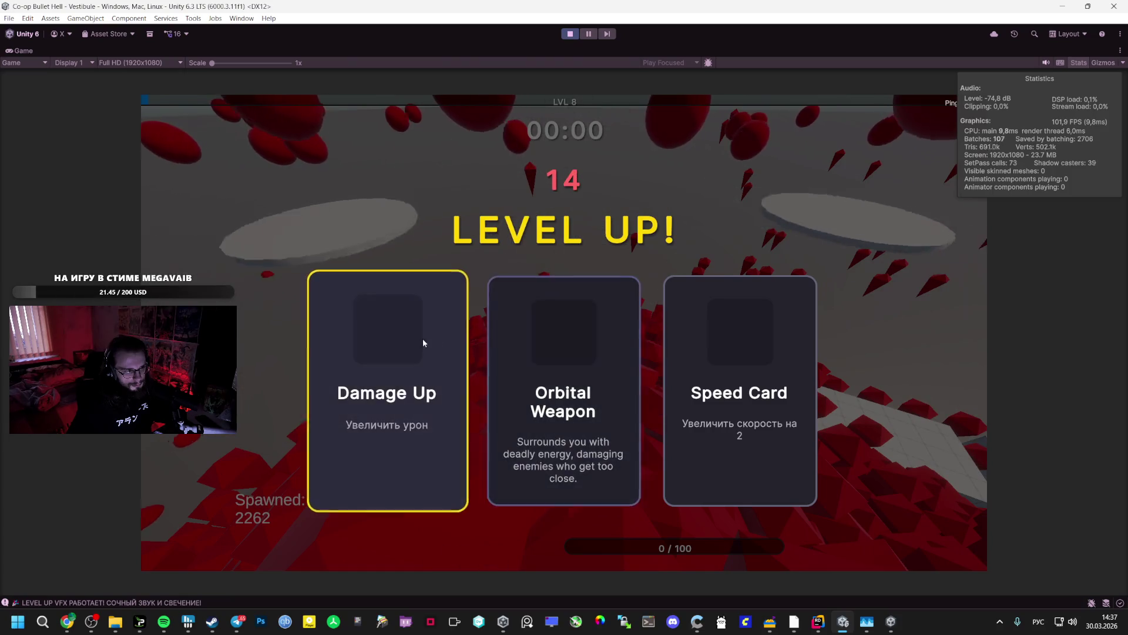
left_click(423, 342)
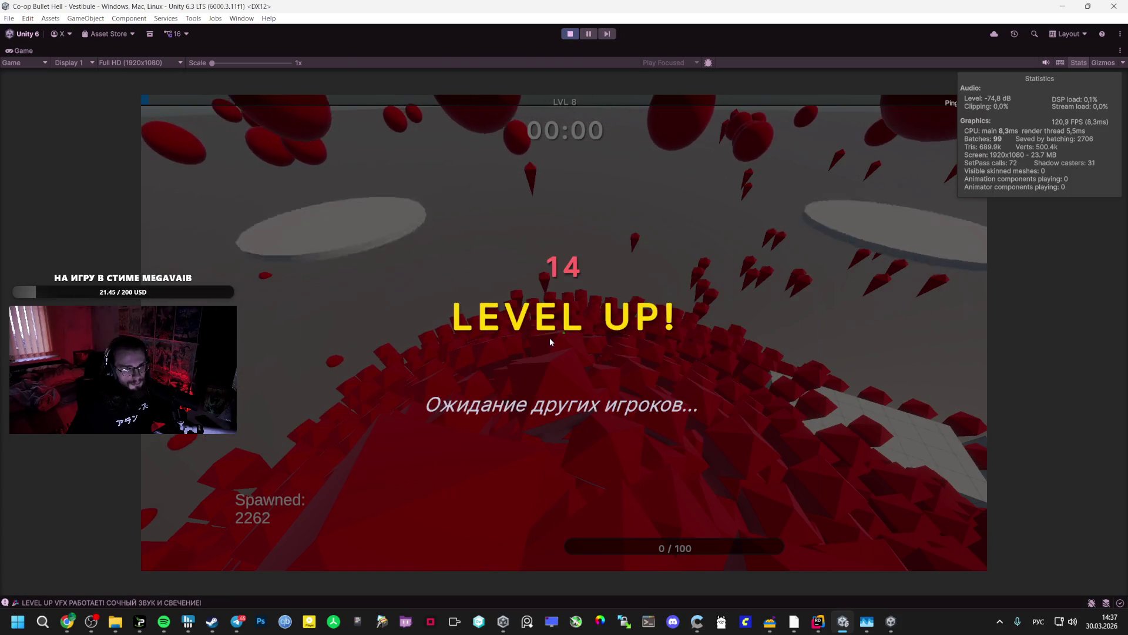
key("alt+Tab")
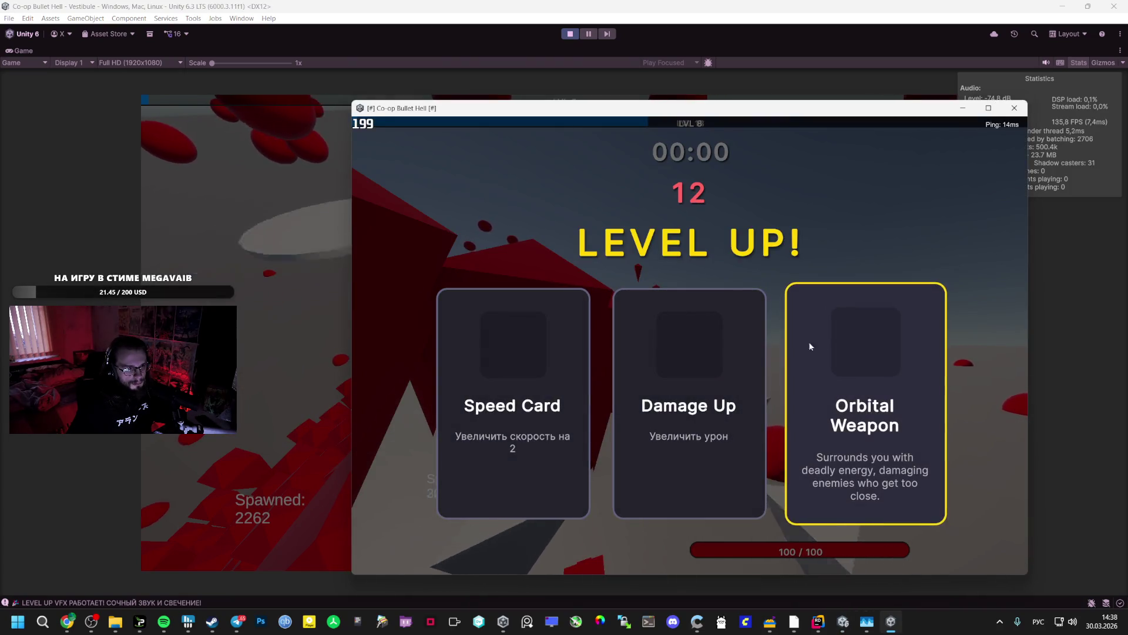
left_click(514, 358)
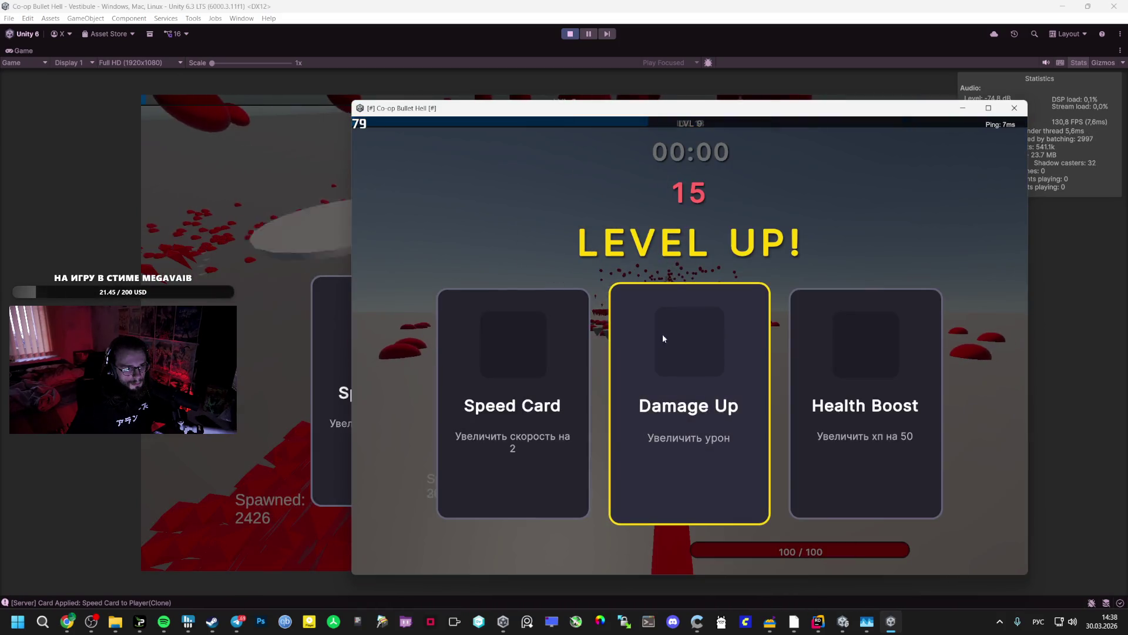
left_click(345, 198)
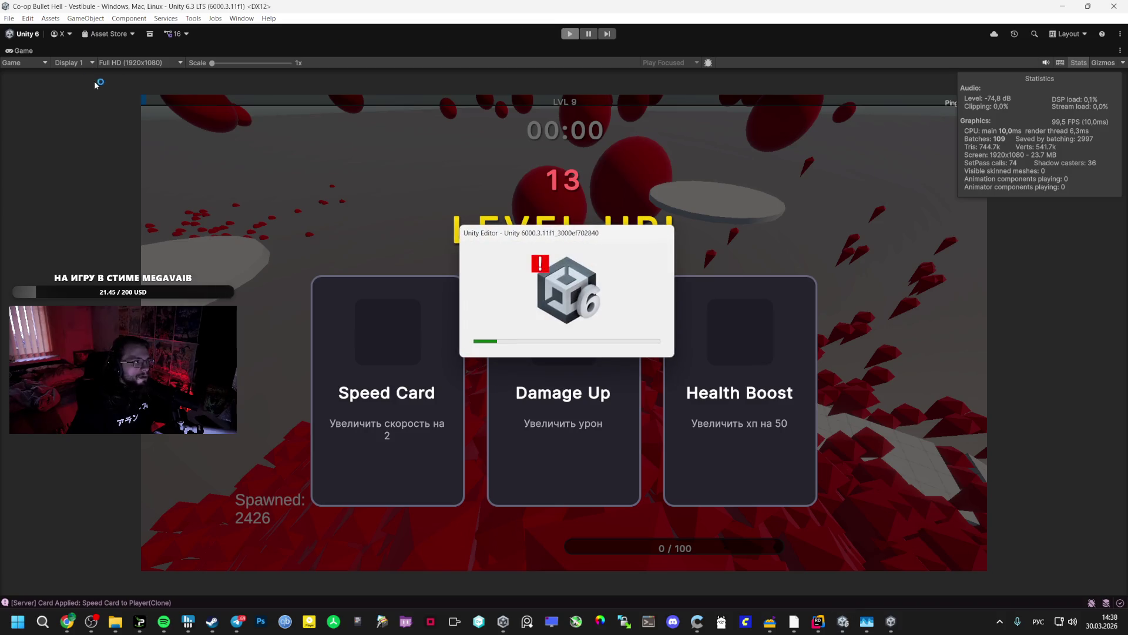
- Close the Co-op Bullet Hell build window and switch to Telegram
left_click(891, 621)
left_click(1018, 112)
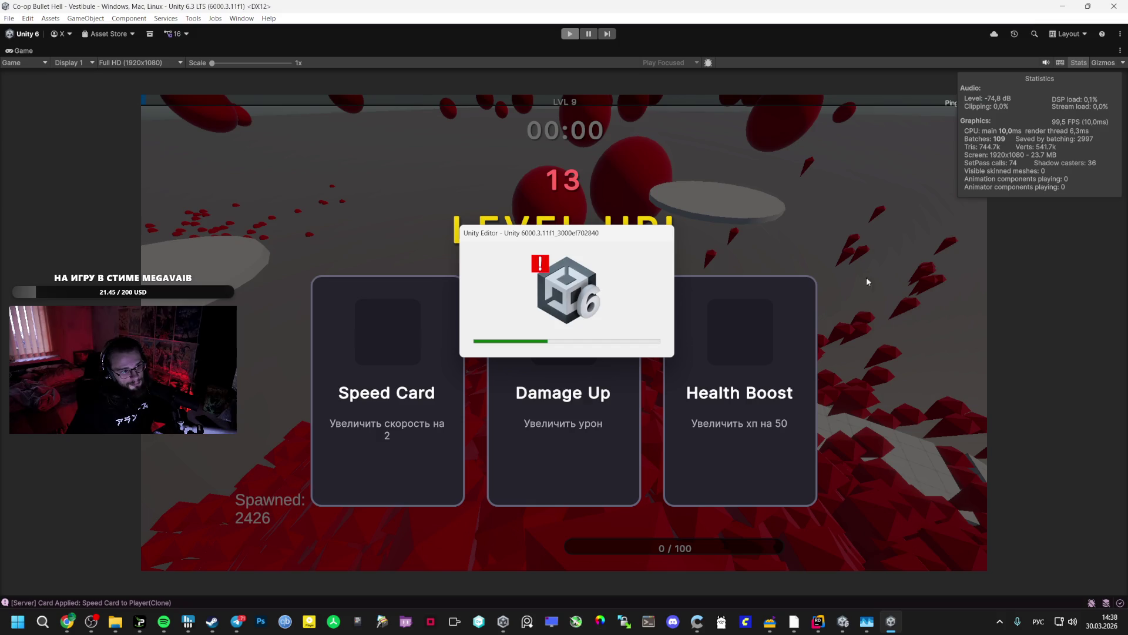
left_click(239, 626)
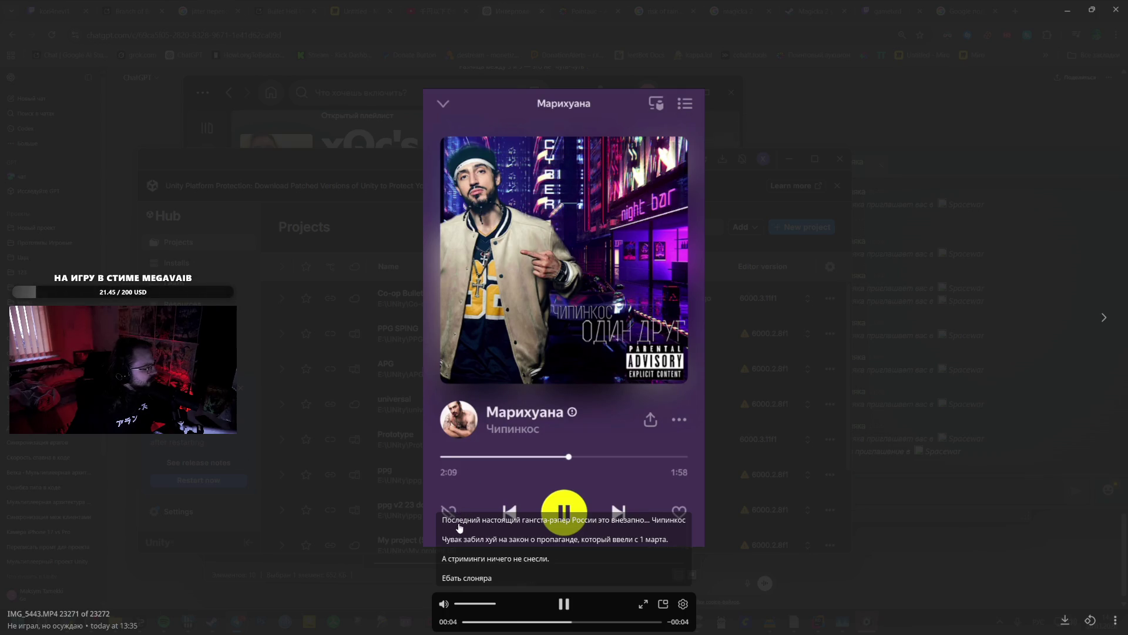
- Close the Telegram viewer and open Co-op Bullet Hell from Unity Hub, keeping recovered scene backups
left_click(378, 433)
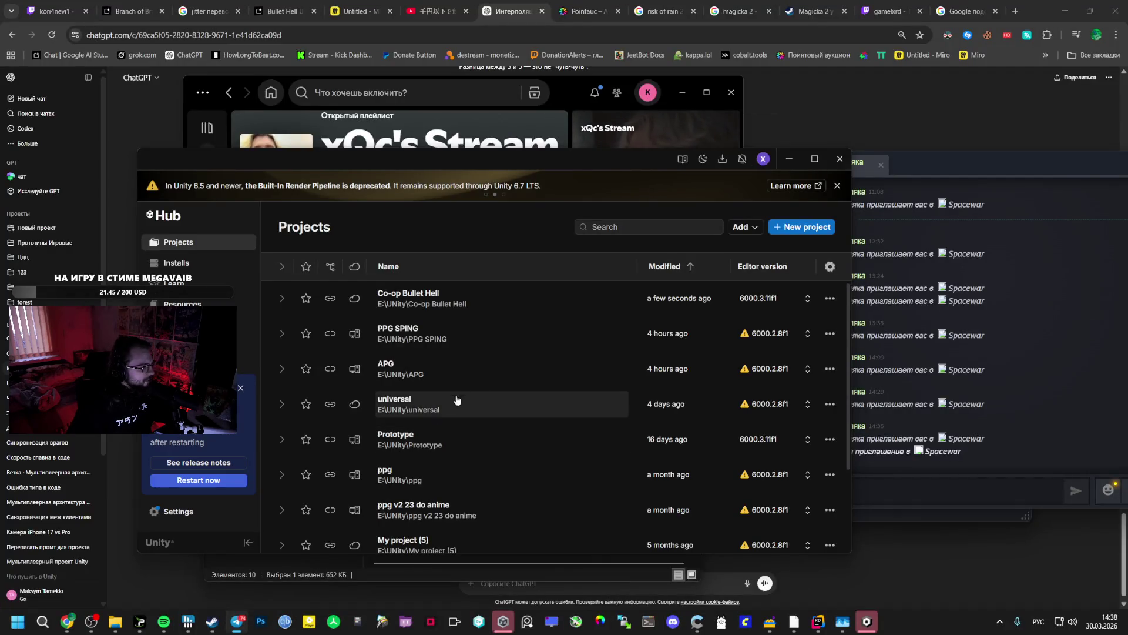
left_click(459, 302)
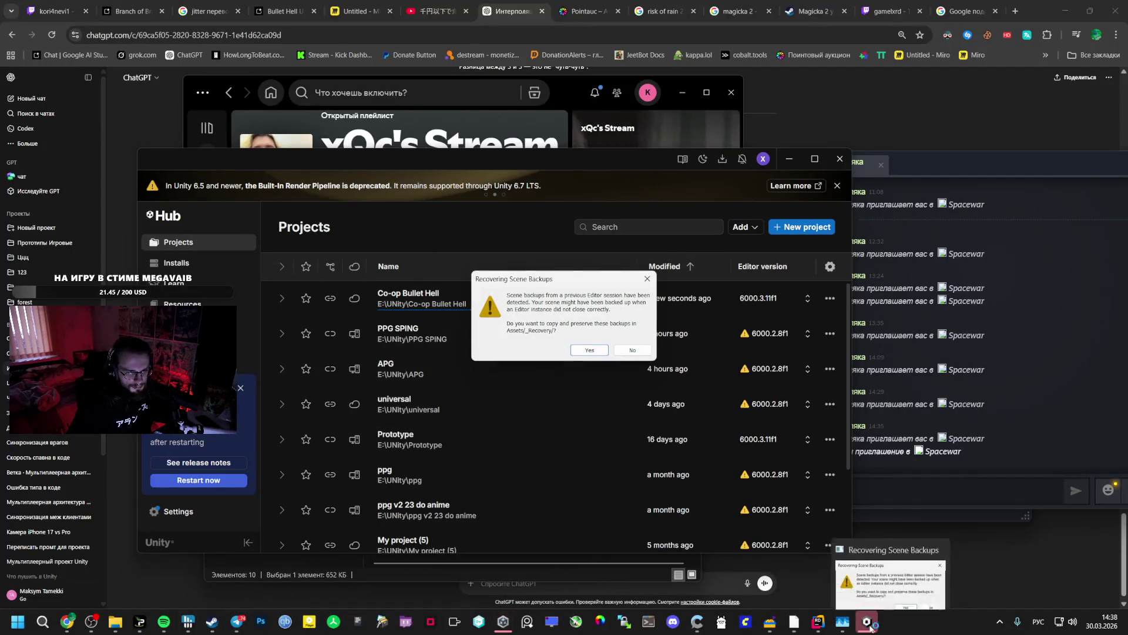
left_click(588, 349)
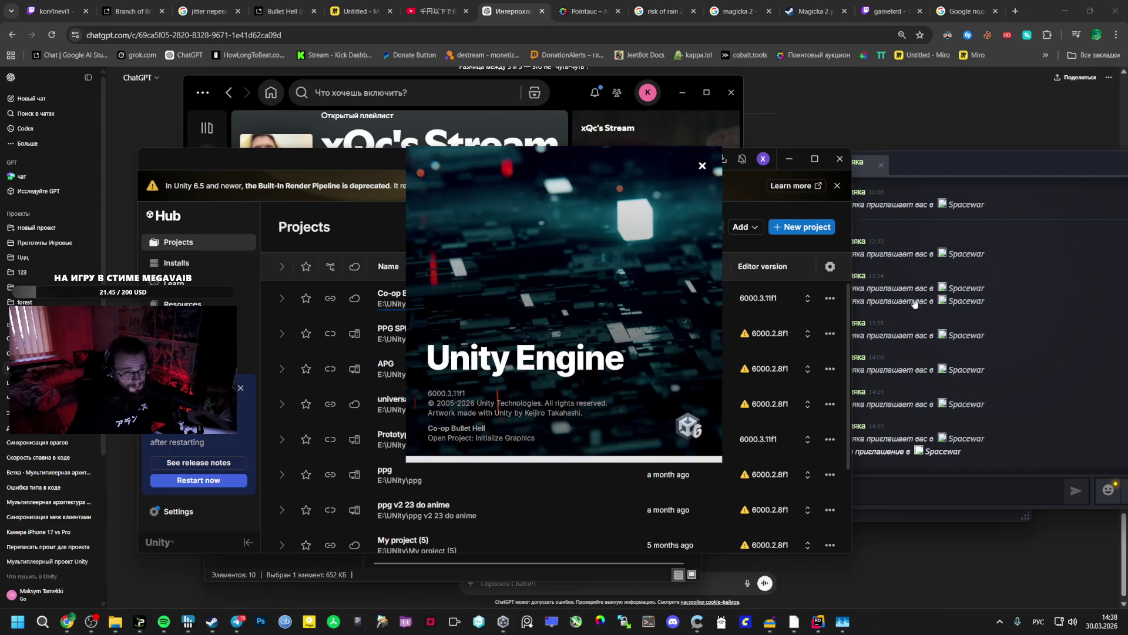
left_click(1030, 269)
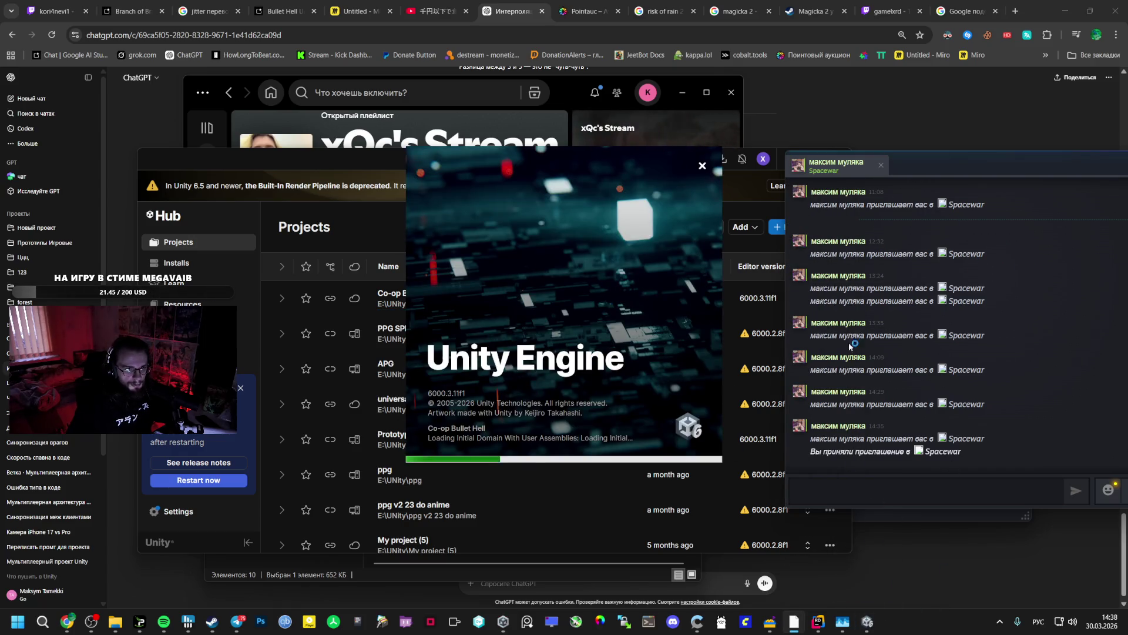
mouse_move(807, 171)
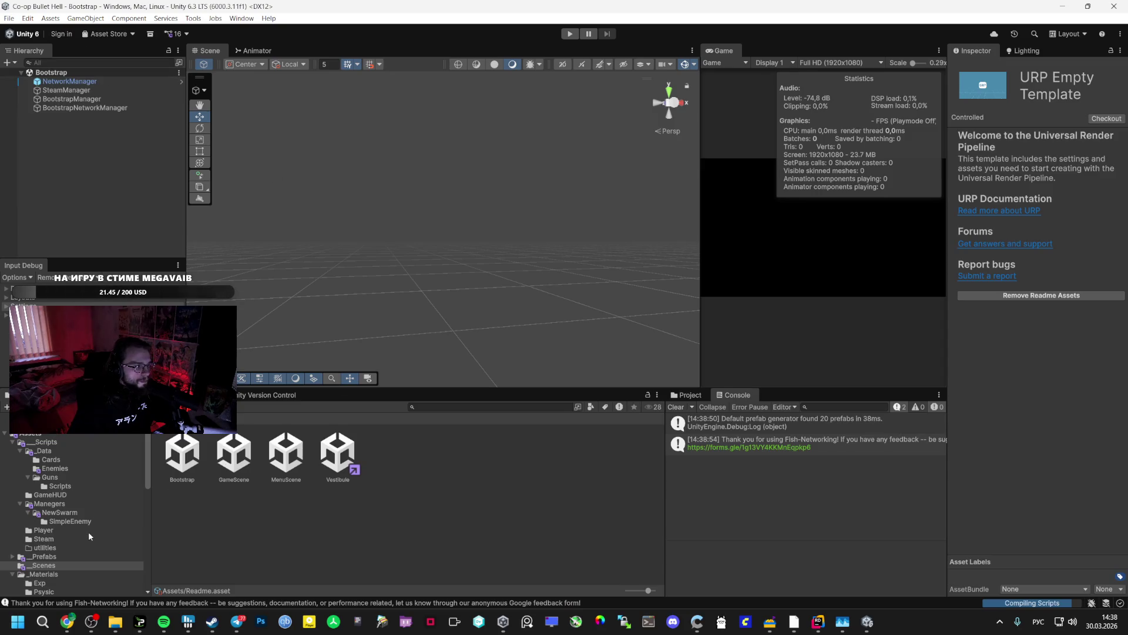
- Open the _Prefabs folder and inspect the Rombus prefab
left_click(75, 557)
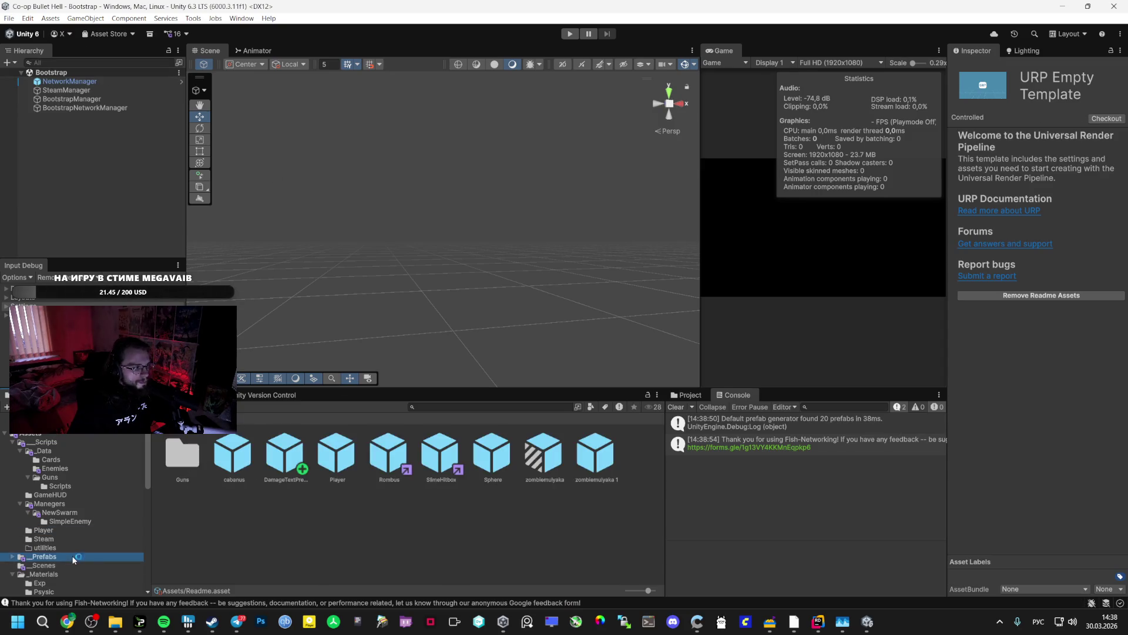
left_click(389, 454)
scroll(1046, 329, "down", 15)
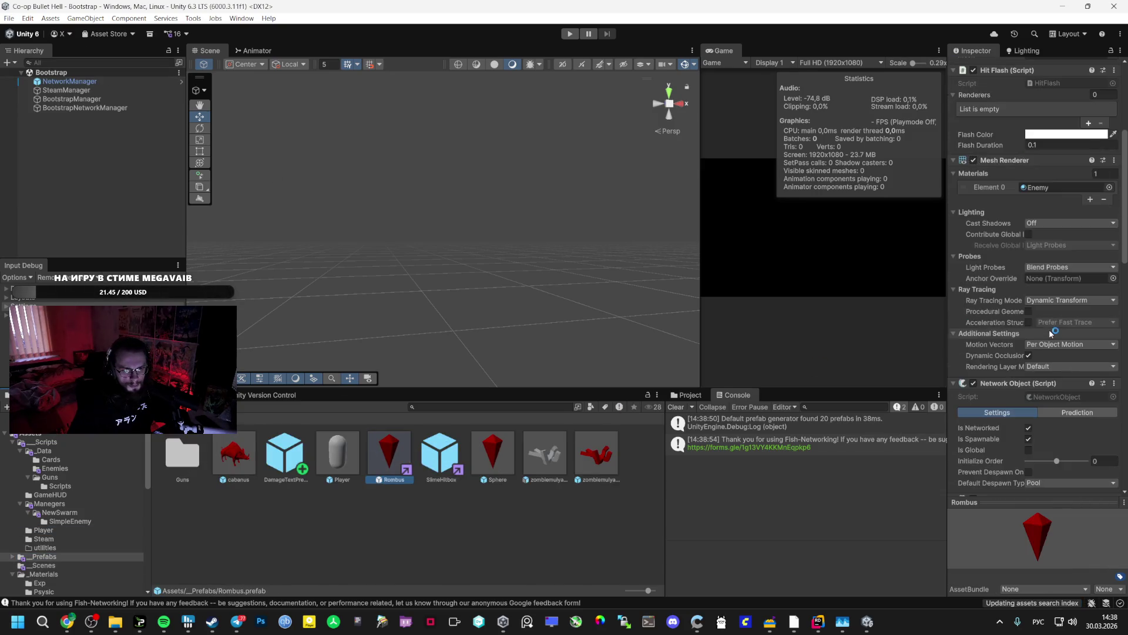
scroll(1043, 330, "down", 5)
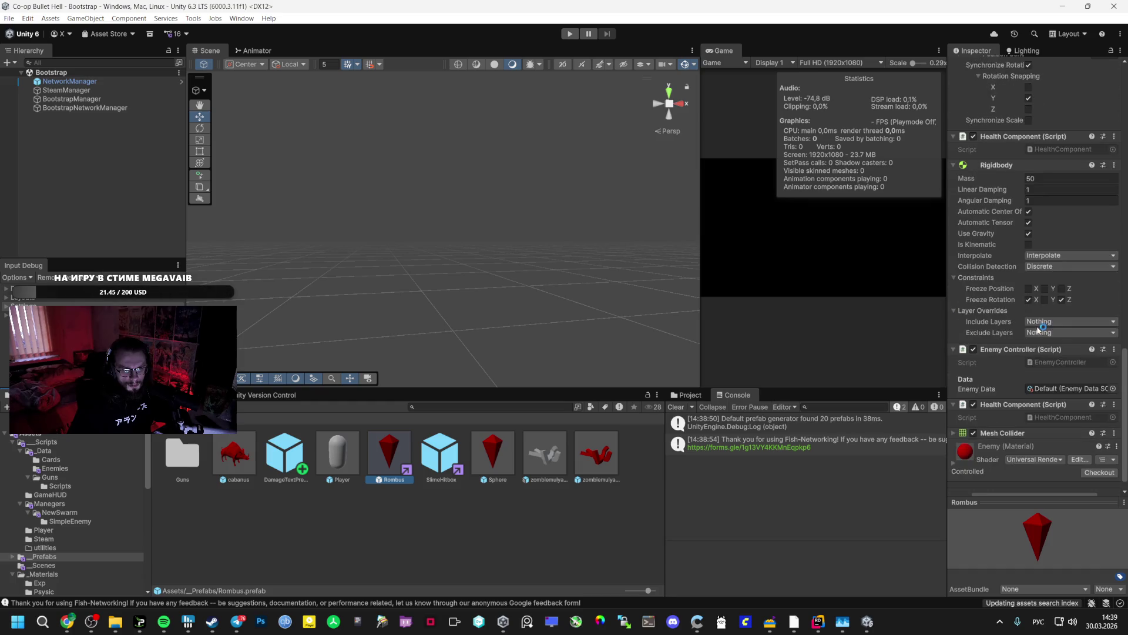
scroll(1034, 324, "down", 1)
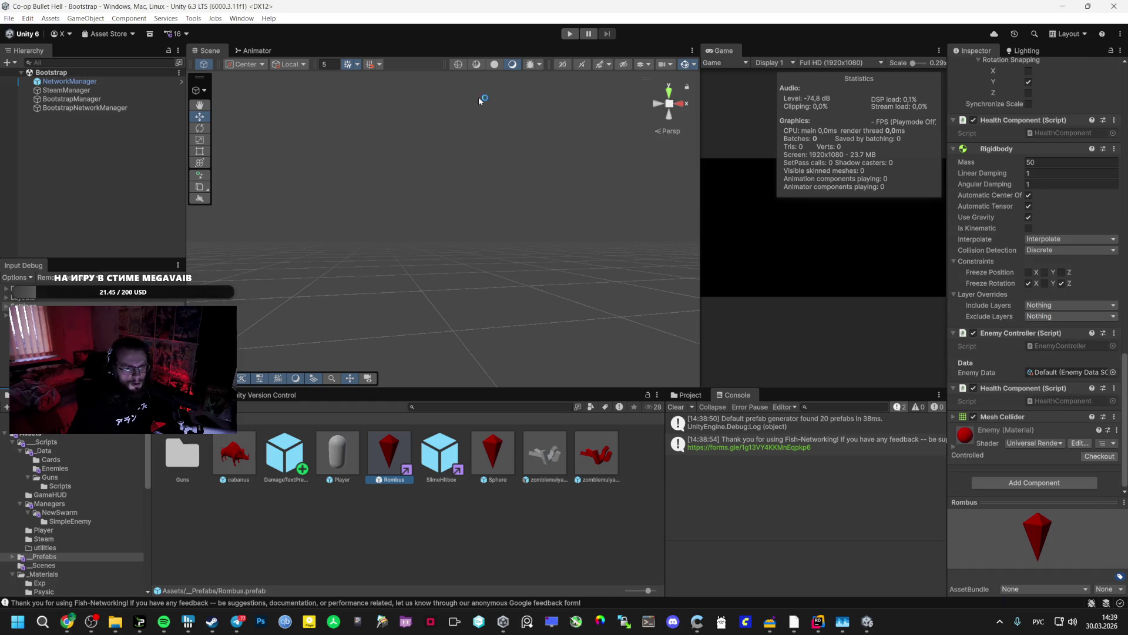
- Open the Package Manager's My Assets list and search for 'debug'
left_click(242, 18)
mouse_move(300, 222)
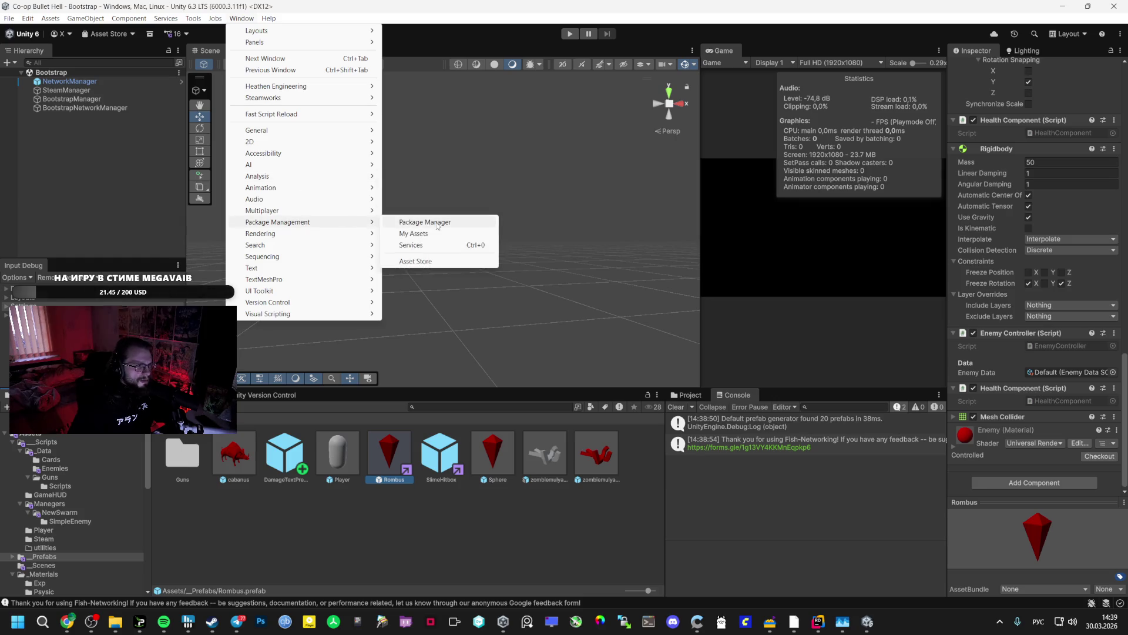
left_click(438, 223)
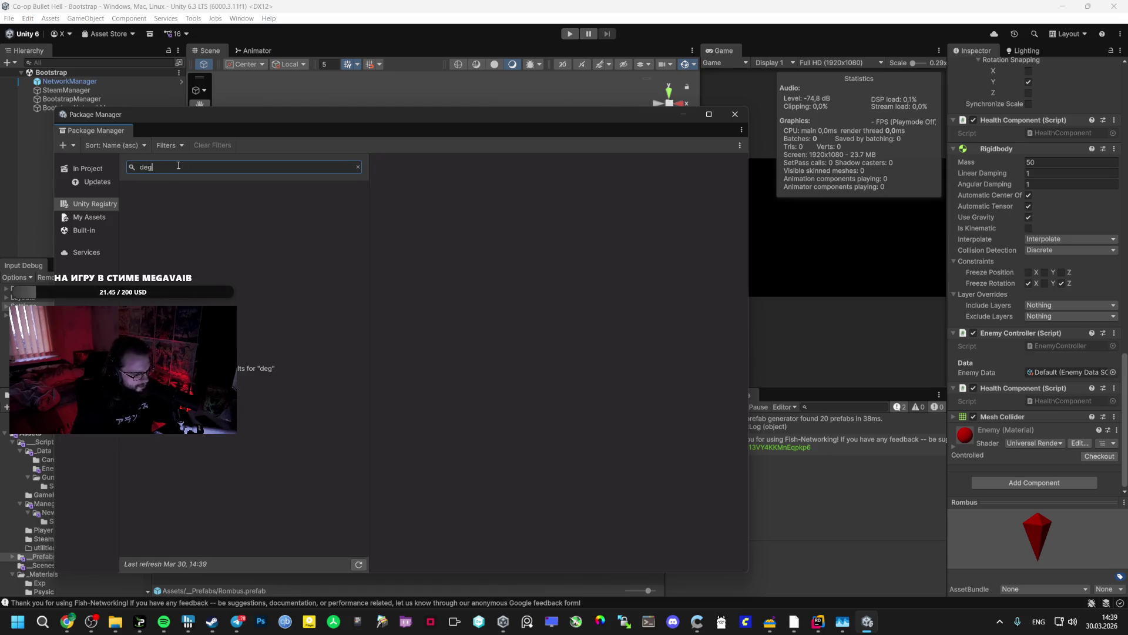
left_click(100, 218)
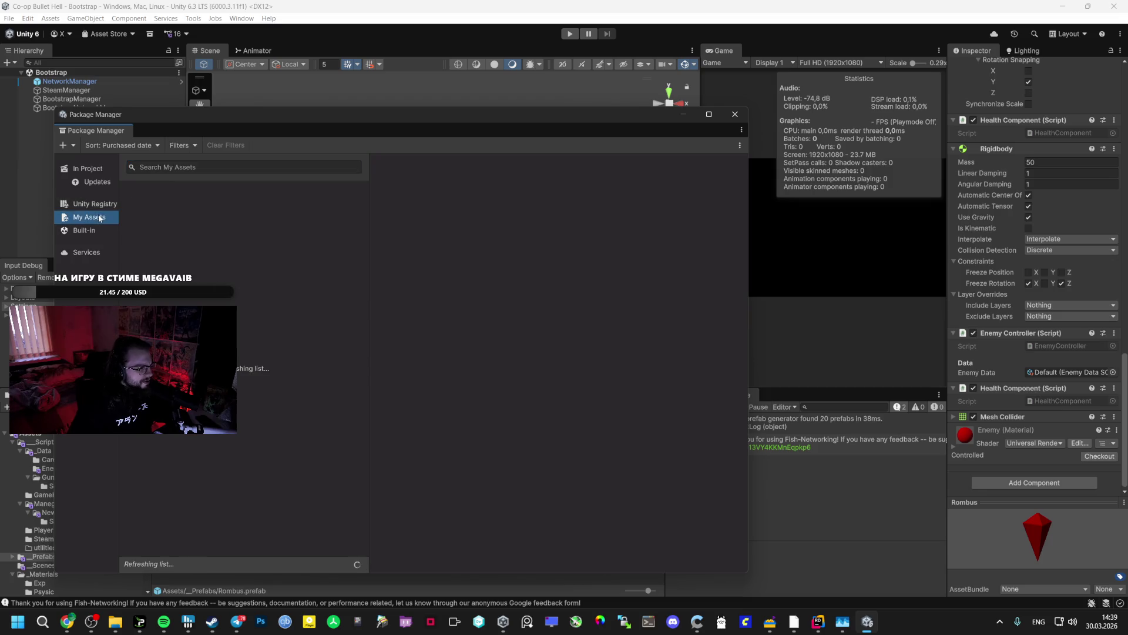
left_click(167, 165)
type("d")
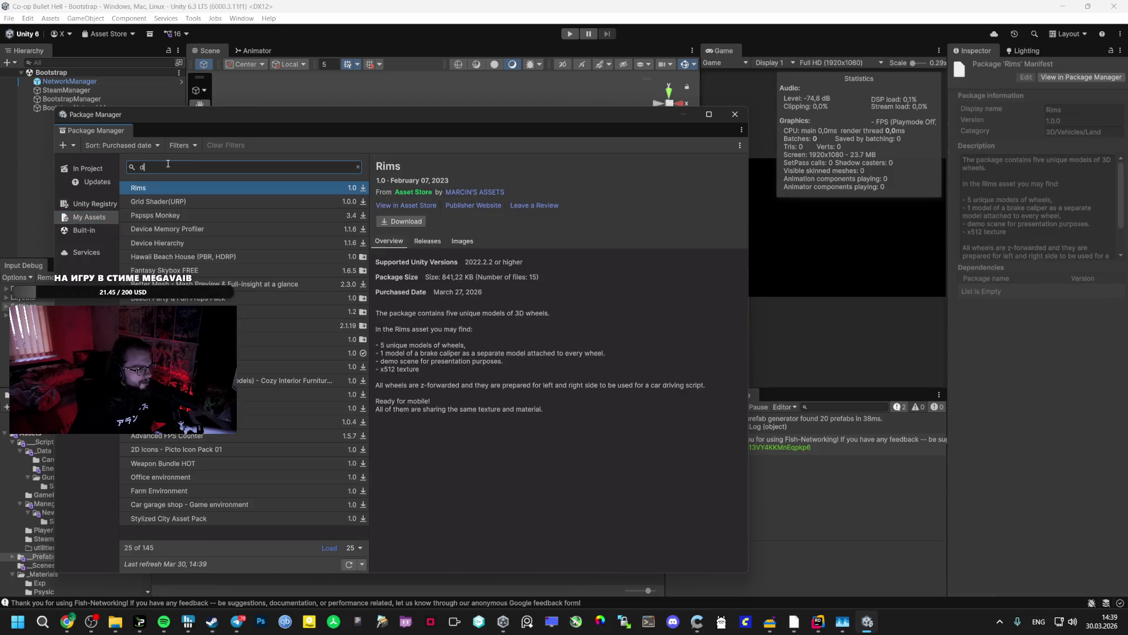
type("ebug")
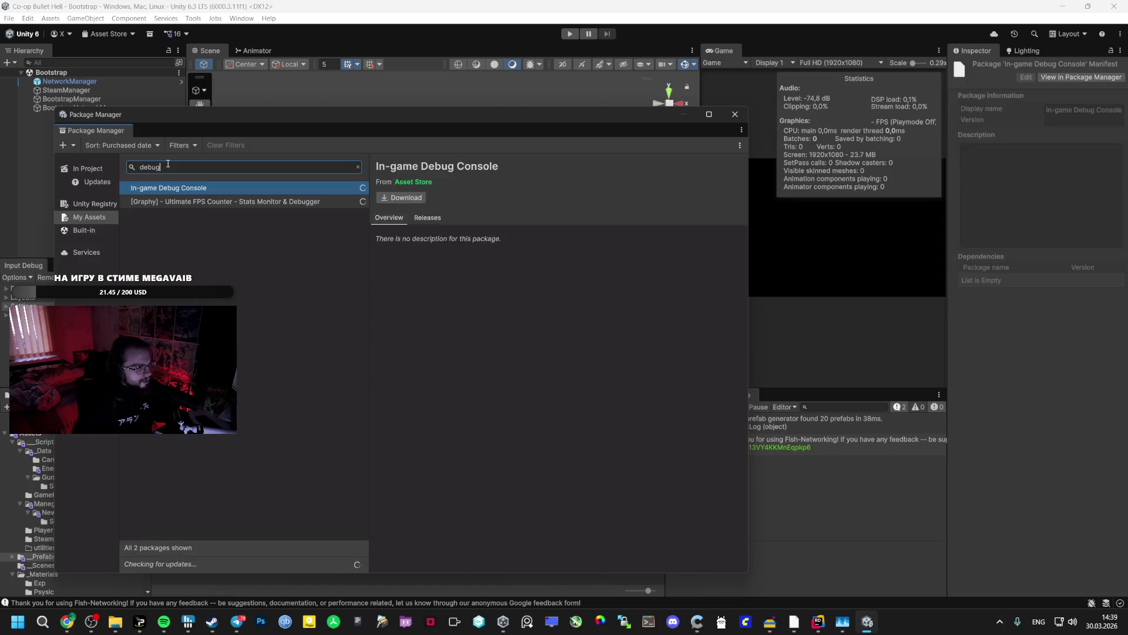
- Import all files of the In-game Debug Console package and close the Package Manager
left_click(224, 215)
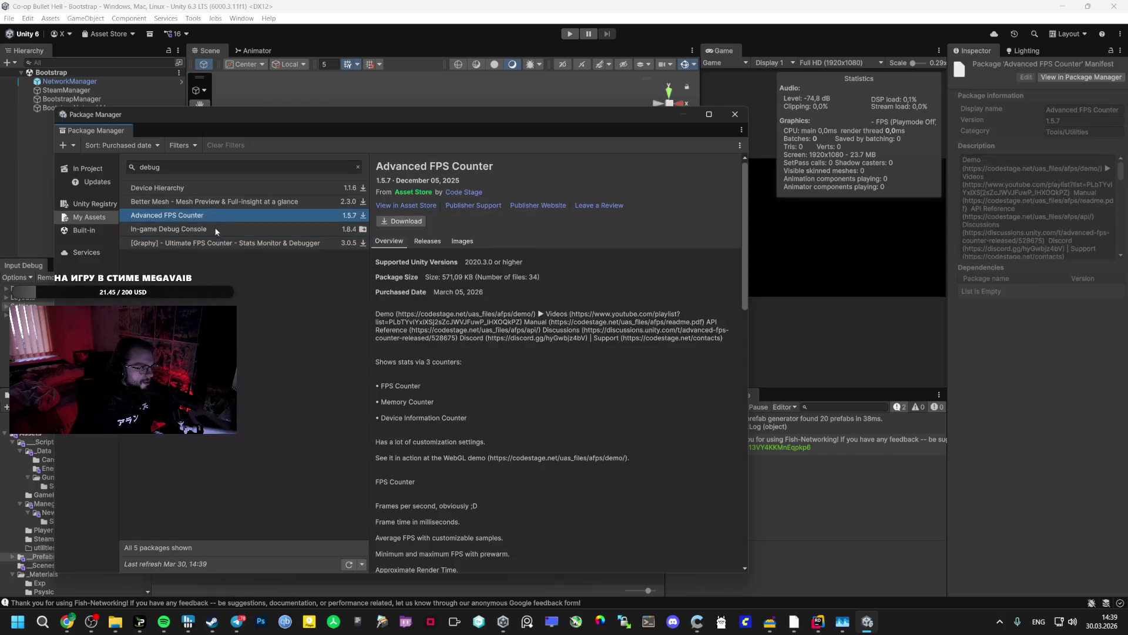
left_click(217, 230)
left_click(405, 221)
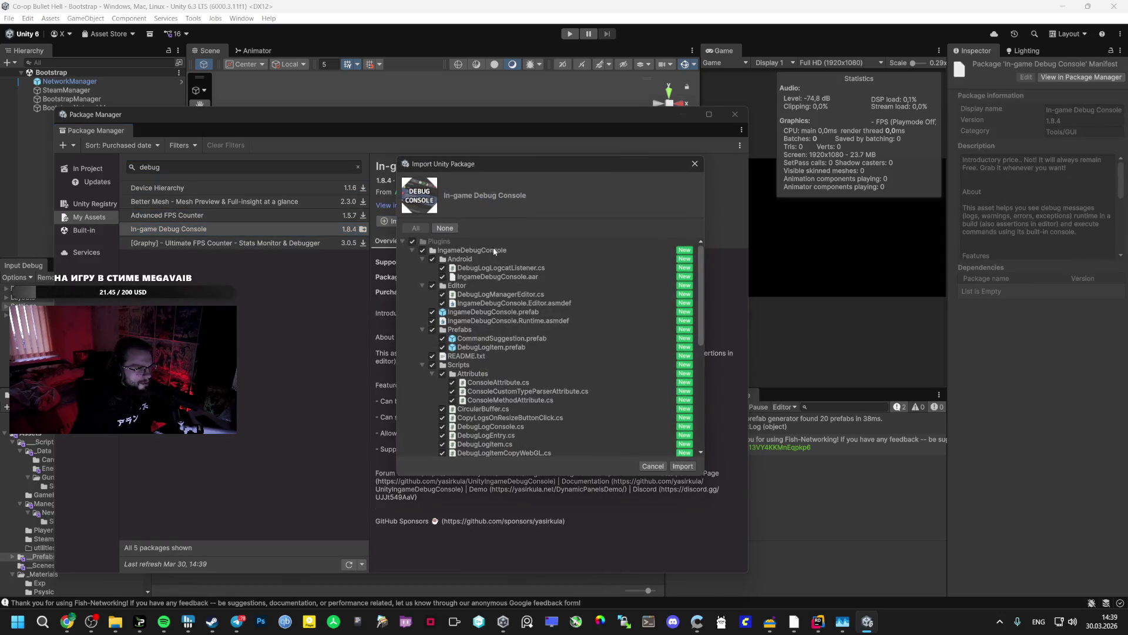
left_click(683, 466)
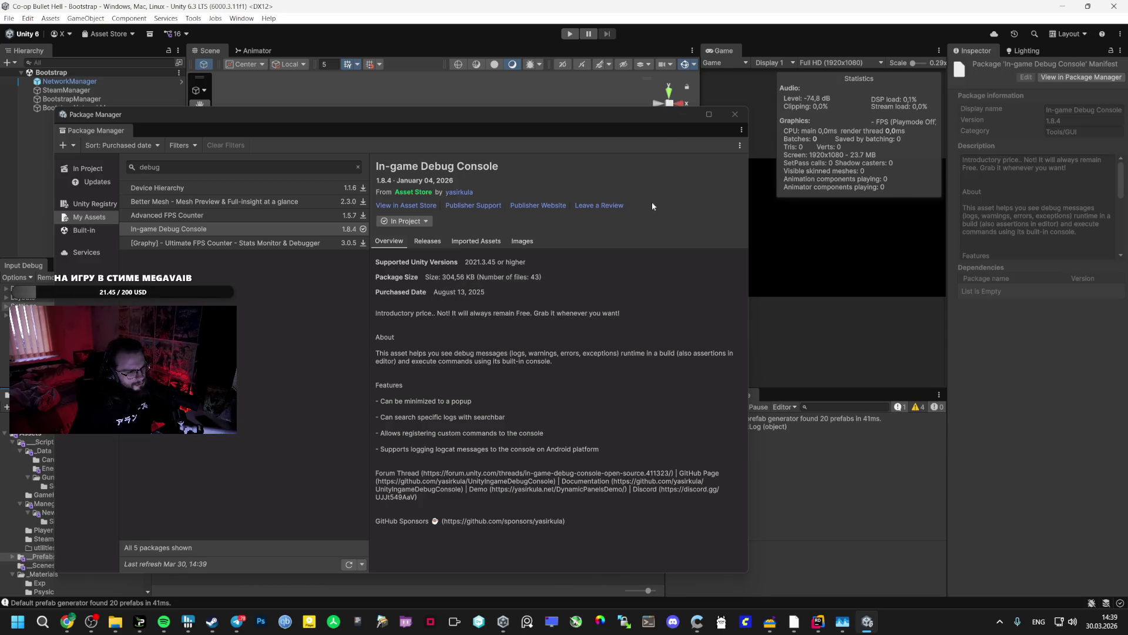
left_click(735, 114)
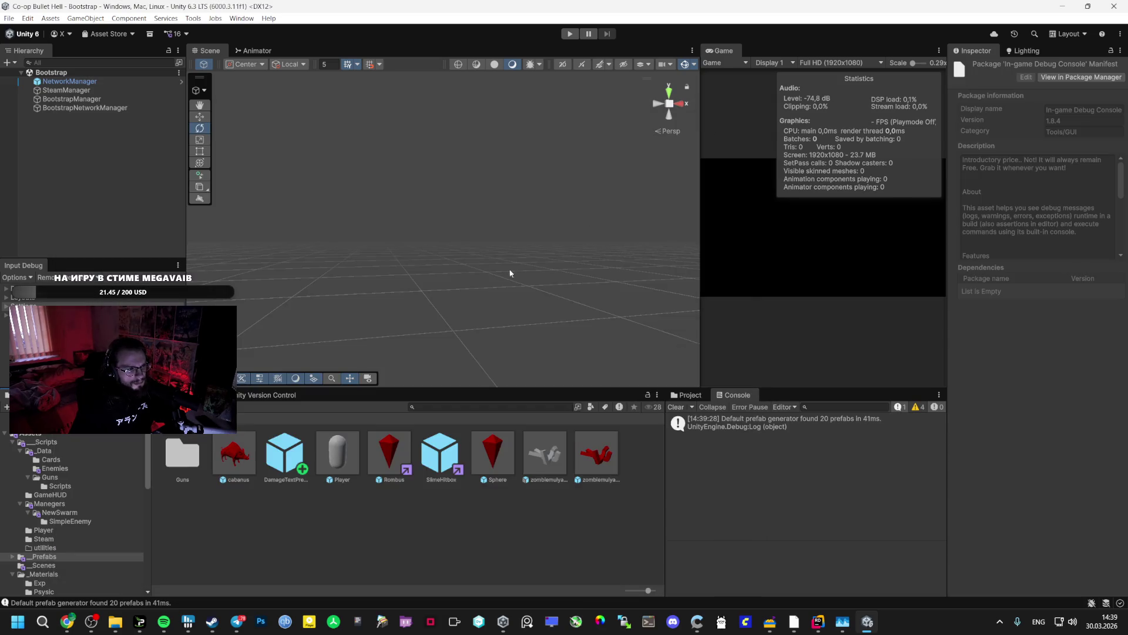
- Drag the IngameDebugConsole prefab from Assets/Plugins/IngameDebugConsole into the Bootstrap hierarchy
scroll(27, 515, "down", 5)
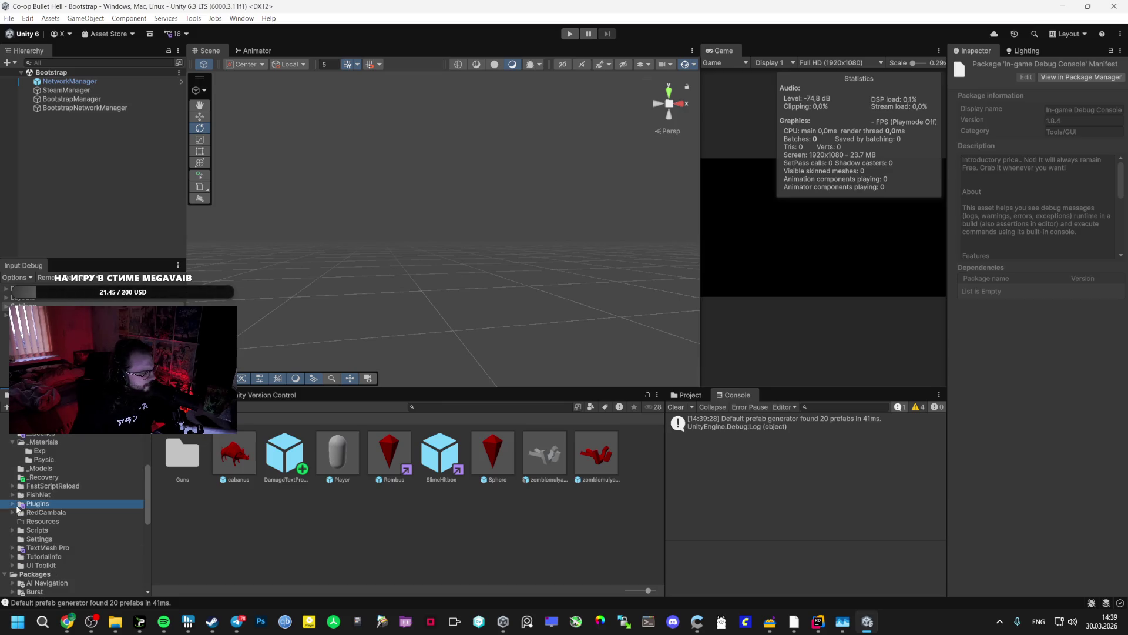
left_click(14, 505)
double_click(33, 515)
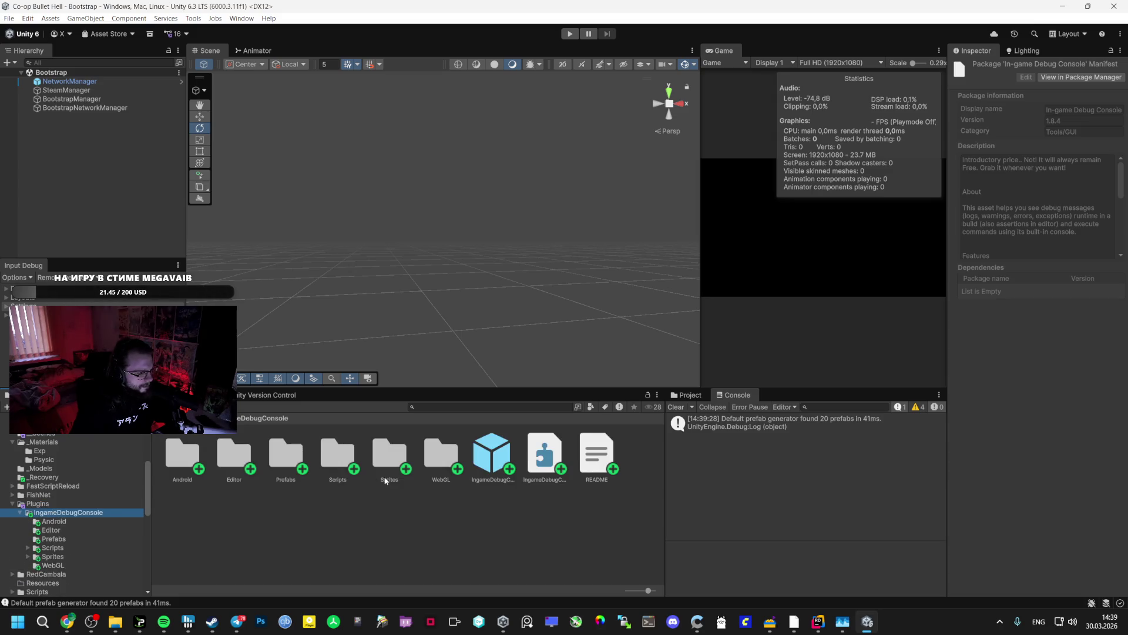
left_click(496, 458)
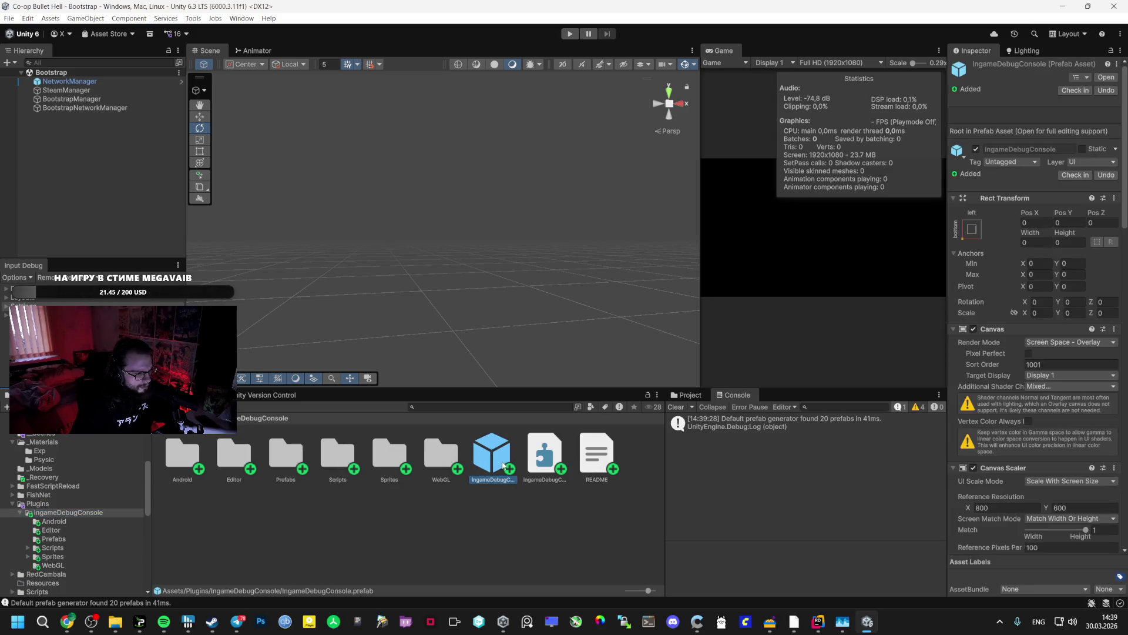
left_click_drag(108, 208, 109, 203)
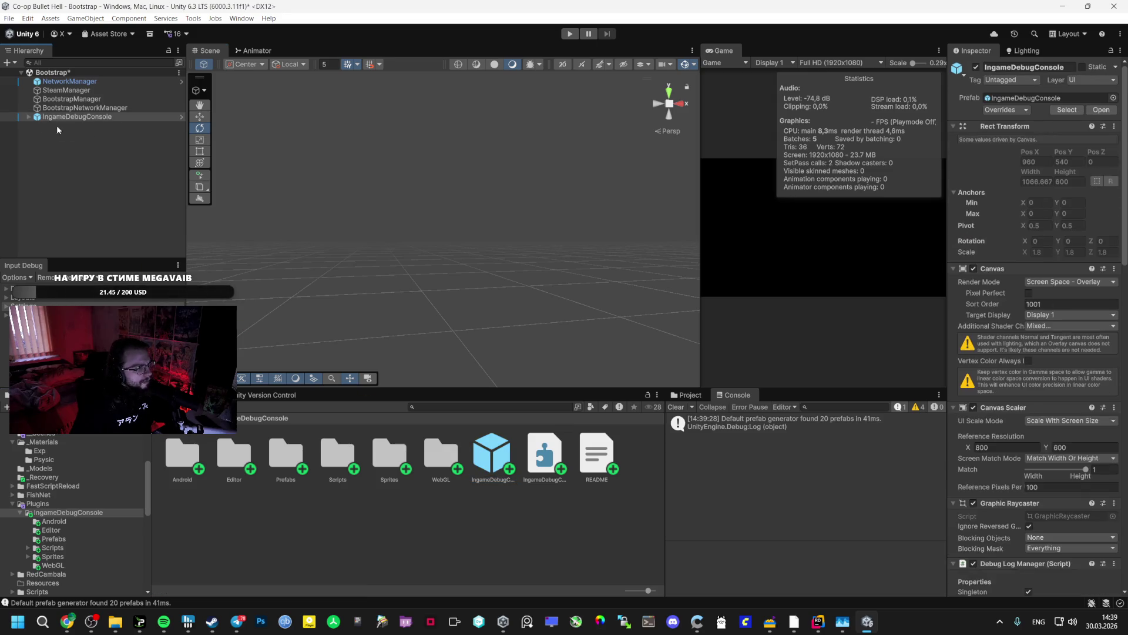
- Run the game, expand and collapse the debug console log, then stop Play mode
left_click(575, 34)
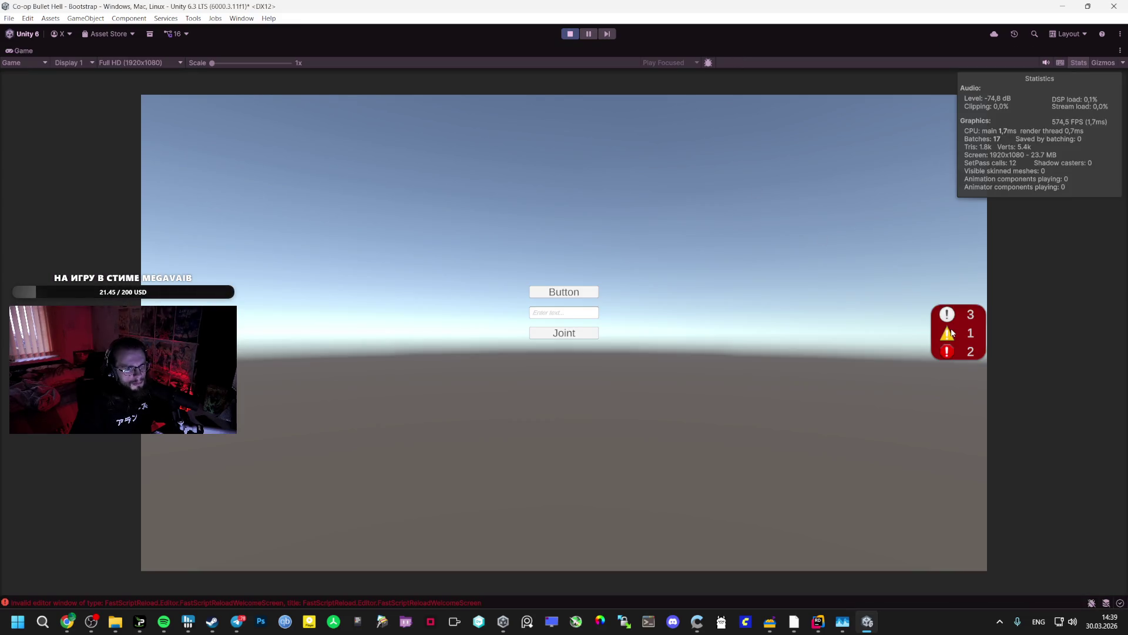
left_click(952, 332)
left_click(914, 116)
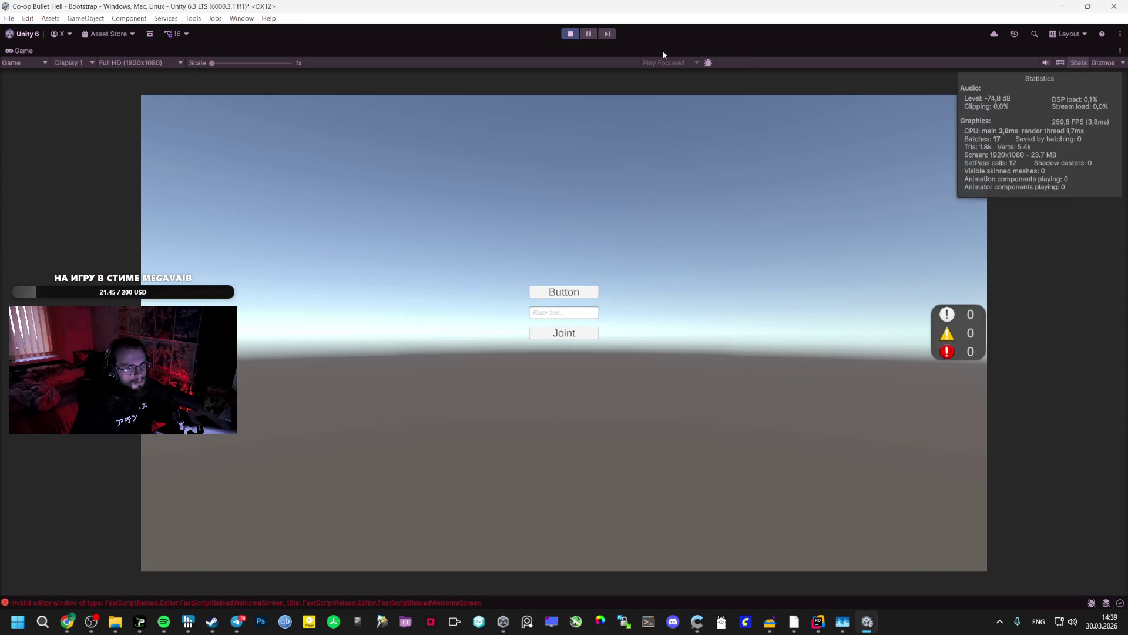
left_click(573, 34)
left_click(12, 19)
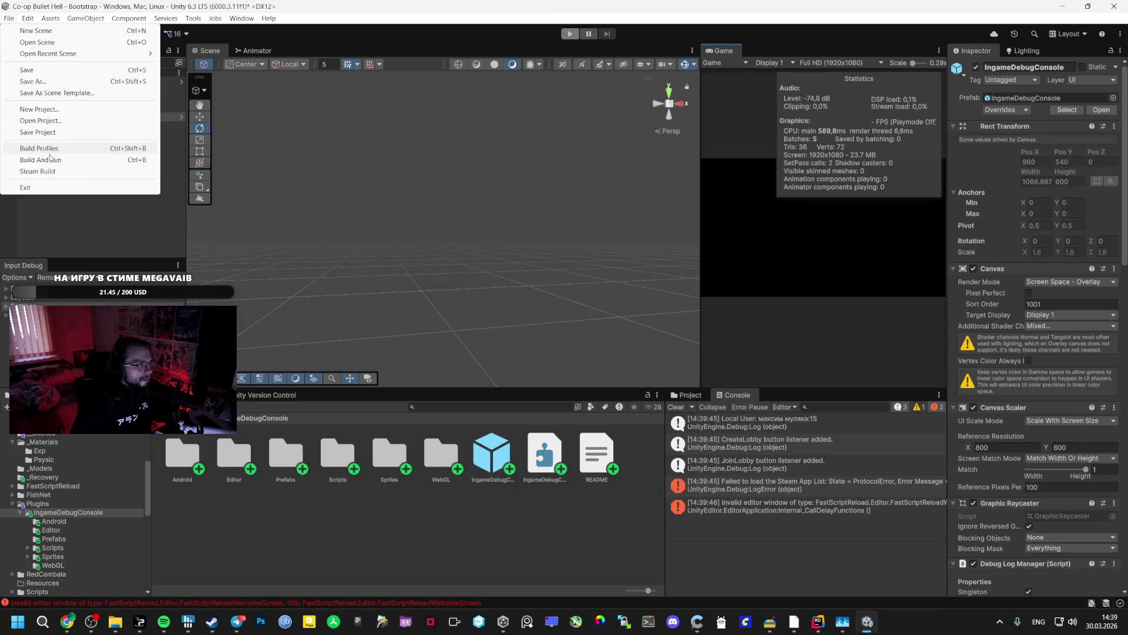
- Open the Rombus prefab from _Prefabs and review its NetworkTransform settings
left_click(53, 564)
scroll(66, 529, "up", 1)
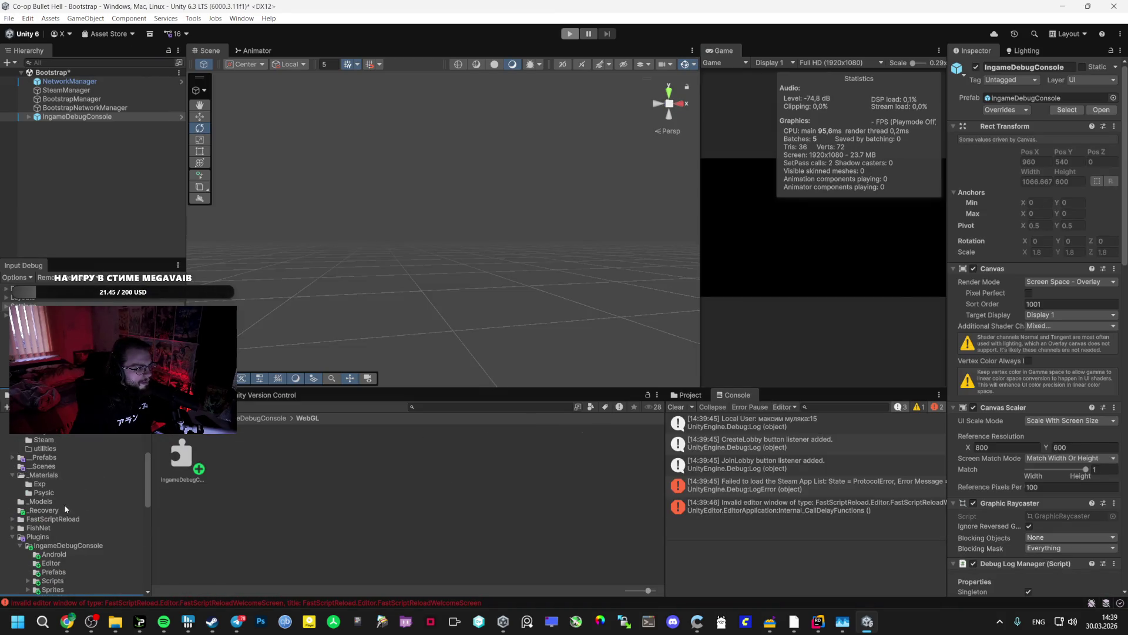
key("Up")
key("Up")
key("Up")
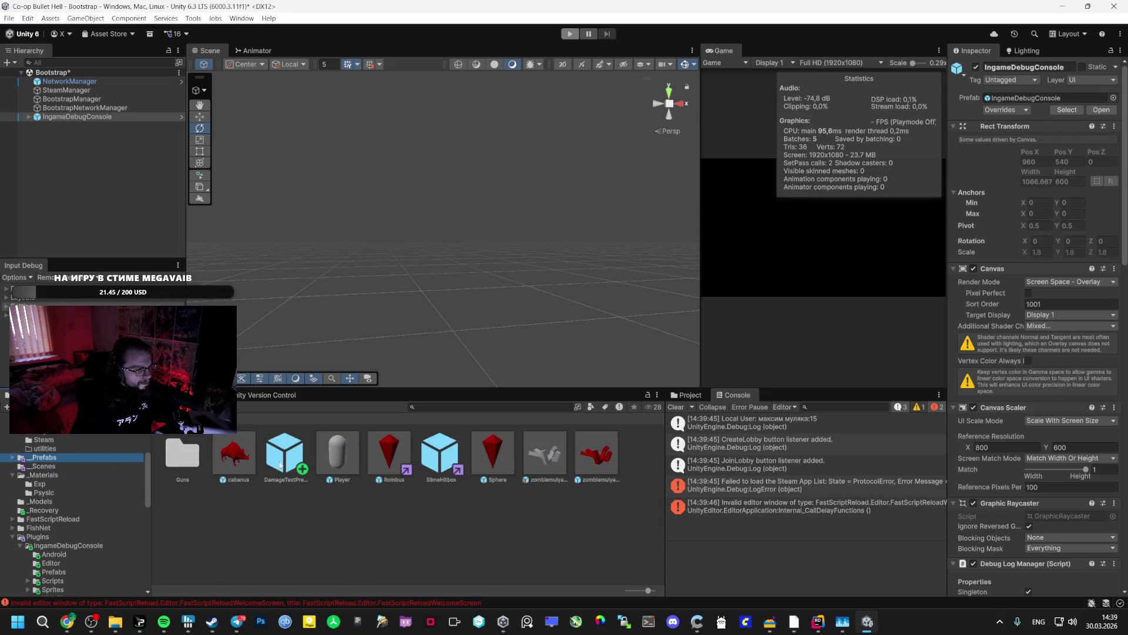
double_click(383, 450)
left_click(376, 462)
scroll(1046, 427, "down", 10)
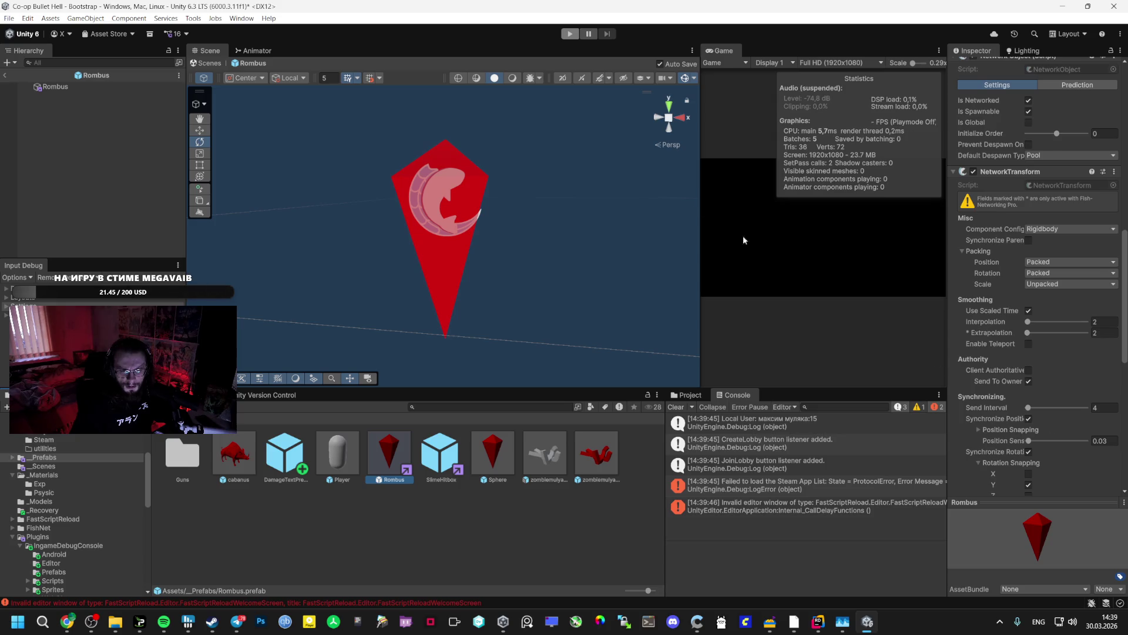
- Start Build And Run, saving the modified Bootstrap scene when prompted
left_click(9, 18)
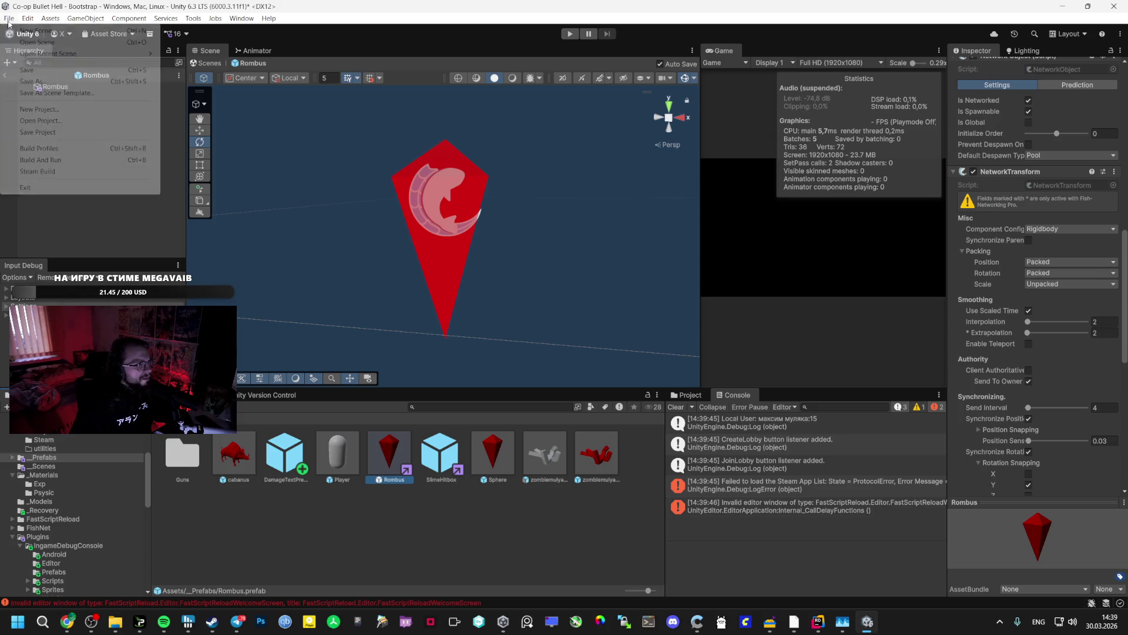
left_click(40, 160)
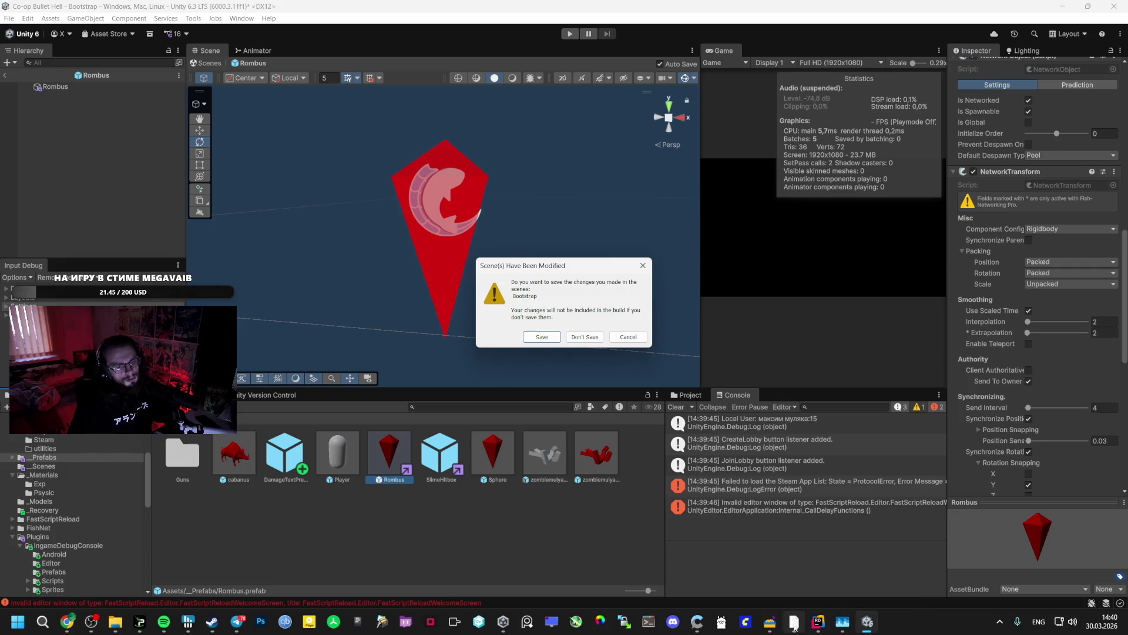
left_click(535, 337)
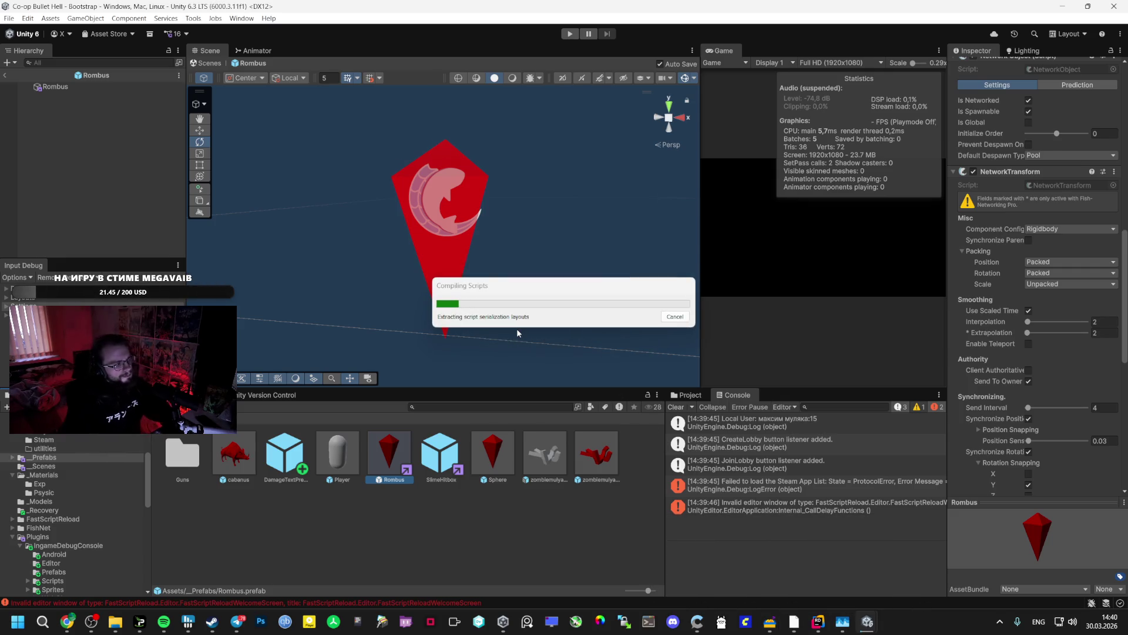
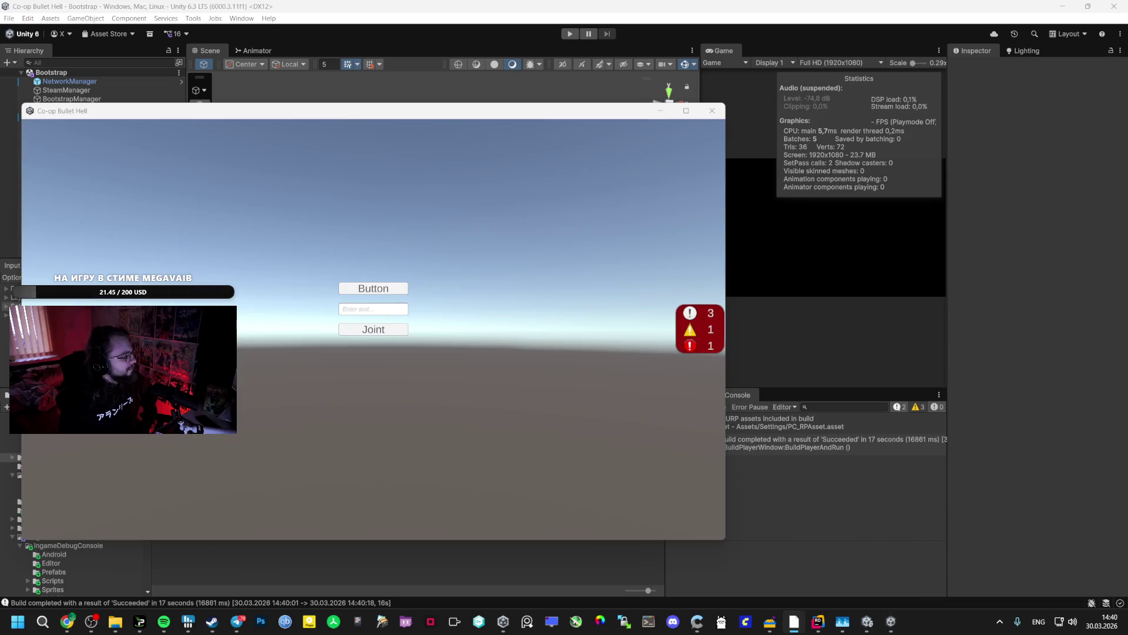
- Host a new game in the first window and move the player forward through the level
left_click(406, 284)
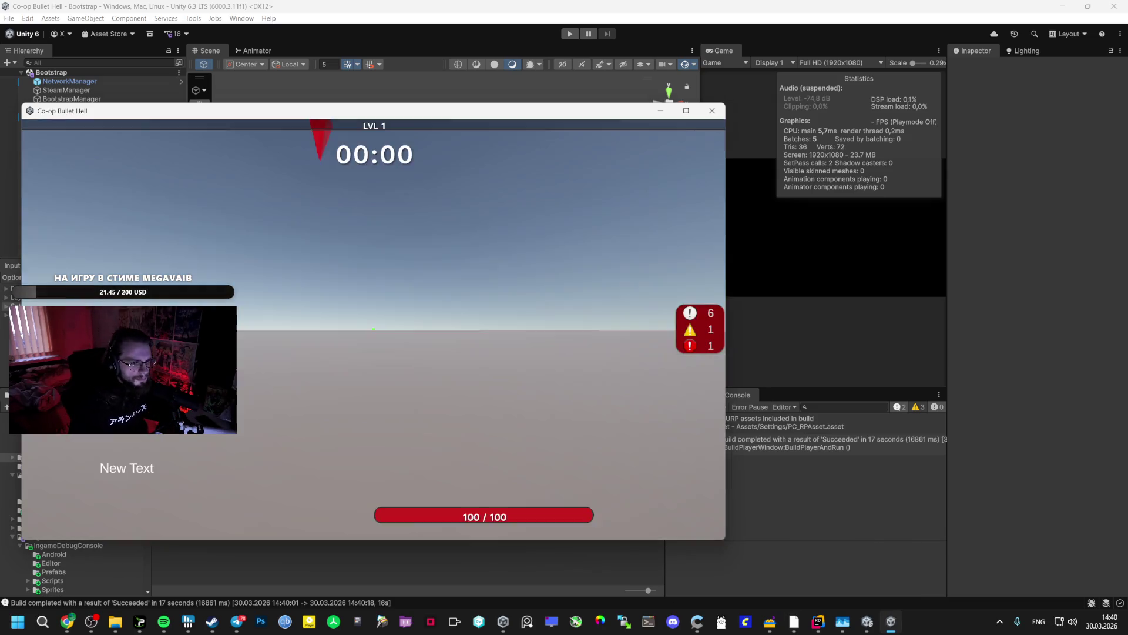
key("w")
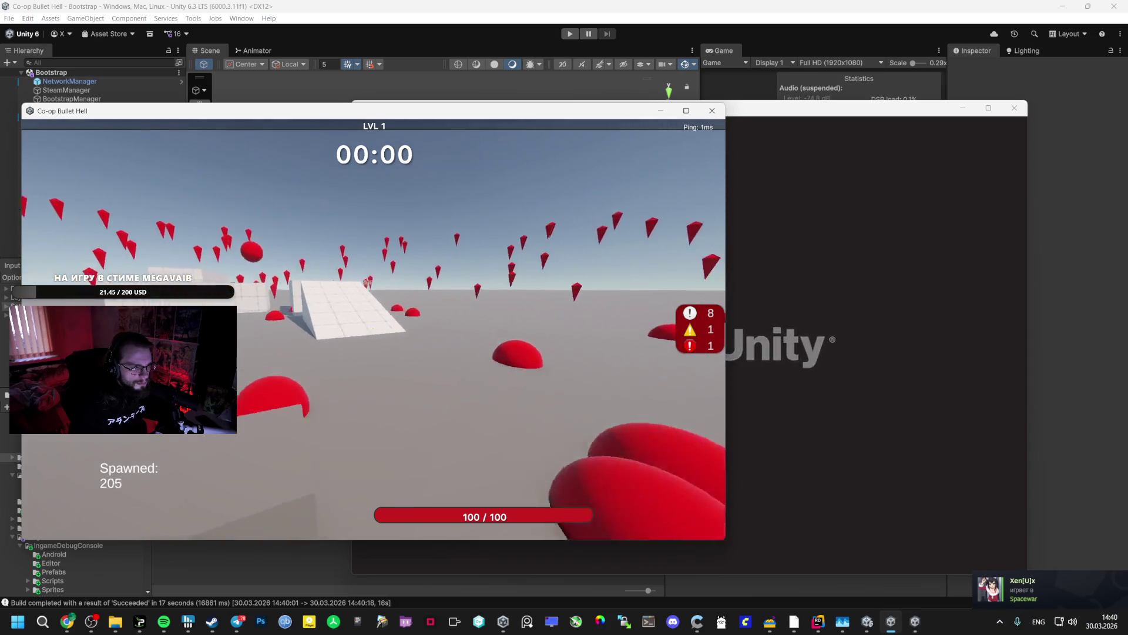
key("w")
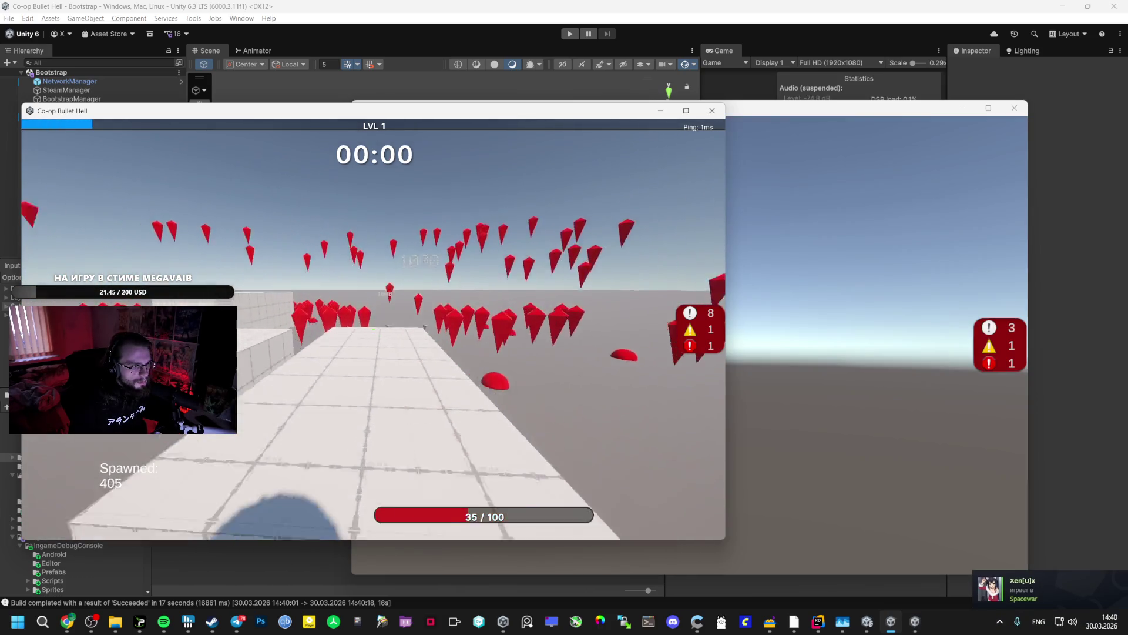
key("w")
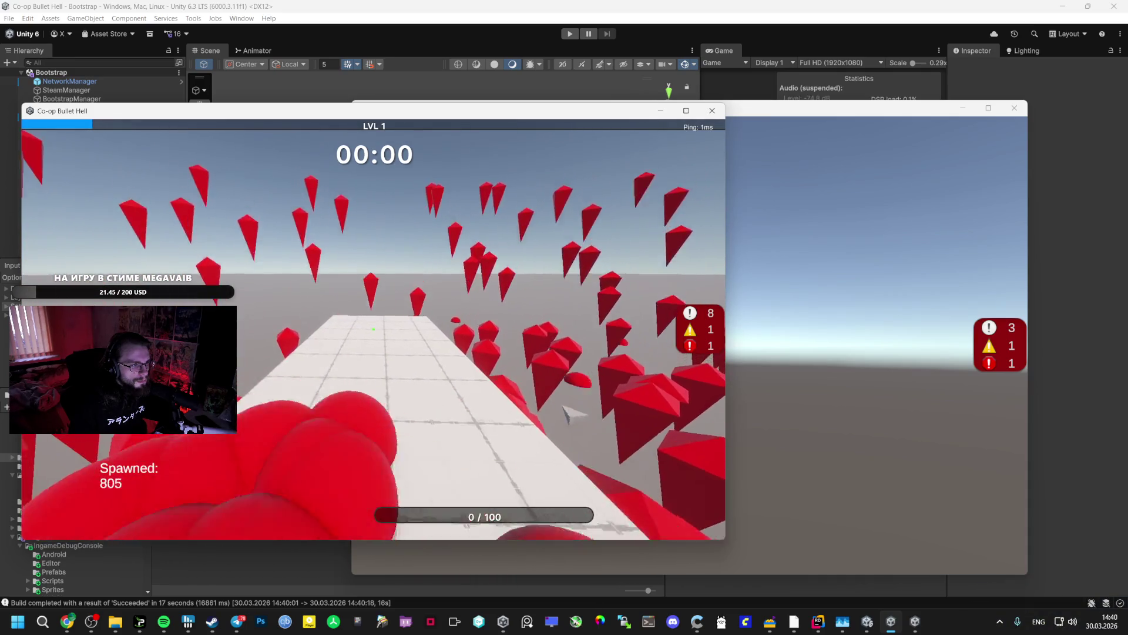
- Pause the host, then join its game from the second window via the Steam friends list
key("Escape")
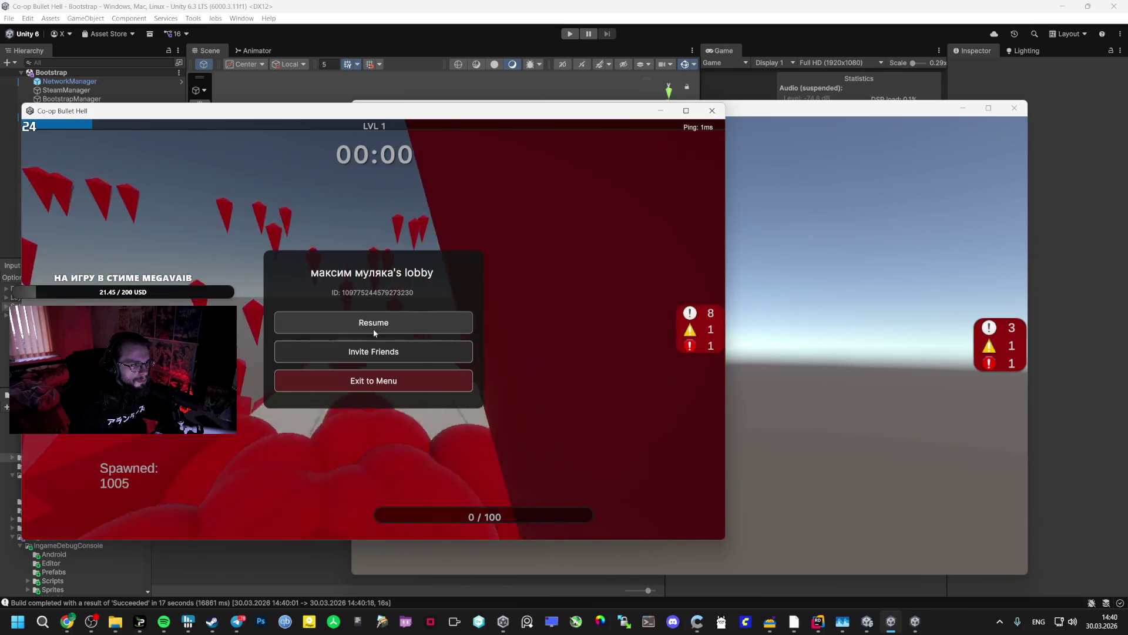
left_click(723, 342)
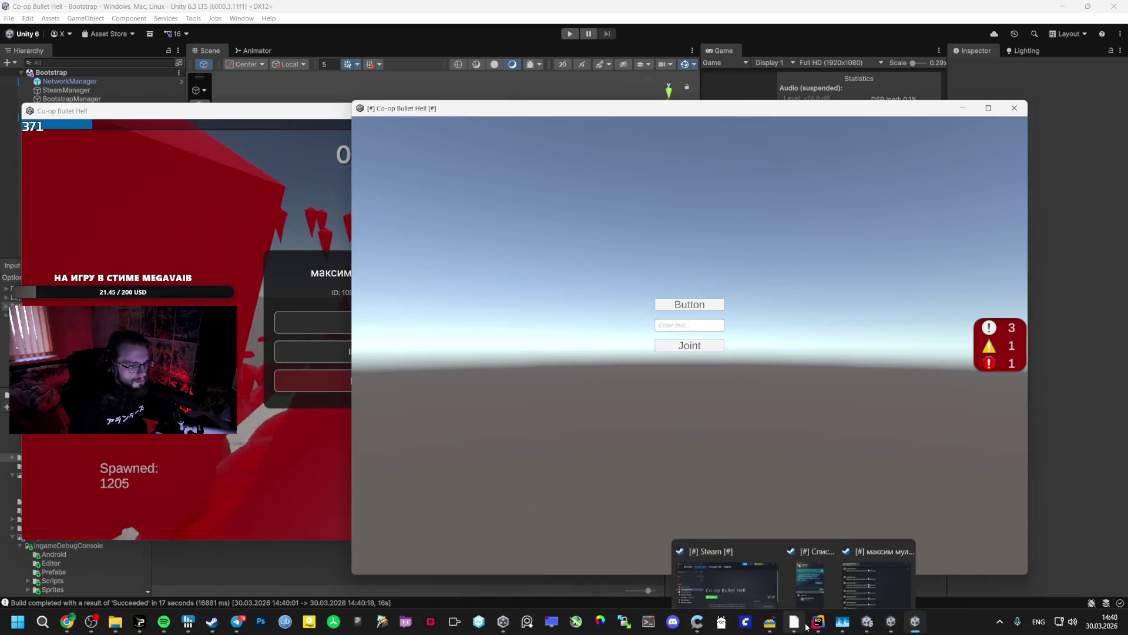
left_click(809, 585)
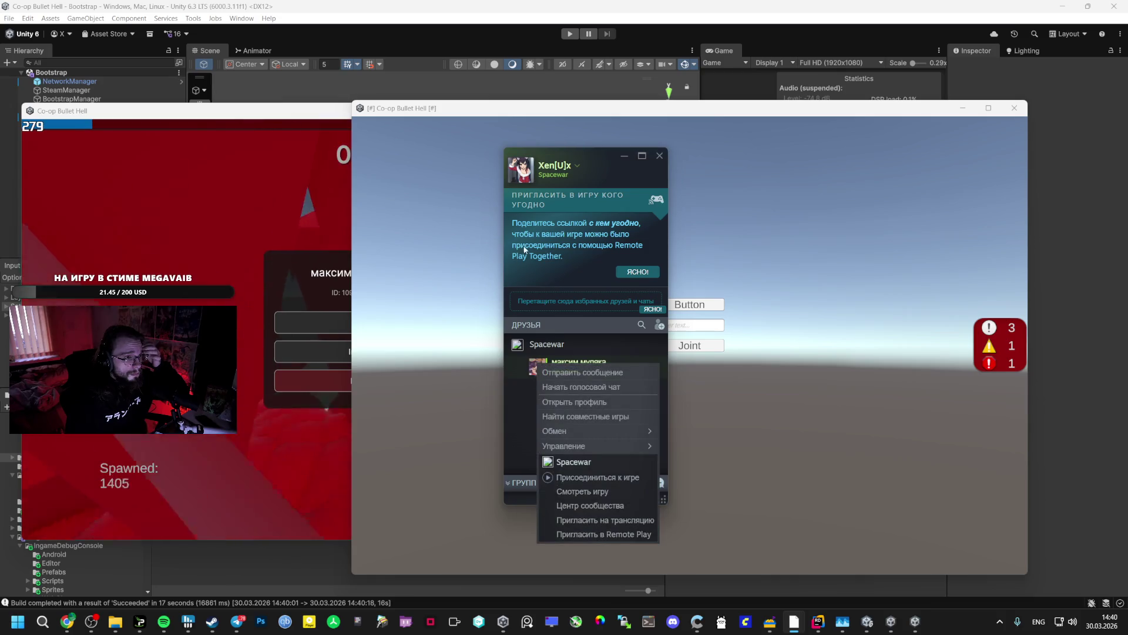
left_click(808, 269)
left_click(690, 345)
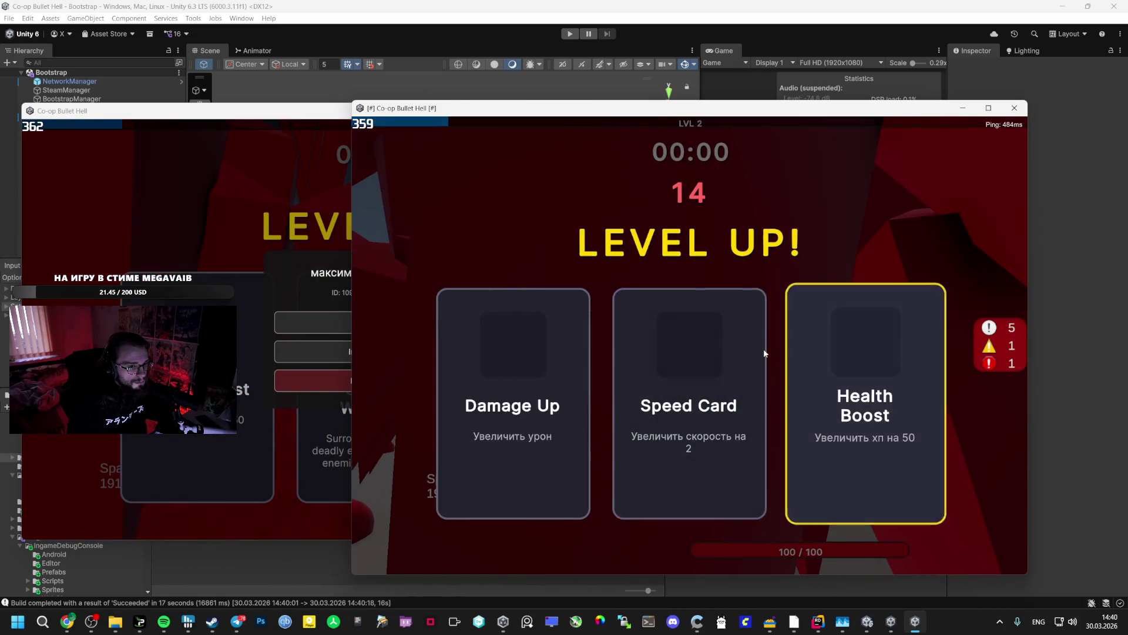
- Pick the first upgrade cards in both windows, including Orbital Weapon for each player
left_click(764, 353)
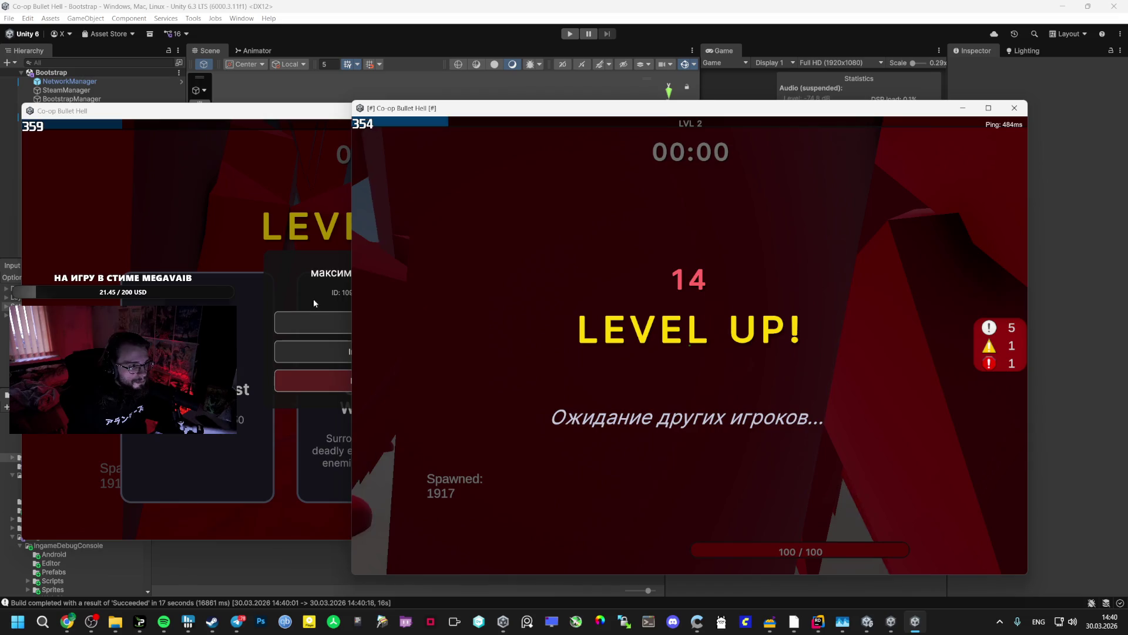
left_click(337, 314)
left_click(364, 320)
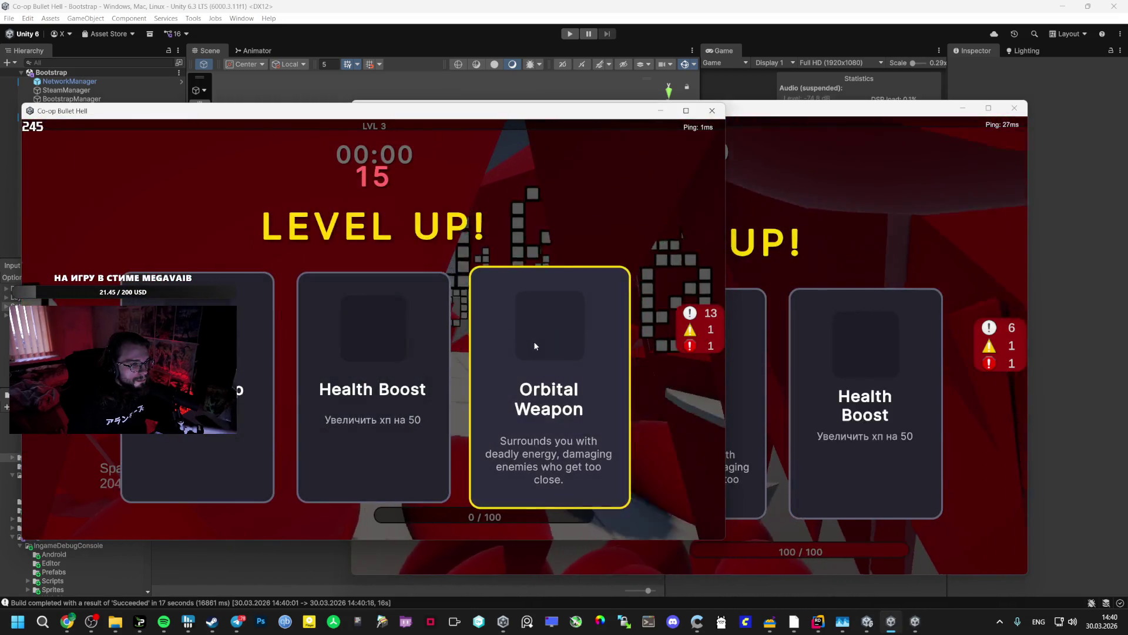
left_click(534, 341)
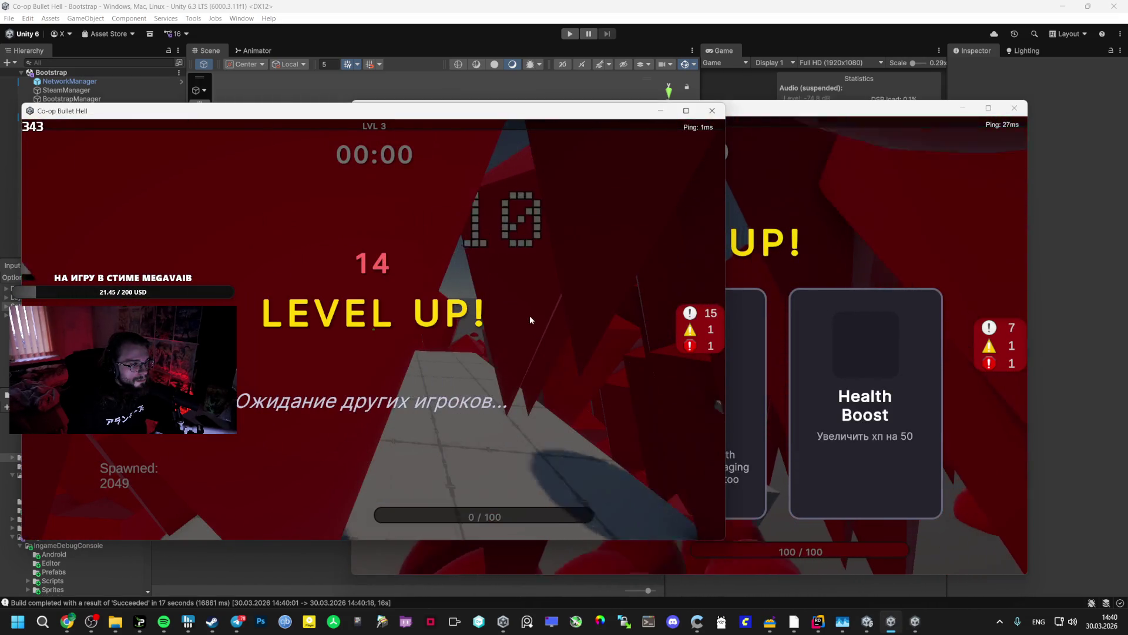
left_click(735, 320)
left_click(696, 319)
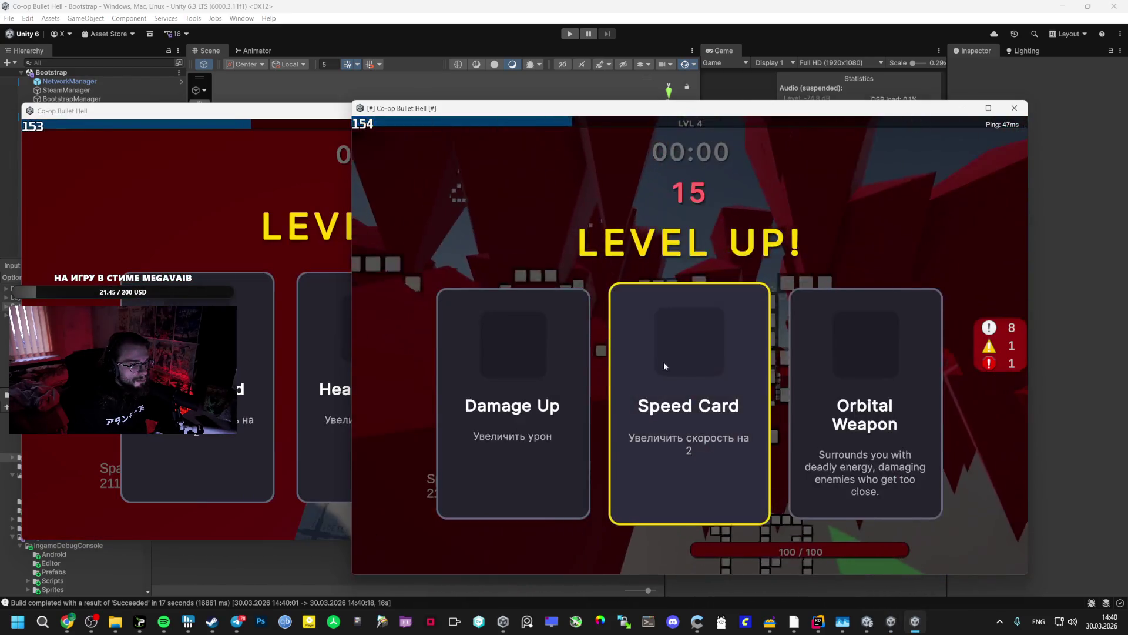
- Choose Speed Card and Orbital Weapon in the second window, Health Boost and Speed Card in the first
left_click(666, 358)
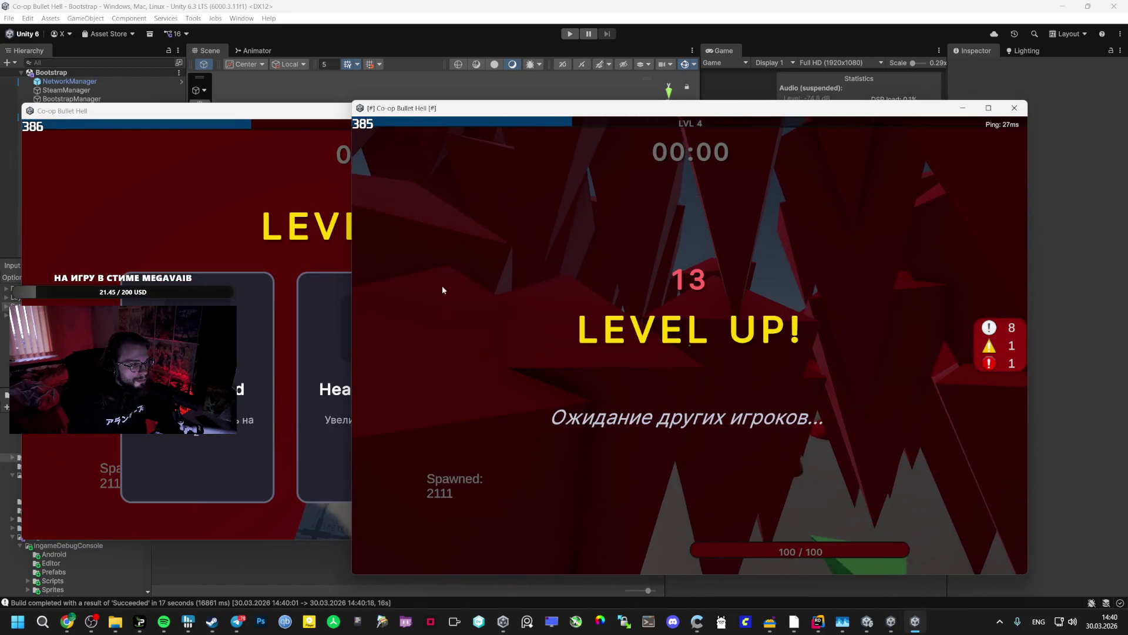
key("alt+Tab")
left_click(435, 304)
key("alt+Tab")
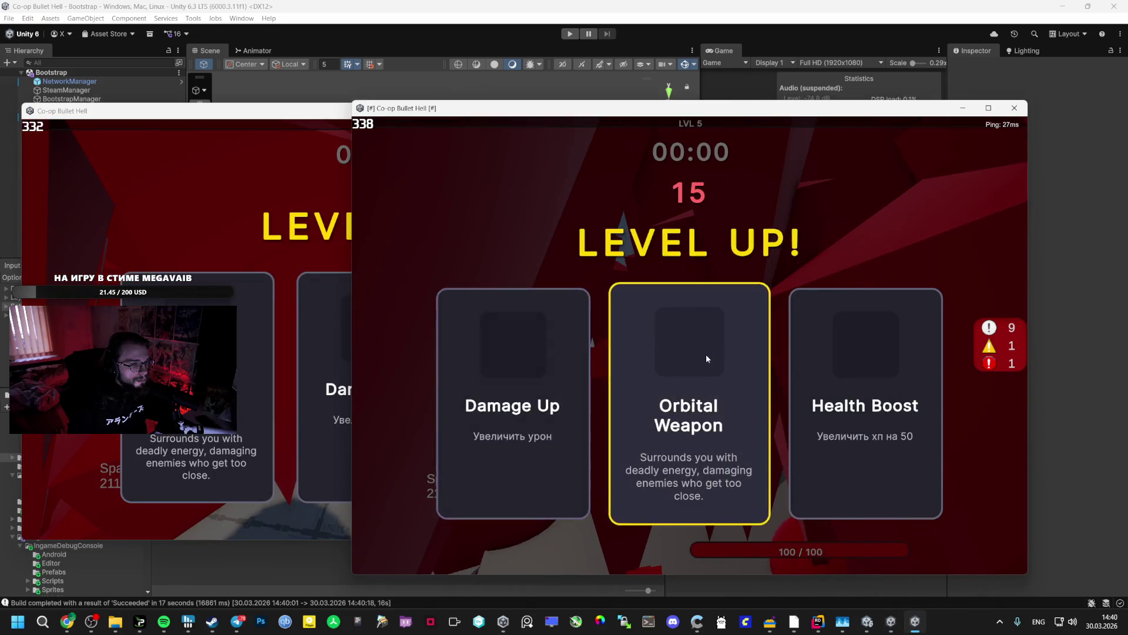
left_click(706, 358)
key("alt+Tab")
left_click(225, 282)
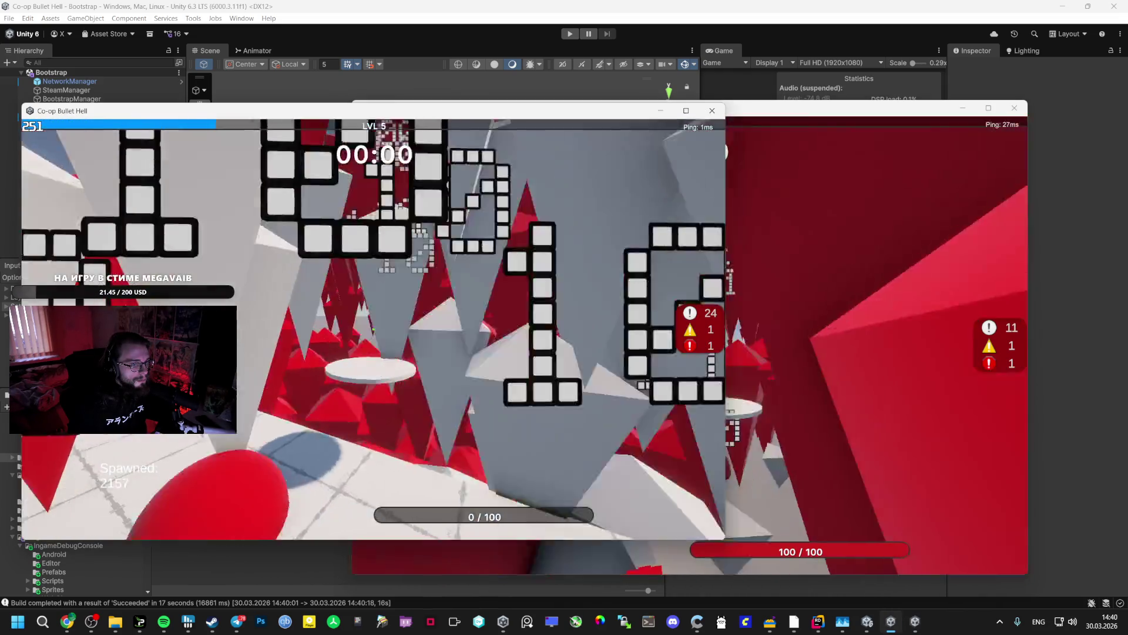
key("alt+Tab")
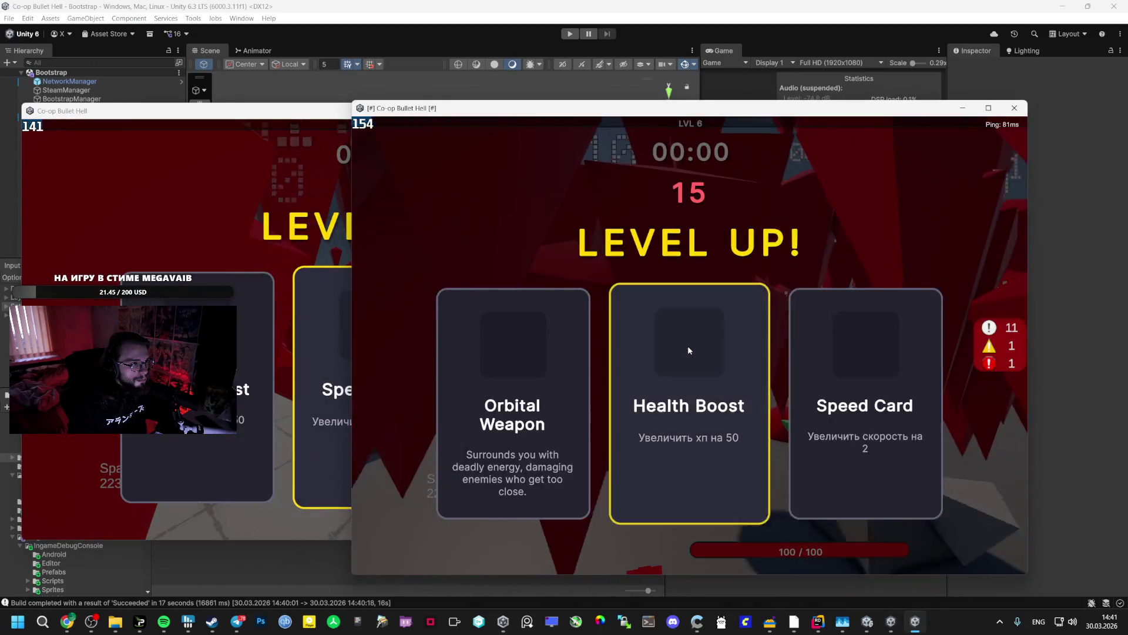
left_click(574, 343)
key("alt+Tab")
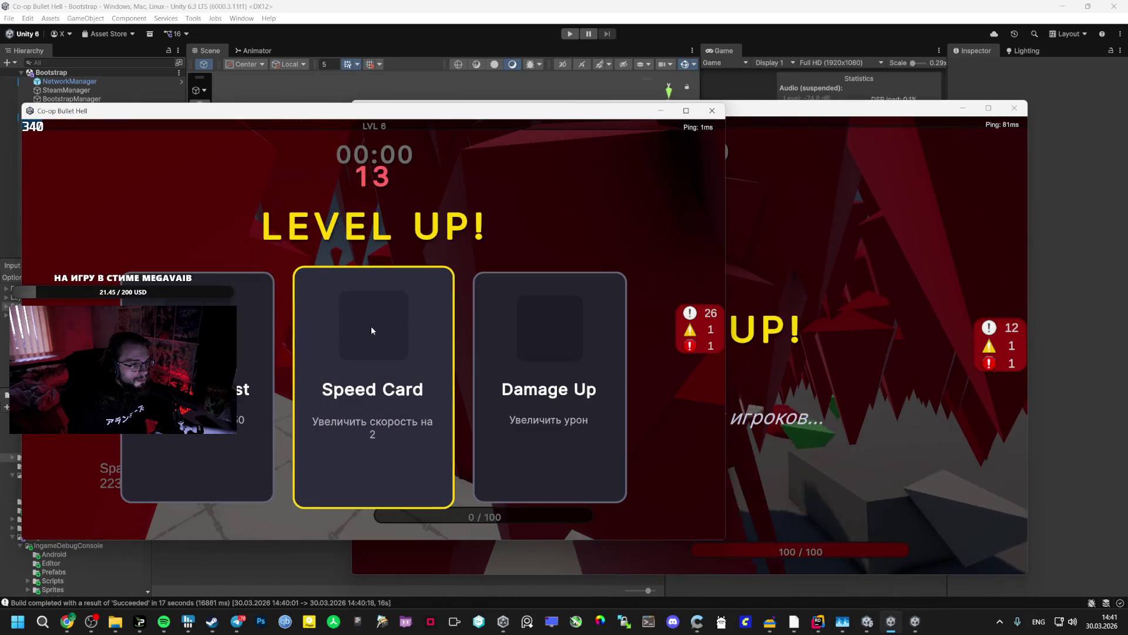
left_click(372, 325)
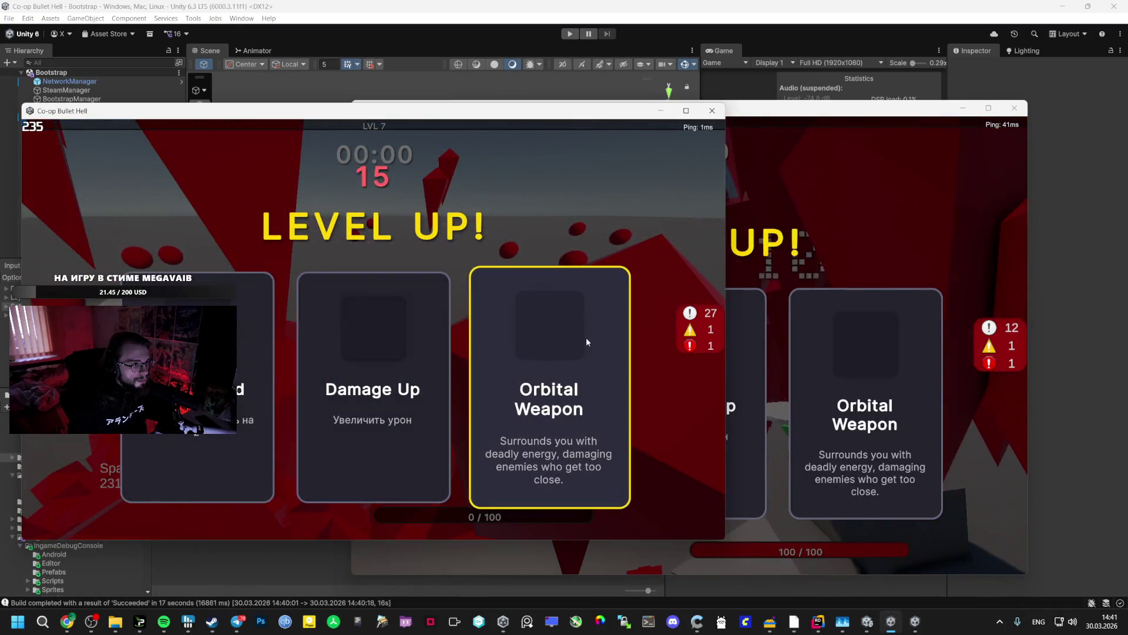
- Keep levelling, taking Orbital Weapon in both windows at the next level-ups
left_click(587, 338)
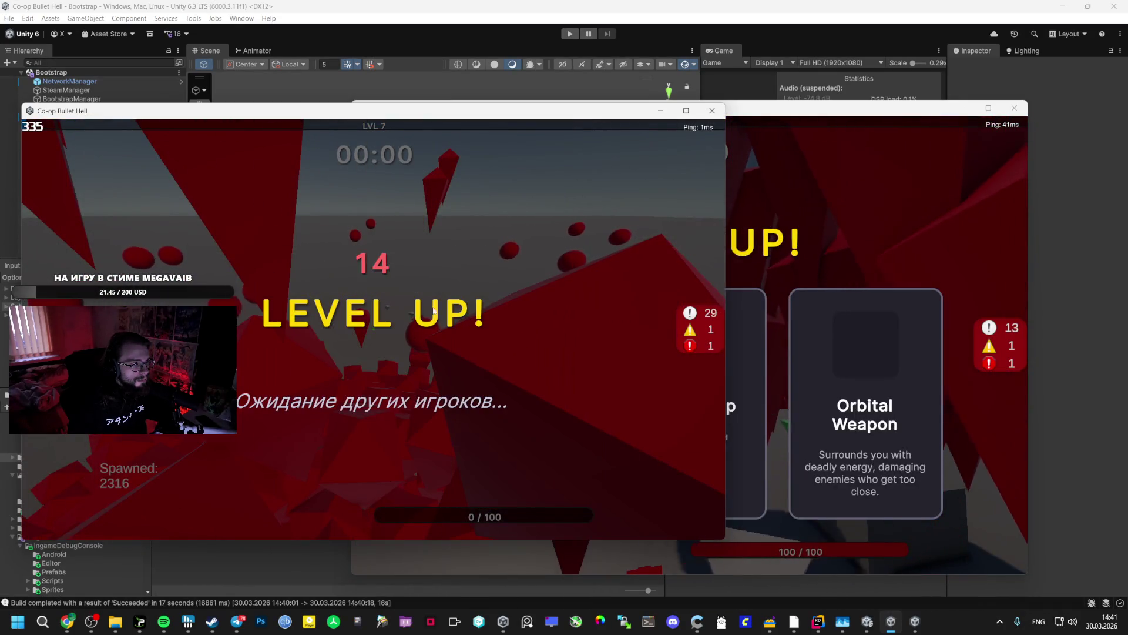
left_click(868, 302)
left_click(868, 302)
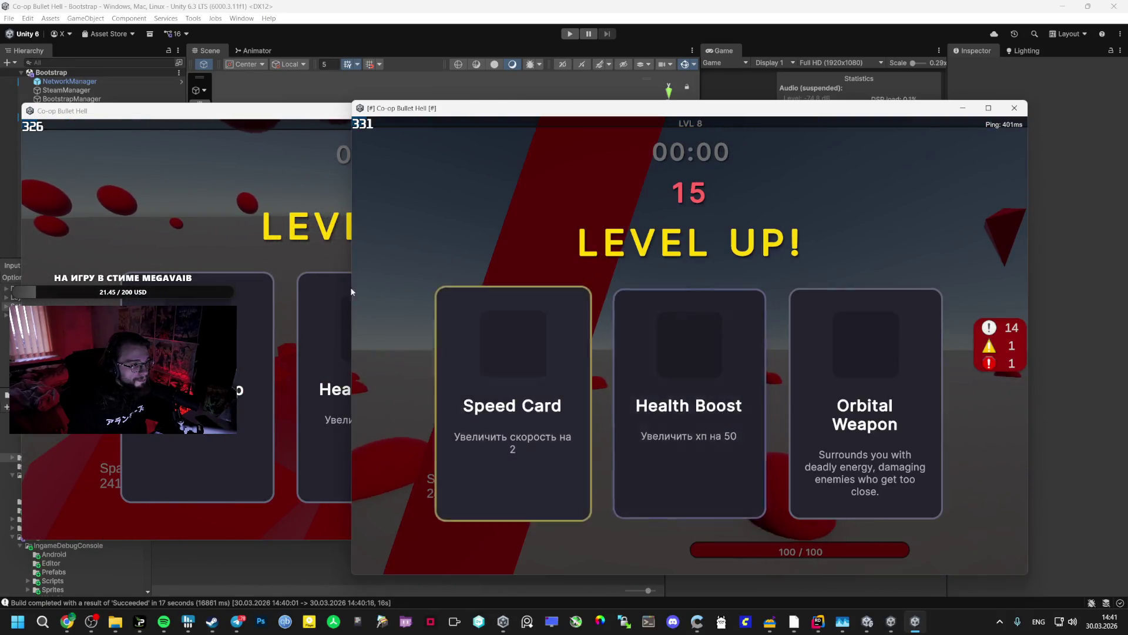
left_click(351, 266)
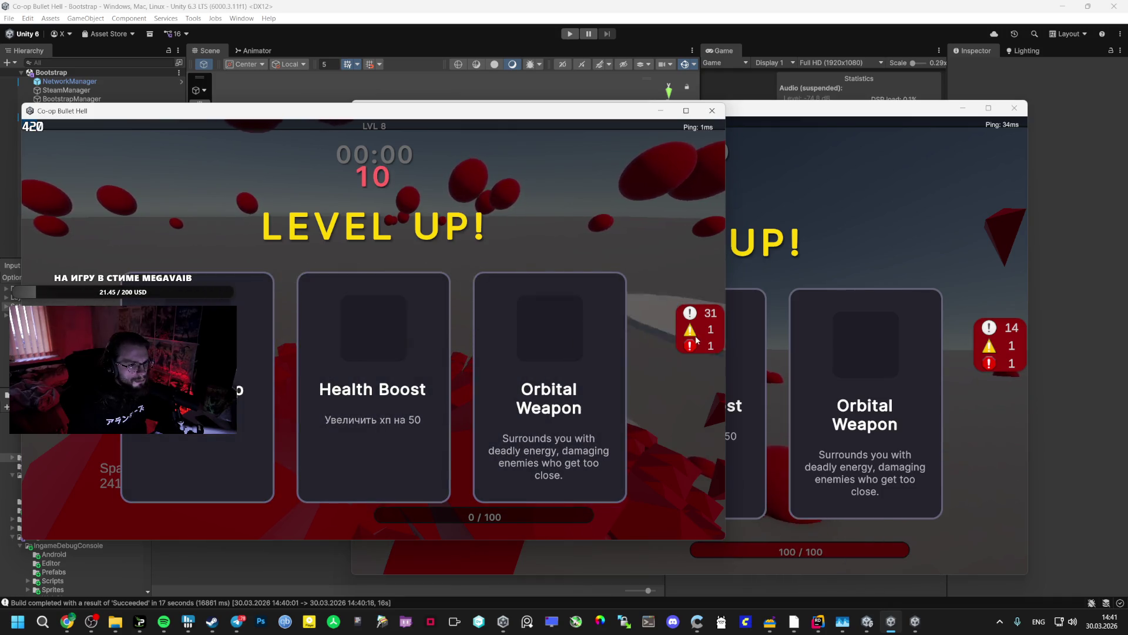
left_click(517, 338)
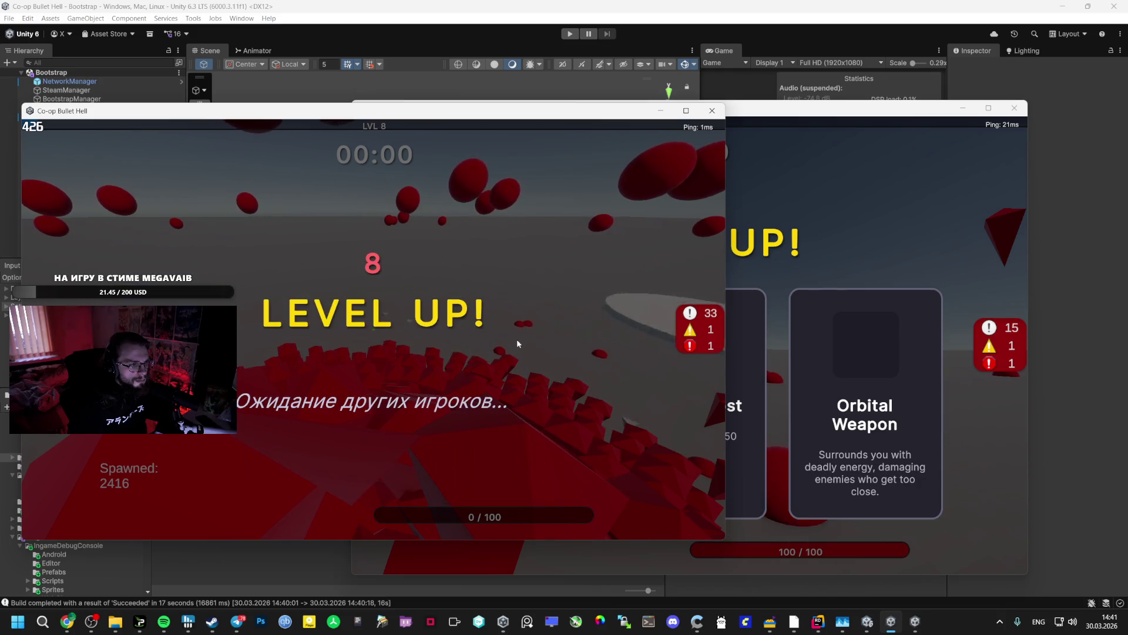
left_click(890, 298)
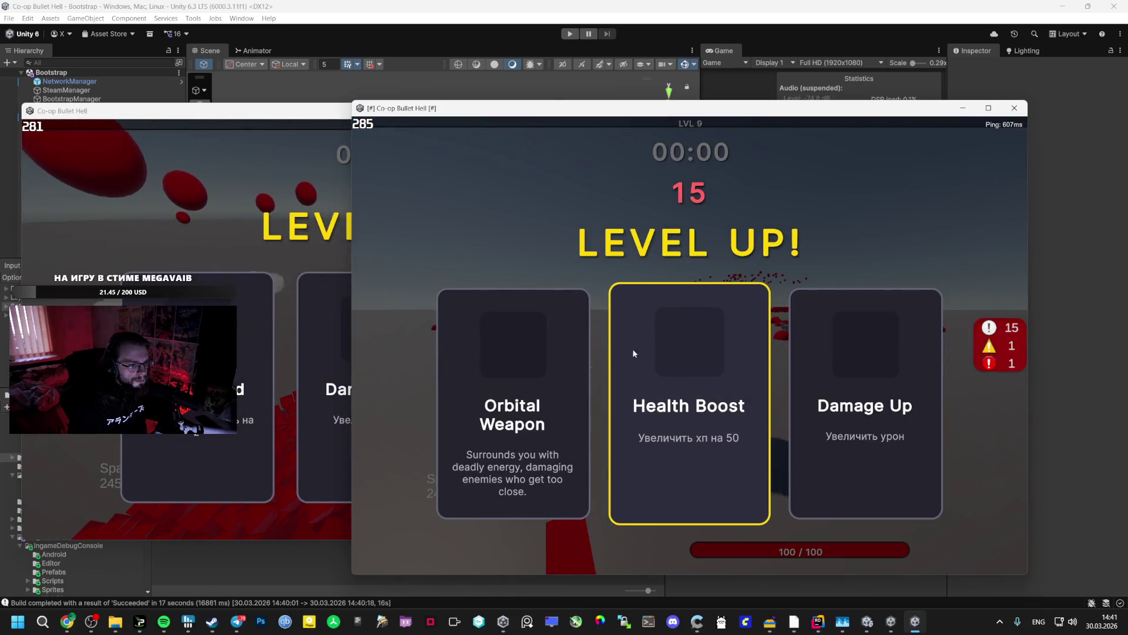
left_click(295, 219)
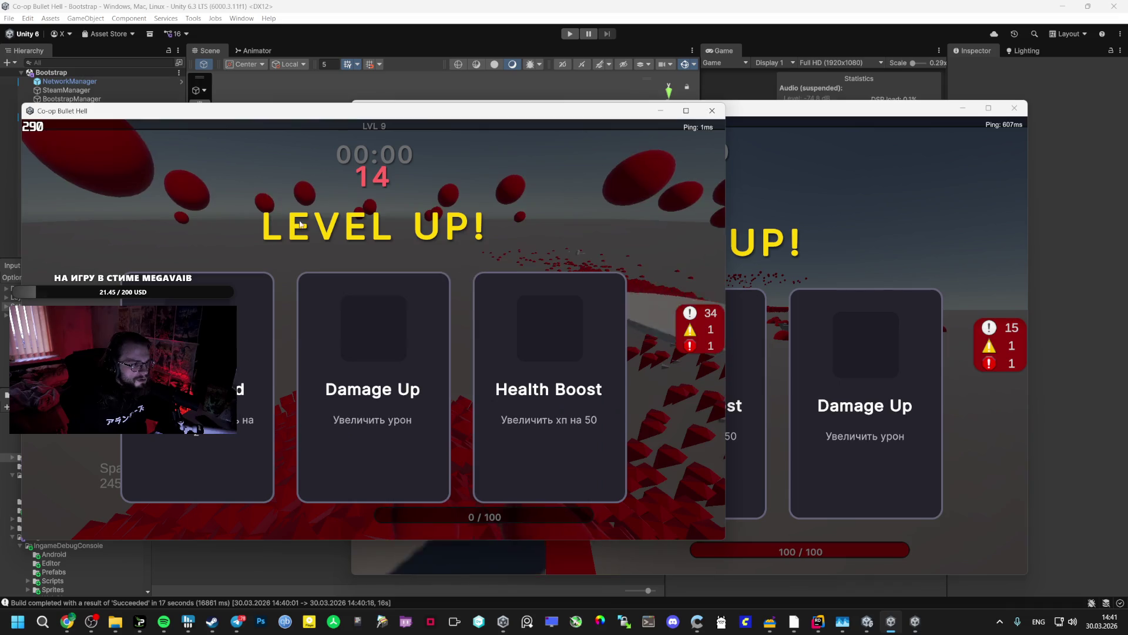
left_click(265, 335)
- Pick the final upgrades, including Speed Card in the second window, and pause at LVL 10
key("alt+Tab")
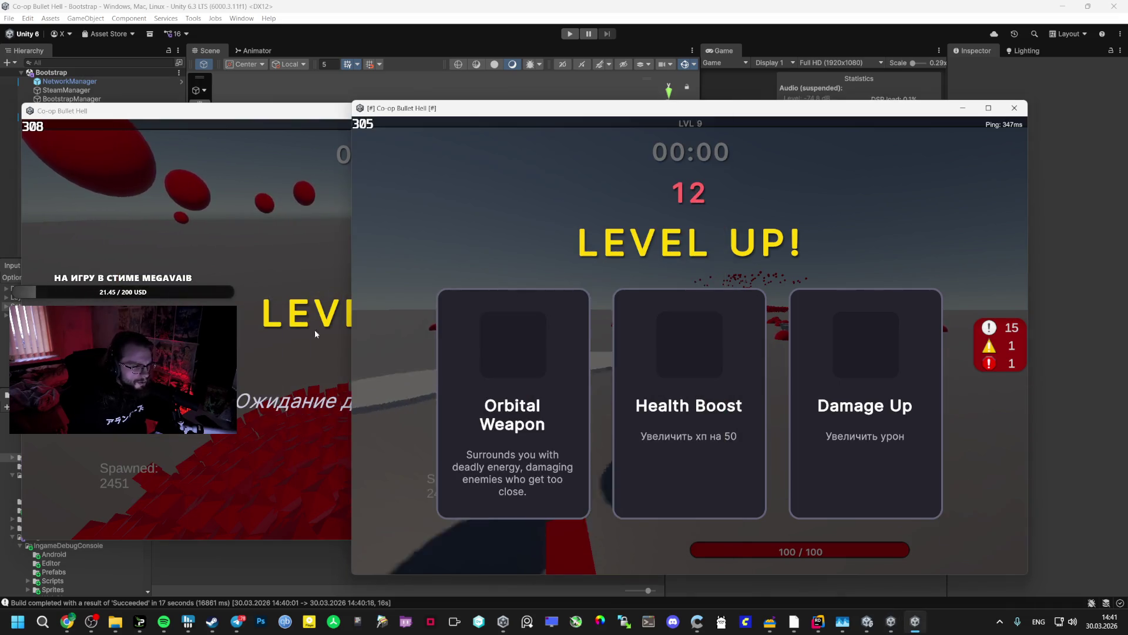
left_click(513, 353)
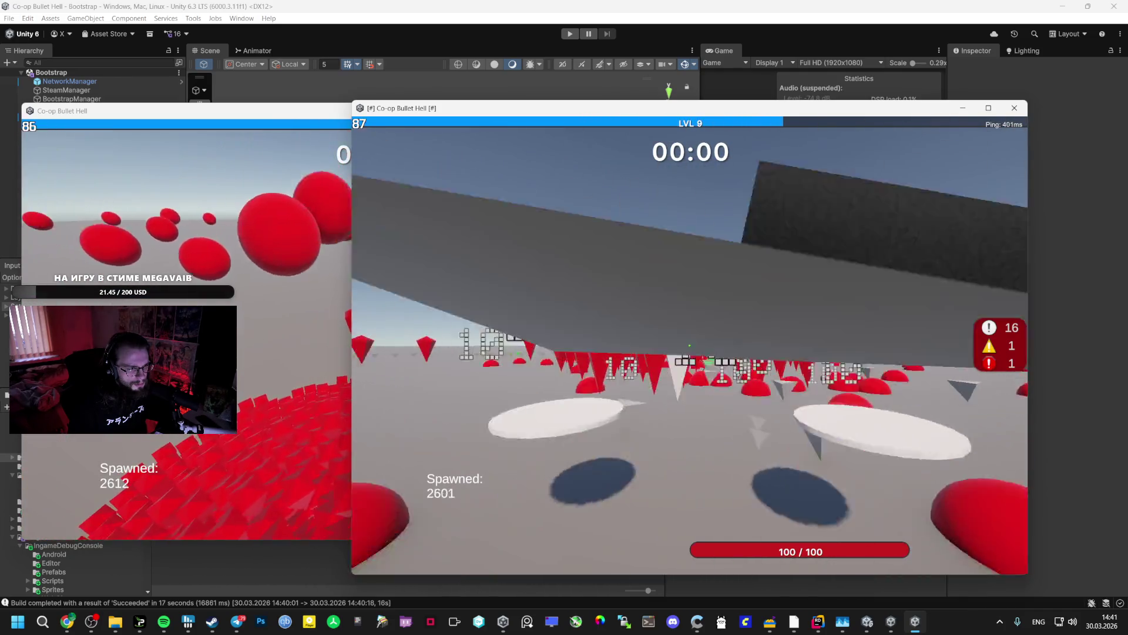
key("alt+Tab")
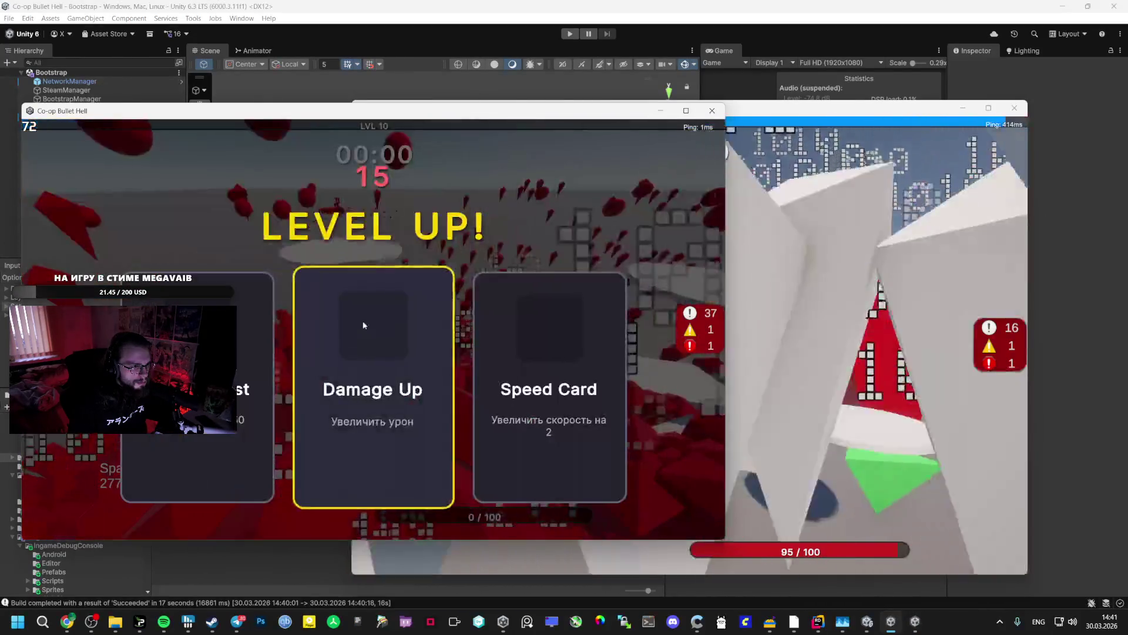
left_click(534, 309)
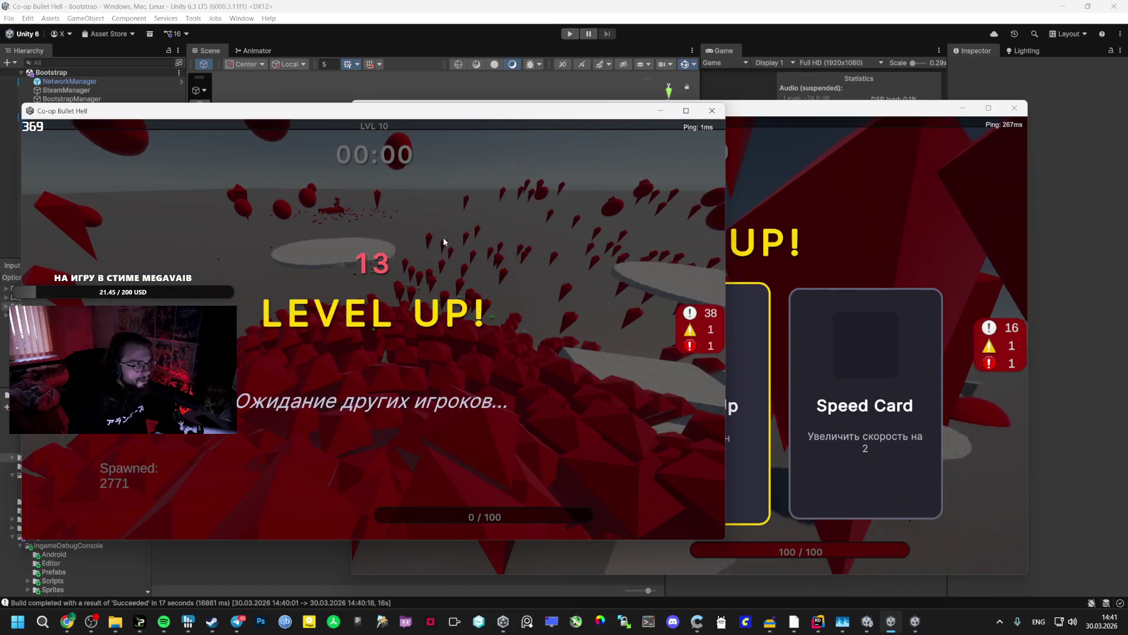
left_click(844, 241)
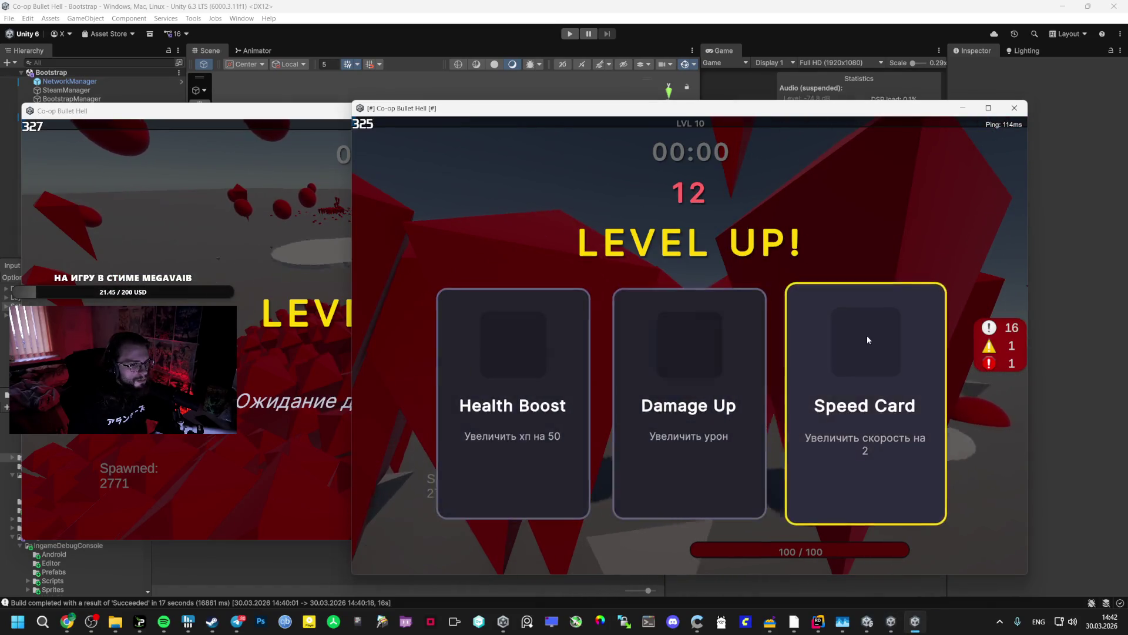
left_click(868, 340)
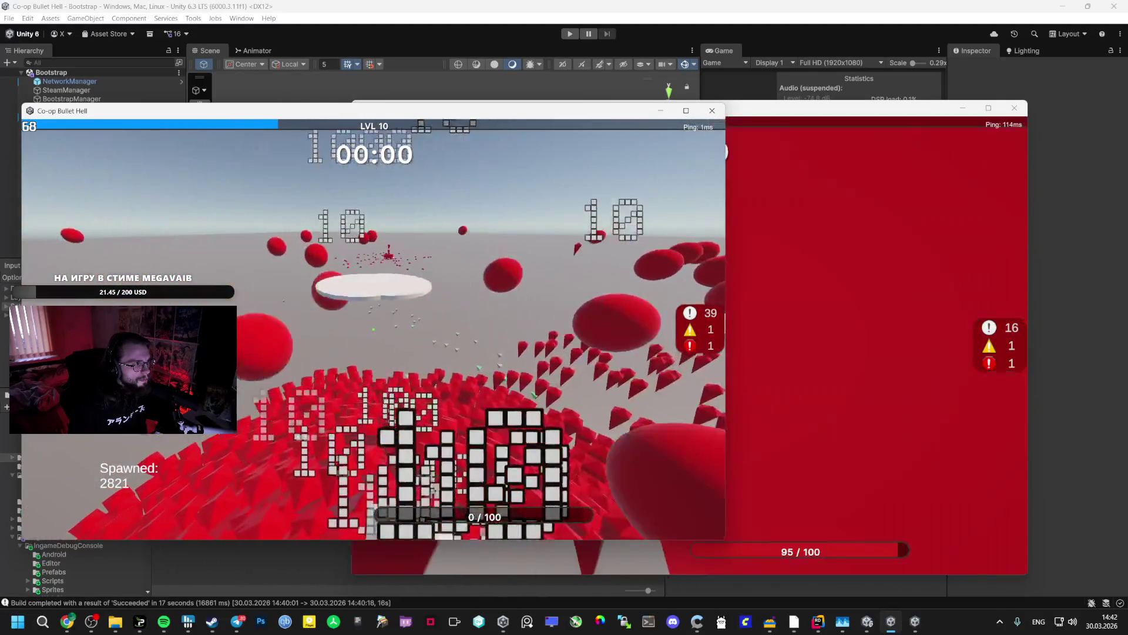
key("Escape")
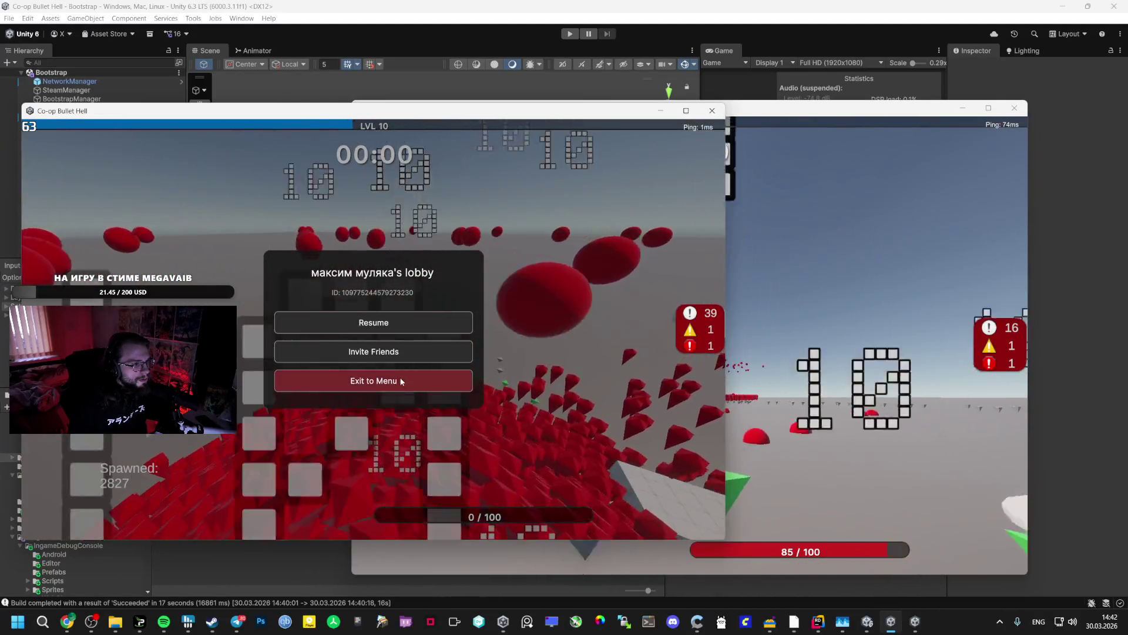
- Leave the match, close the game window, and open the project's _Scenes folder
left_click(402, 381)
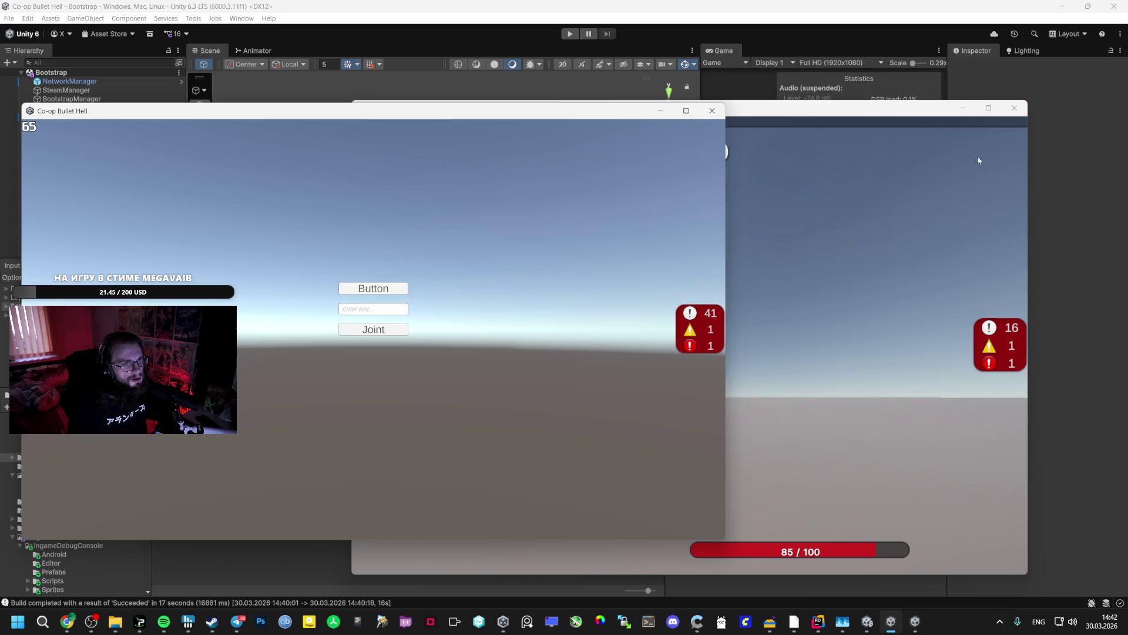
key("alt+F4")
key("alt+F4")
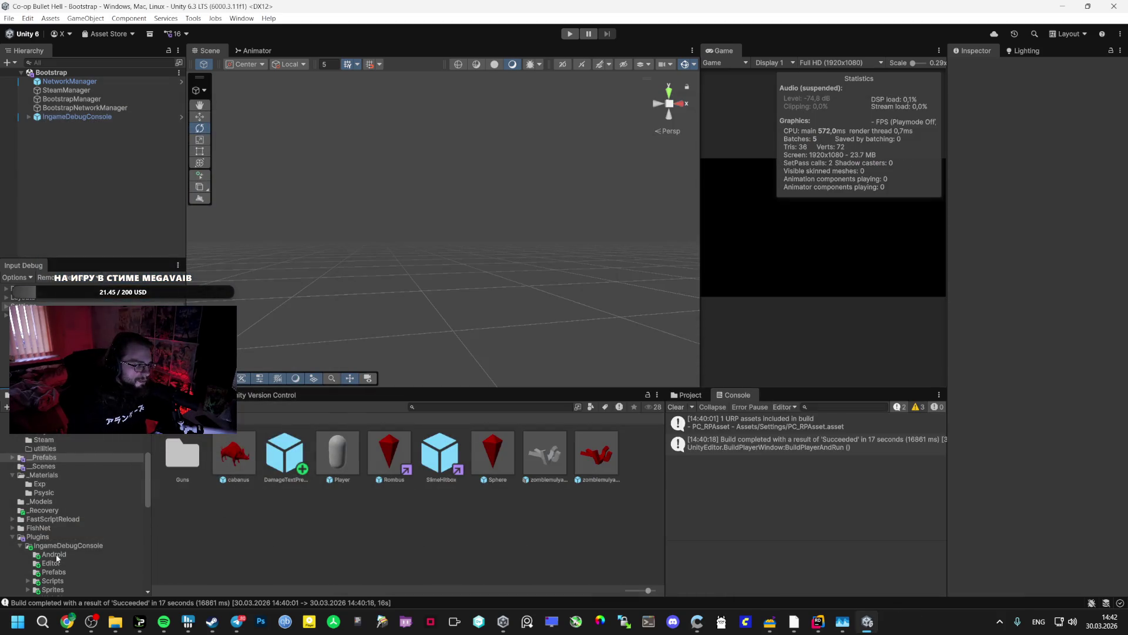
left_click(68, 467)
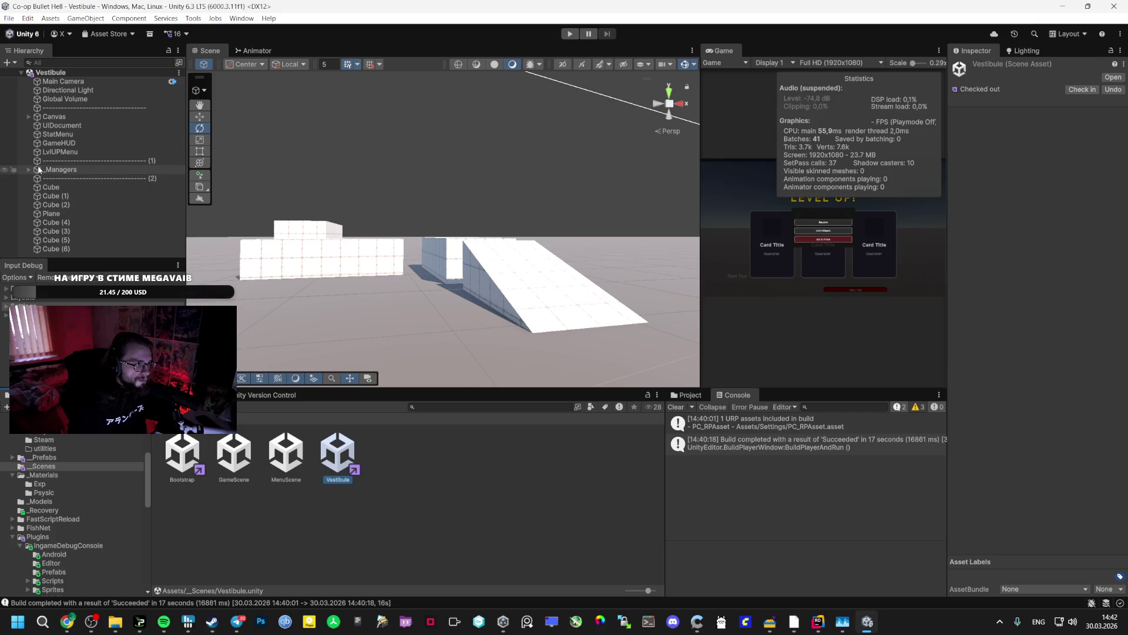
- Expand _Managers > SpawnerMangaer and select the Spawner's Max Enemies value of 2000
left_click(38, 169)
left_click(29, 170)
left_click(41, 179)
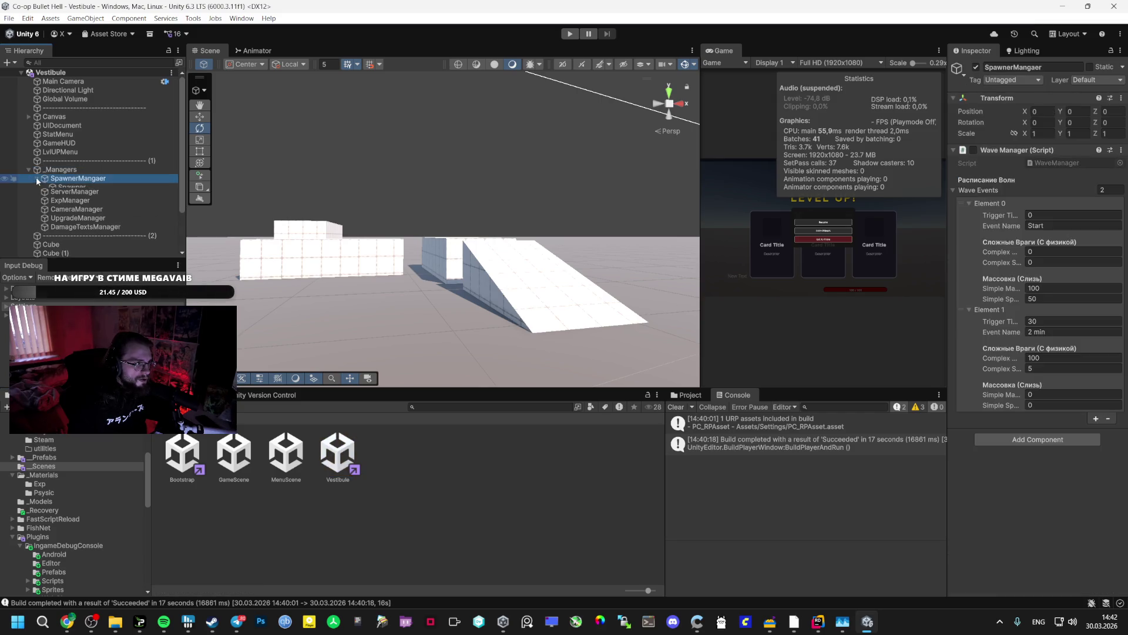
left_click(37, 178)
left_click(76, 188)
double_click(1061, 197)
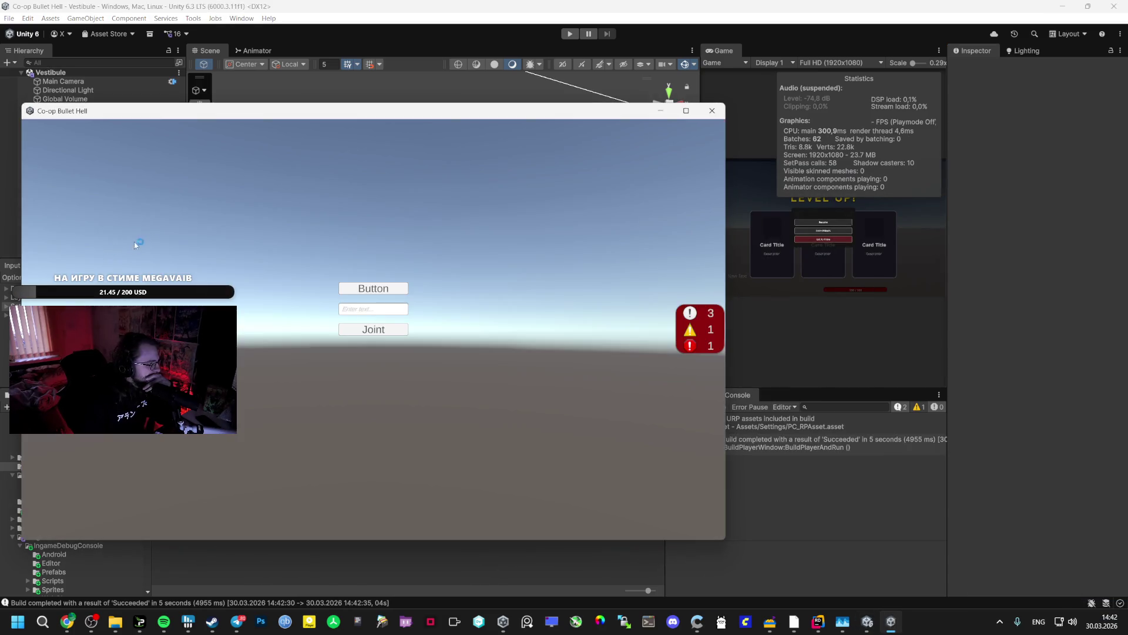
- Check the in-game debug log, then host a game and resume from the pause menu
left_click(709, 347)
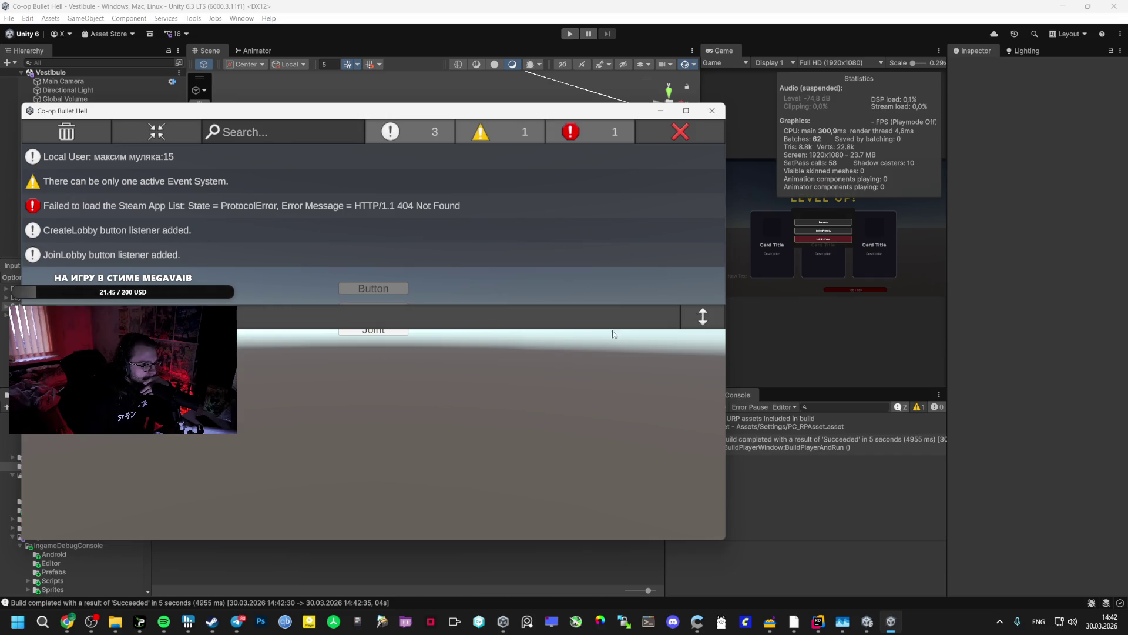
left_click(675, 141)
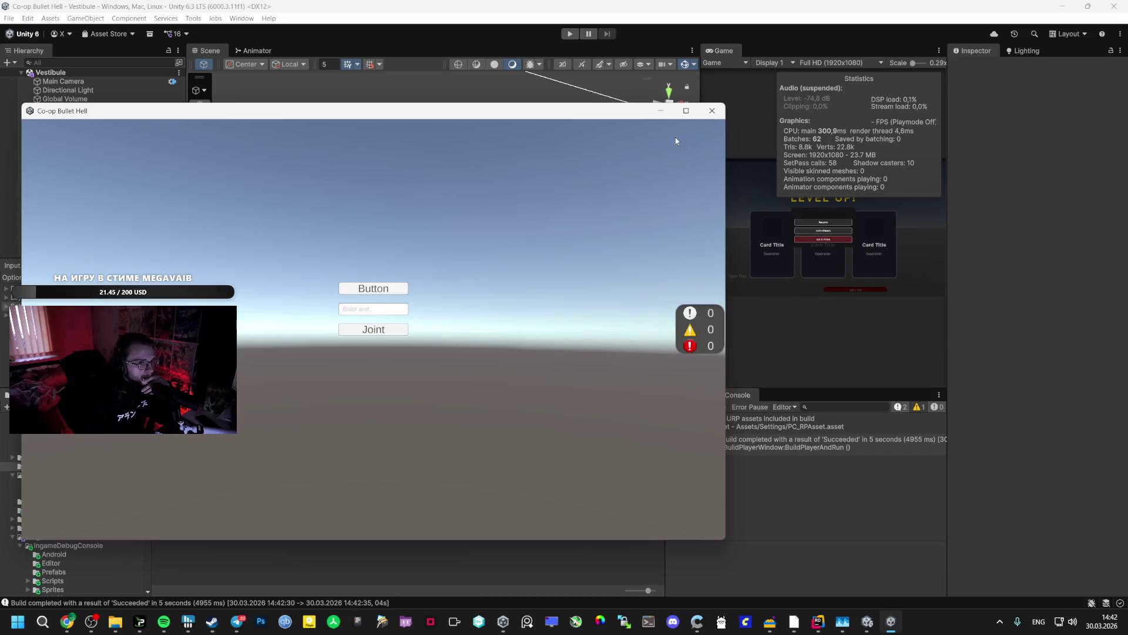
left_click(373, 288)
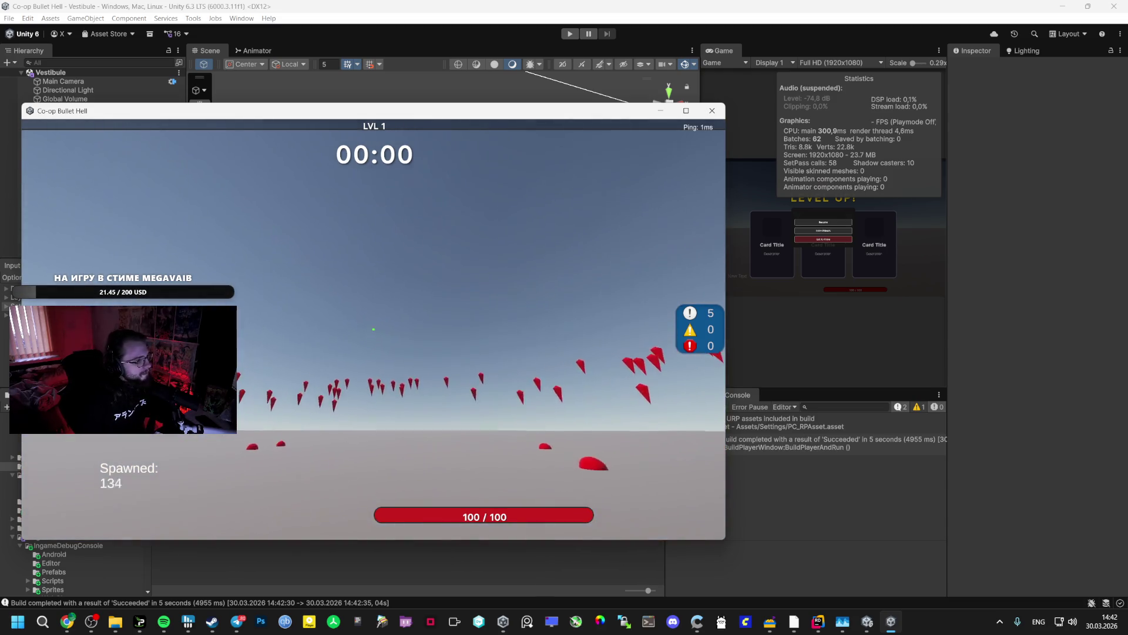
key("Escape")
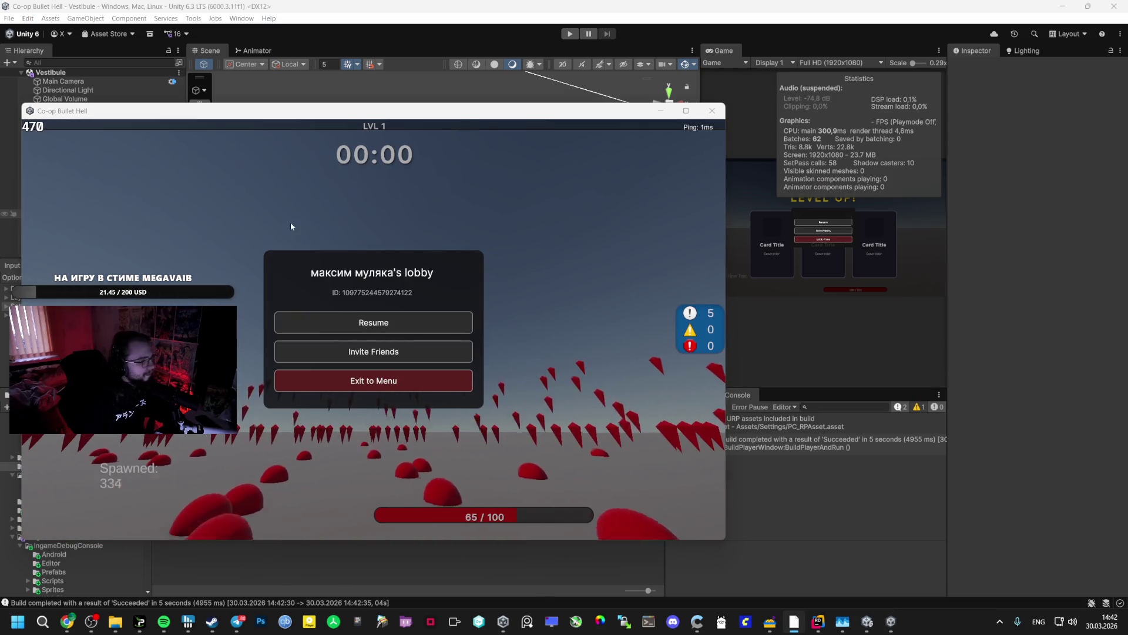
left_click(347, 316)
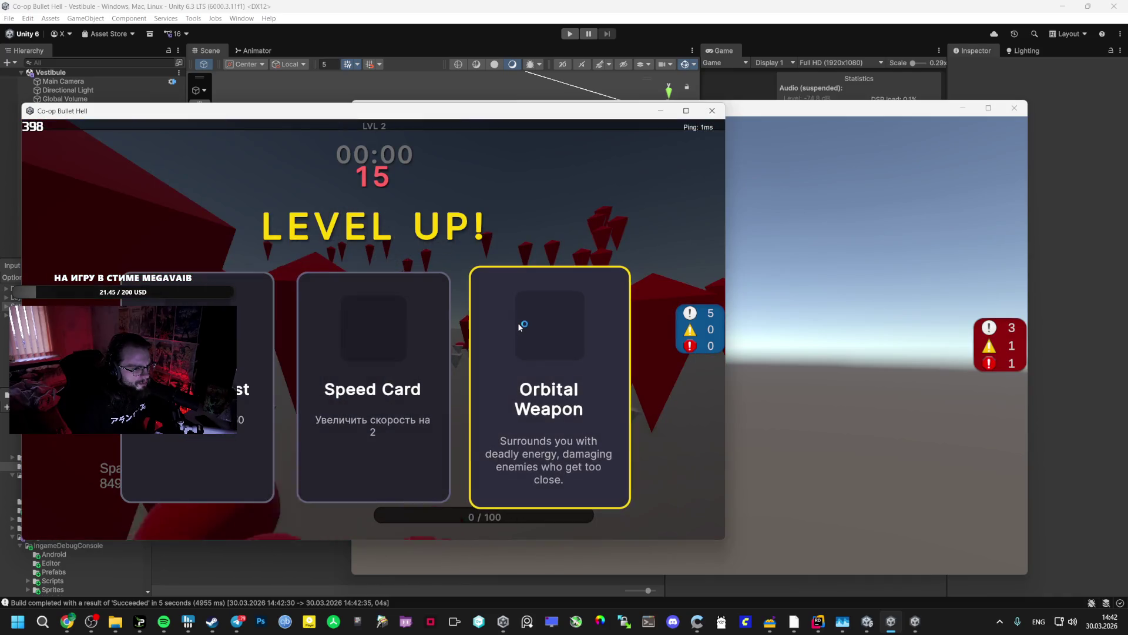
- Take Orbital Weapon, then join the host's game from the second client through Steam friends
left_click(519, 327)
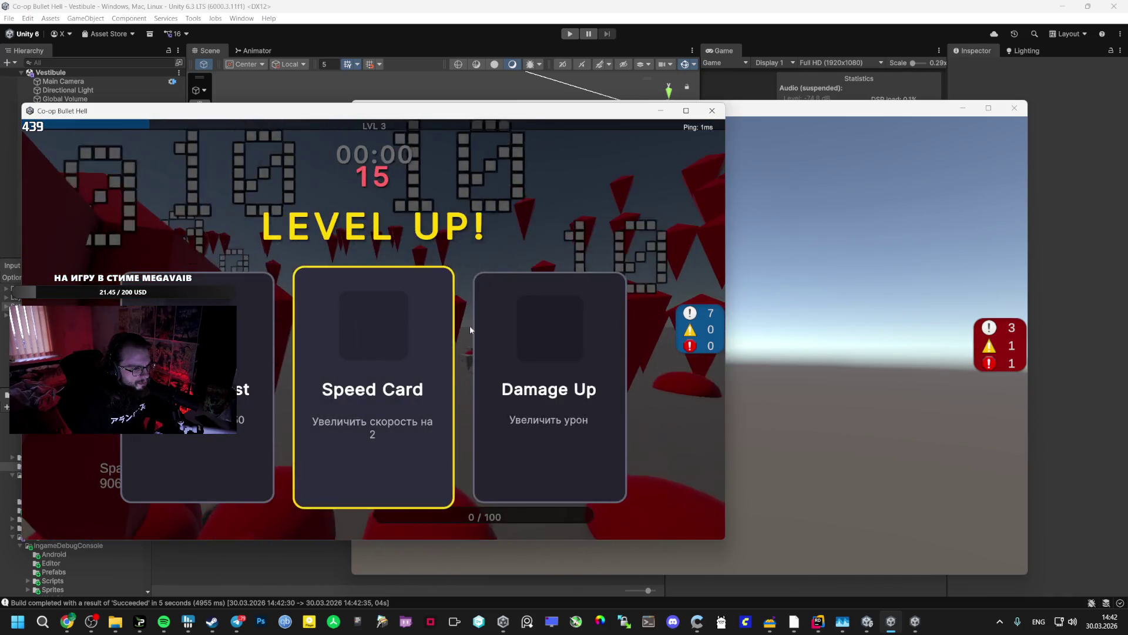
left_click(841, 287)
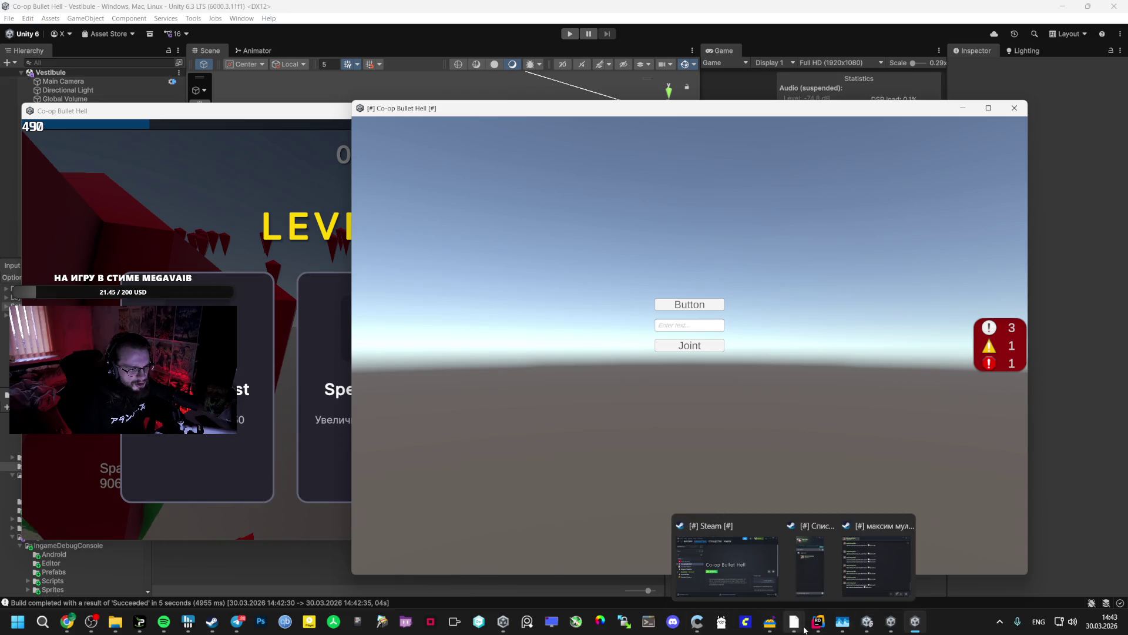
left_click(809, 574)
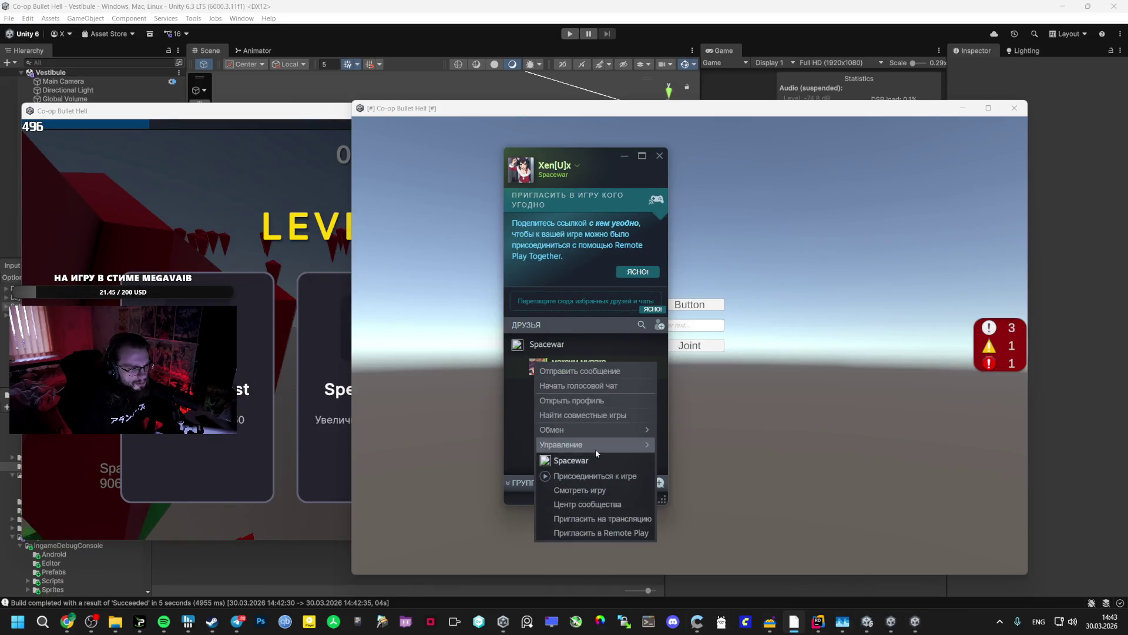
left_click(484, 256)
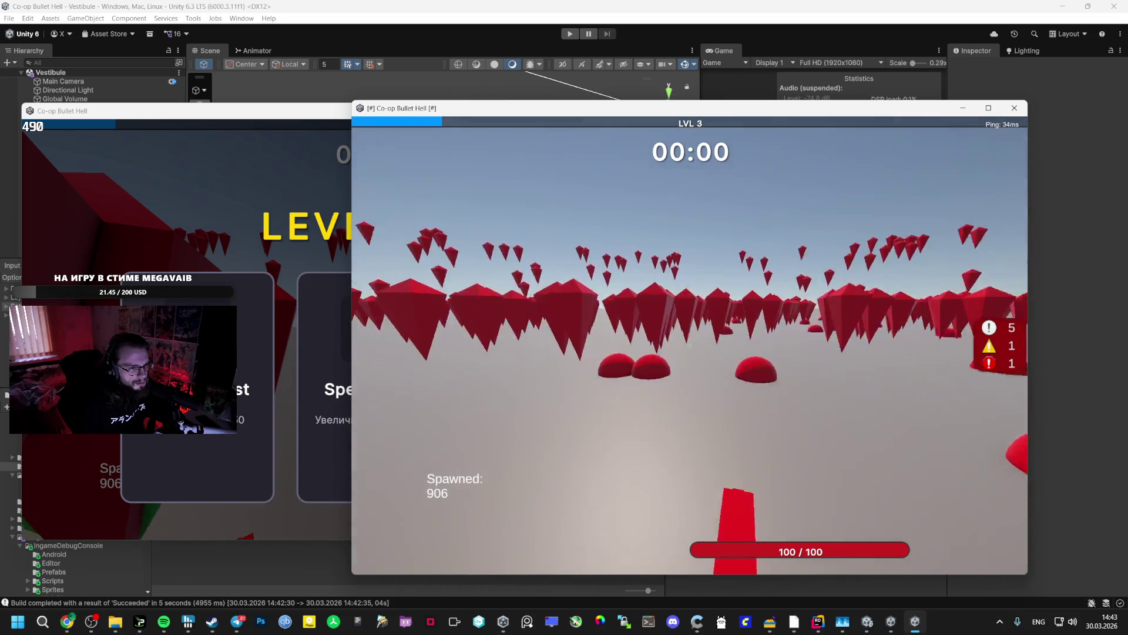
left_click(271, 230)
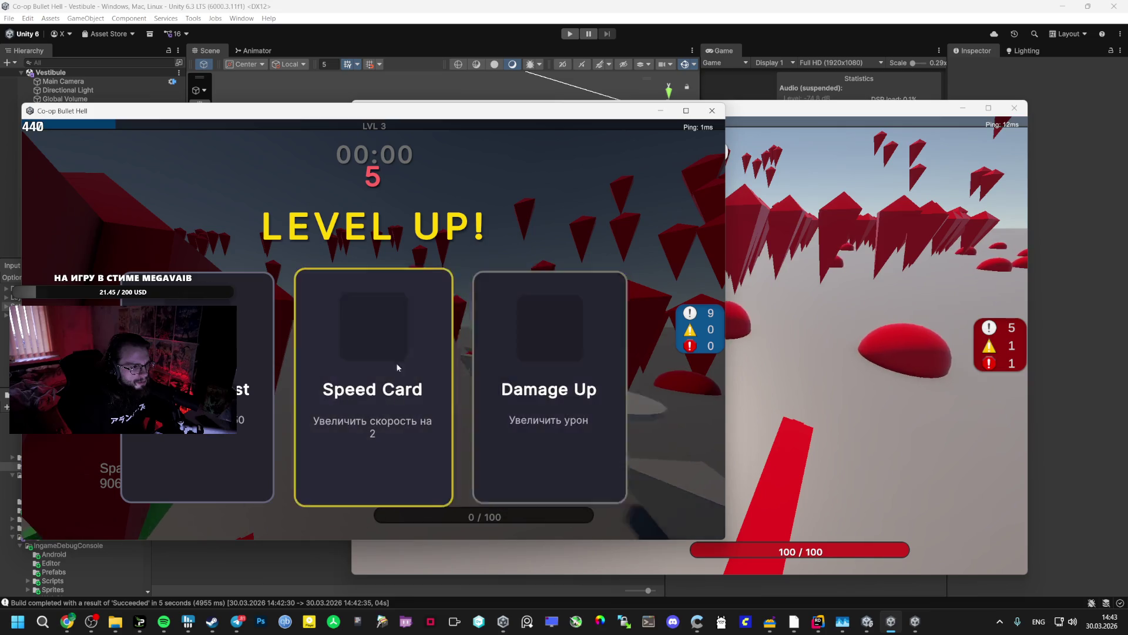
- Pick level-up cards in both windows, taking Orbital Weapon and Speed Card
left_click(303, 347)
left_click(391, 319)
left_click(863, 219)
left_click(711, 349)
left_click(864, 350)
left_click(318, 231)
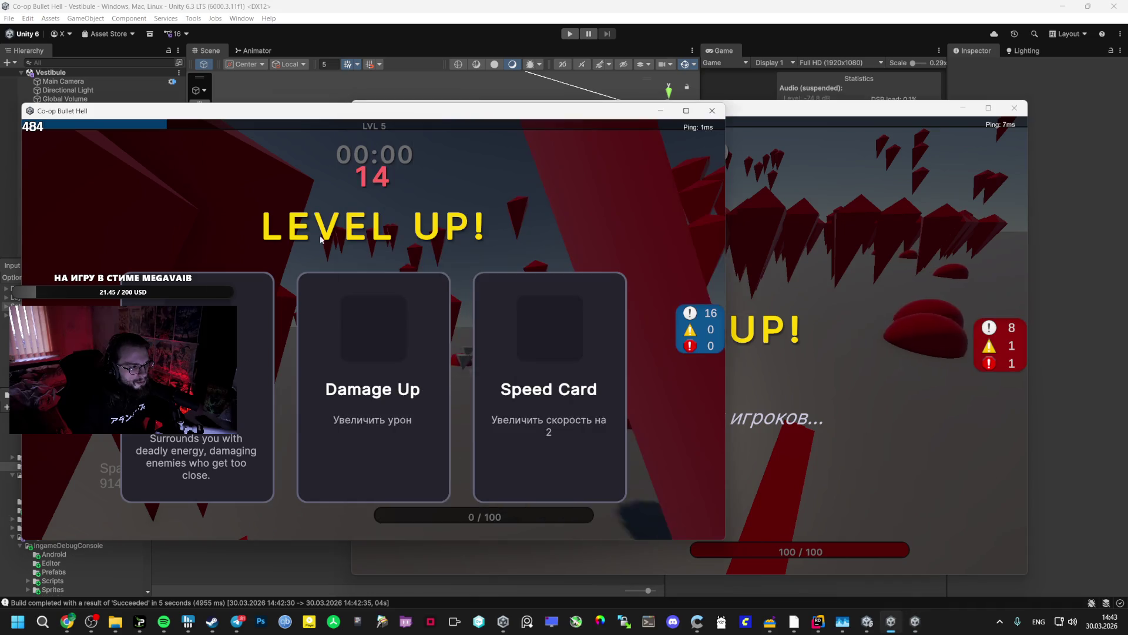
left_click(238, 349)
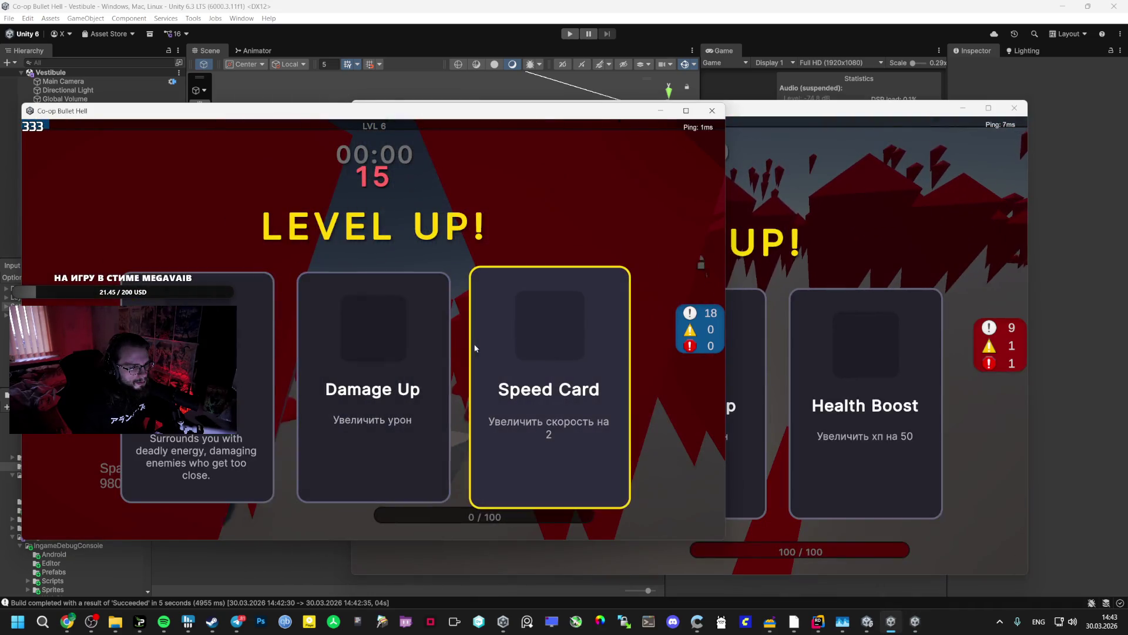
left_click(483, 348)
- Choose Damage Up and Speed Card in the second window, then Health Boost in the first
left_click(798, 343)
left_click(724, 329)
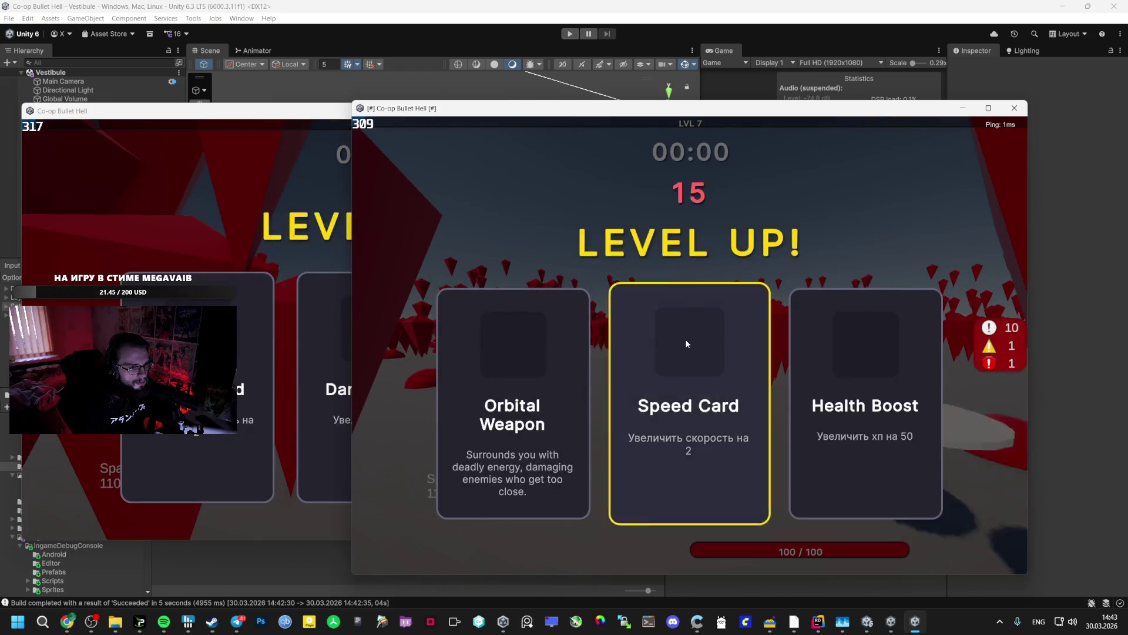
left_click(686, 344)
left_click(346, 306)
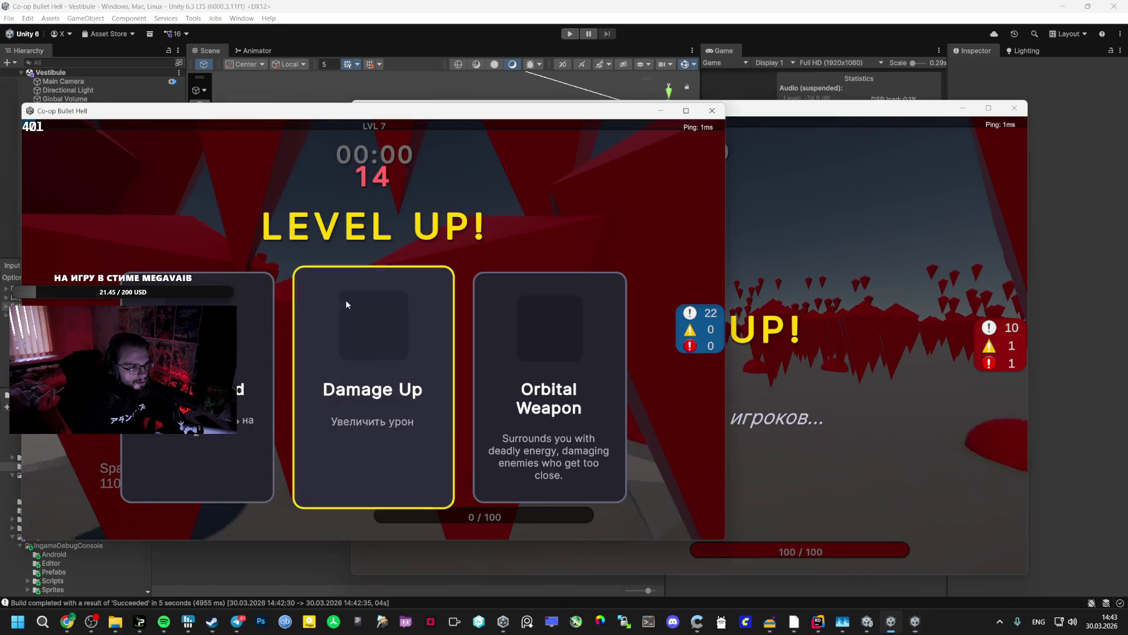
left_click(460, 342)
left_click(705, 341)
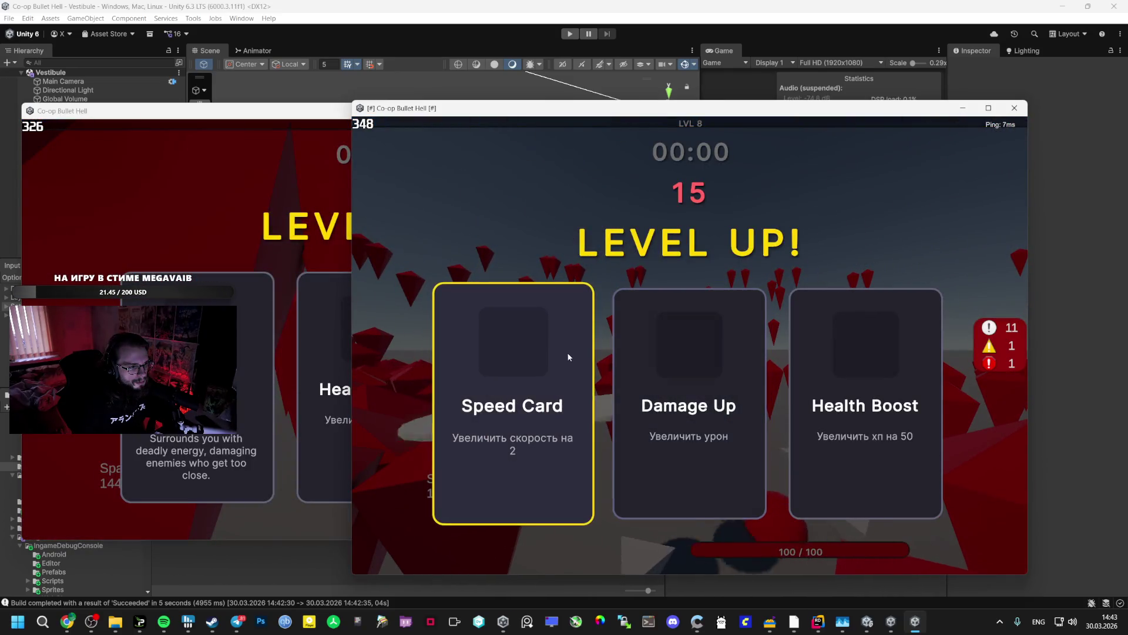
left_click(566, 352)
left_click(302, 271)
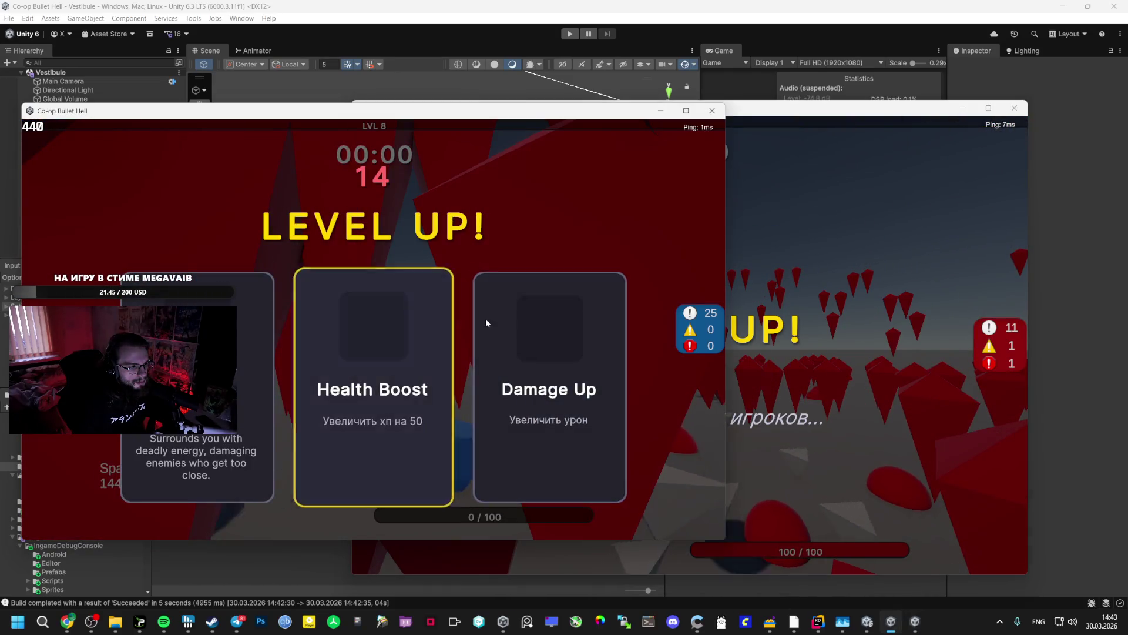
left_click(533, 349)
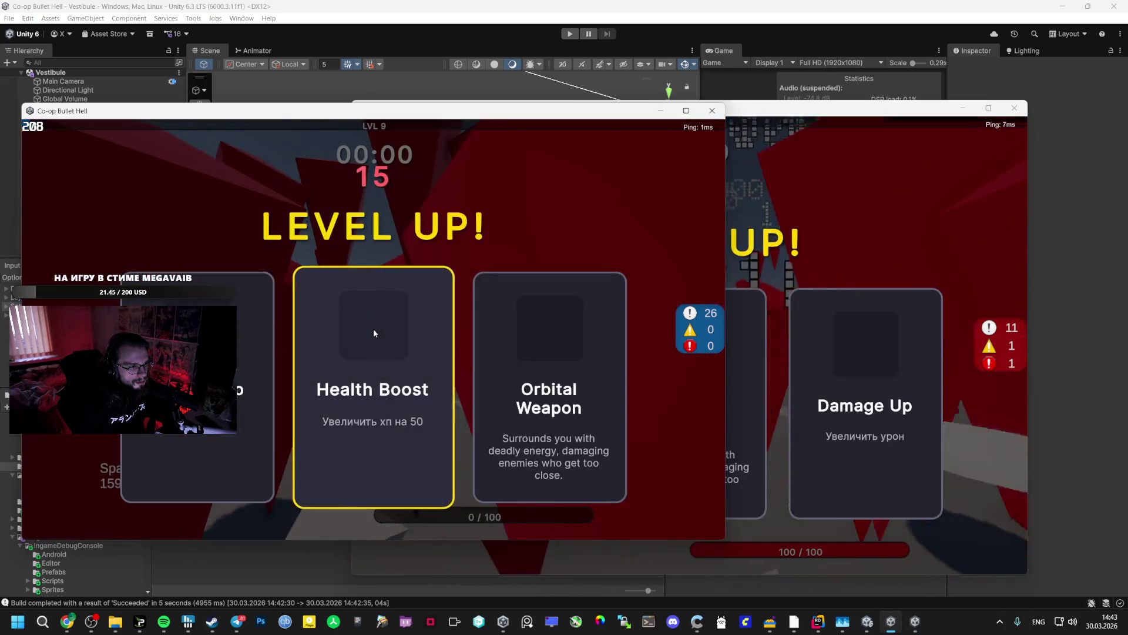
left_click(374, 333)
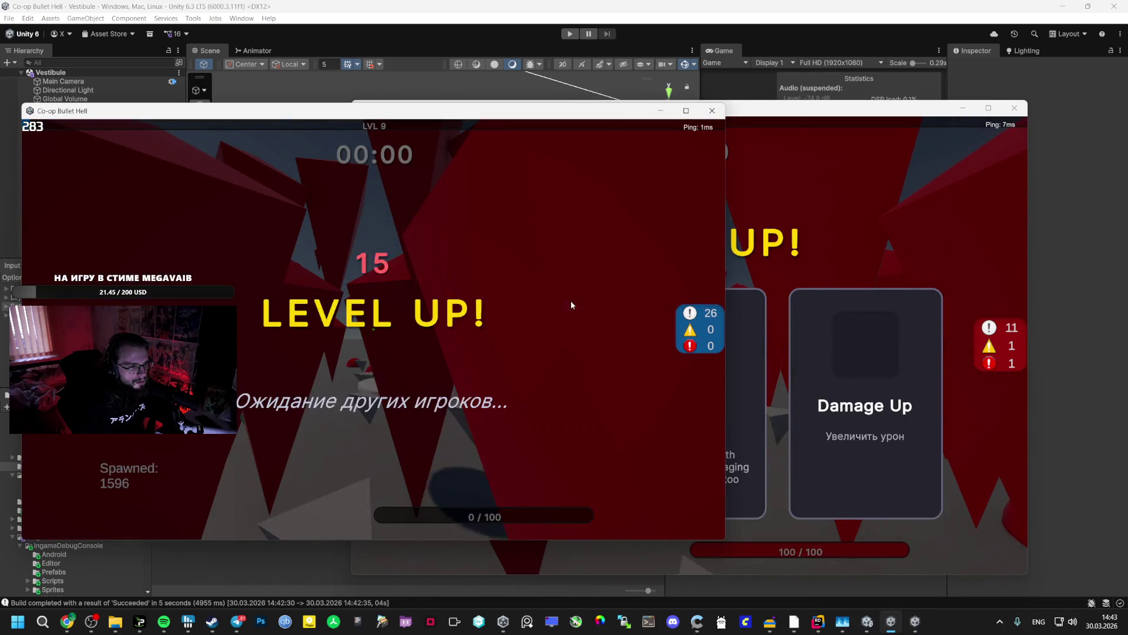
- Take Orbital Weapon, Speed Card and Damage Up picks up to LVL 13, then pause
key("alt+Tab")
left_click(679, 339)
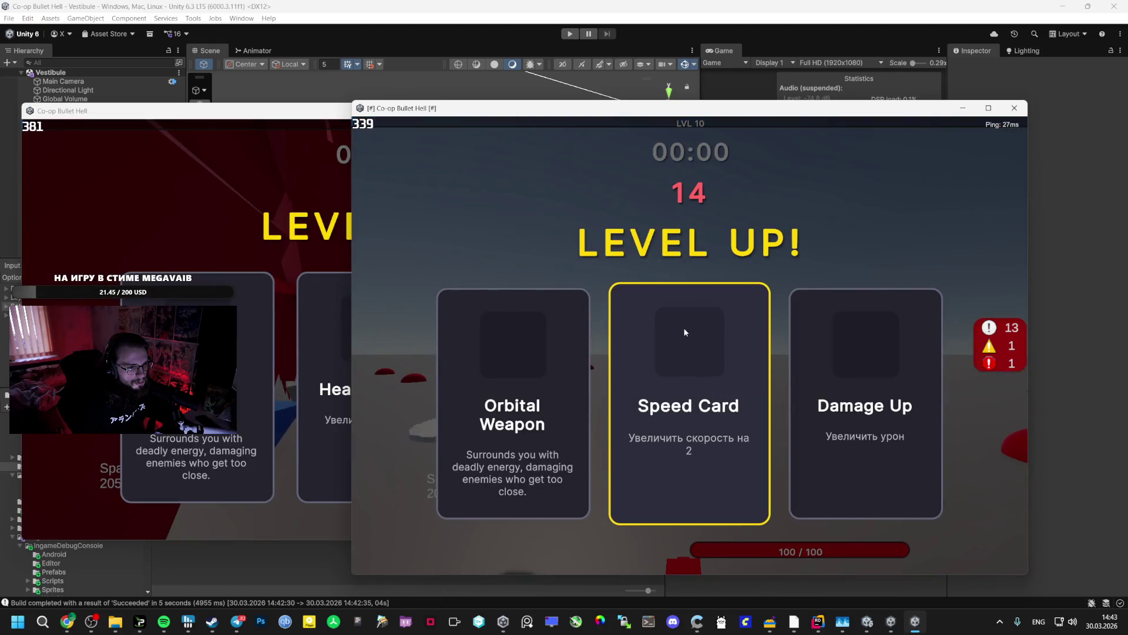
left_click(305, 248)
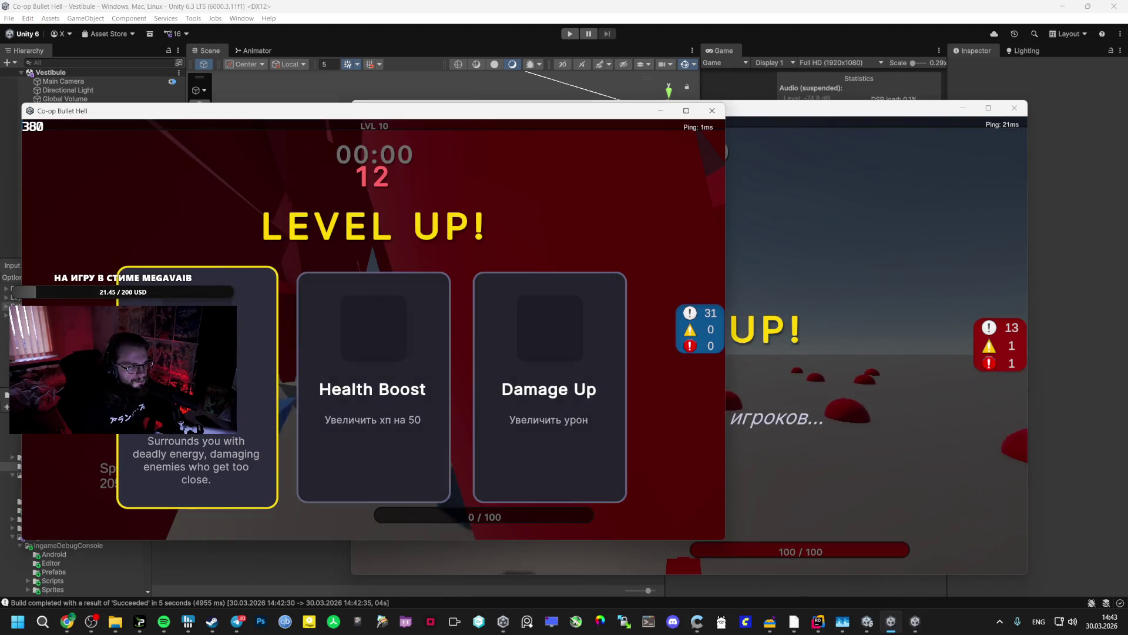
left_click(252, 352)
left_click(764, 353)
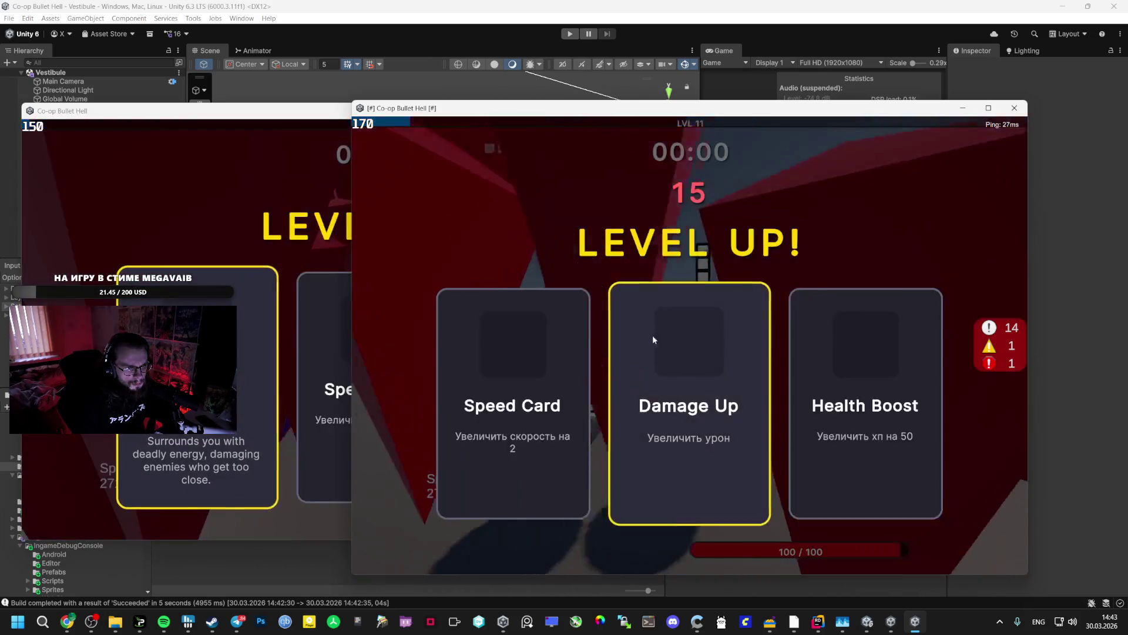
left_click(553, 334)
left_click(366, 324)
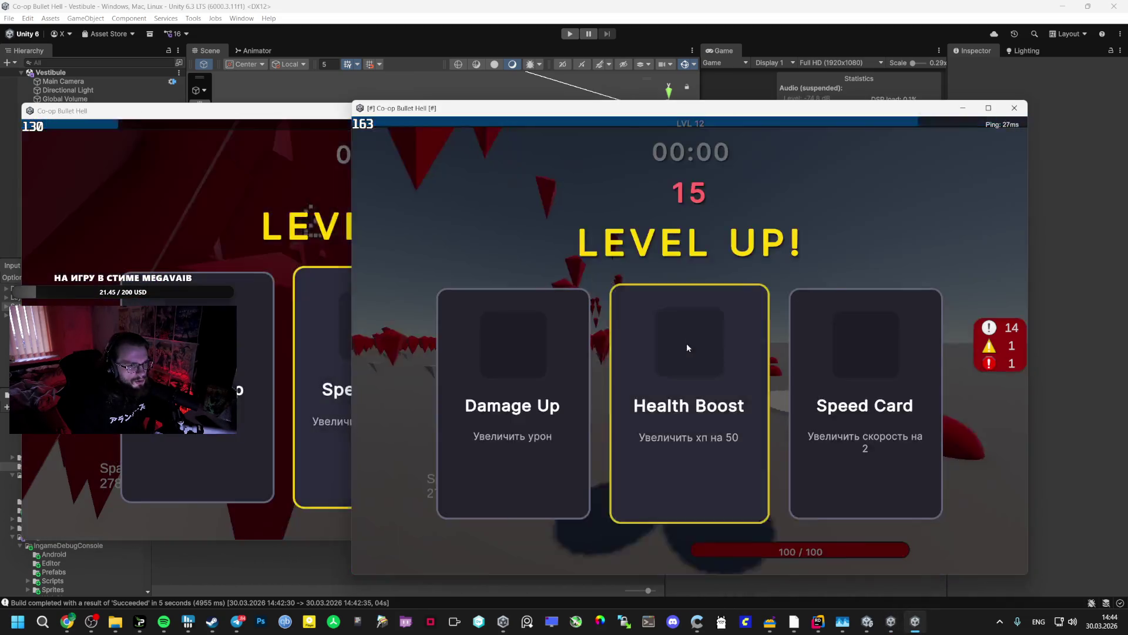
left_click(555, 344)
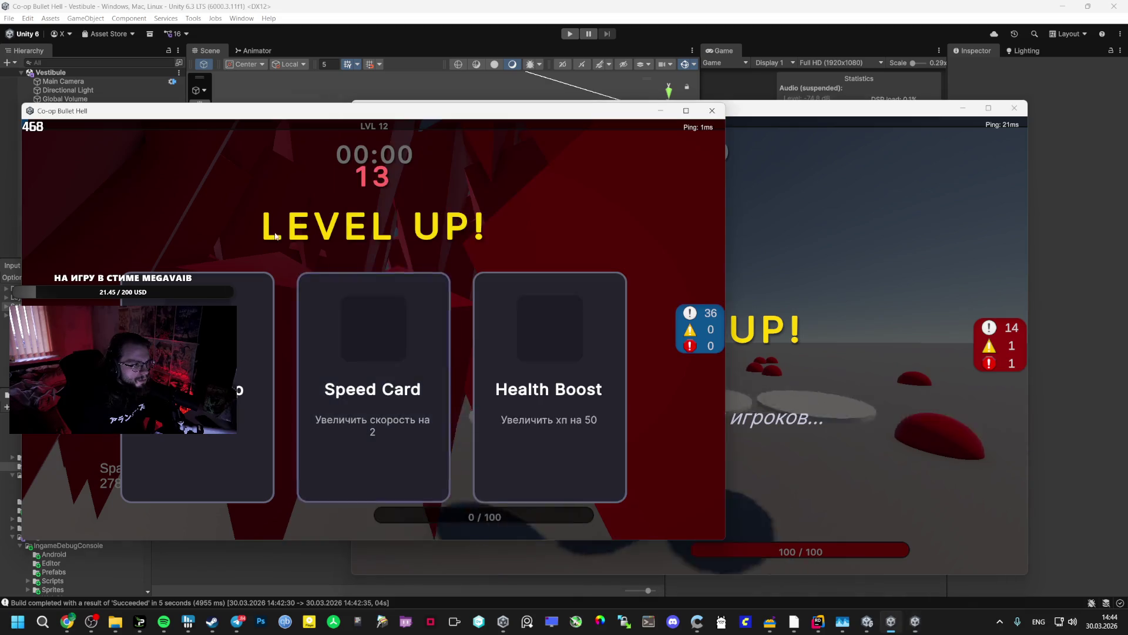
left_click(407, 335)
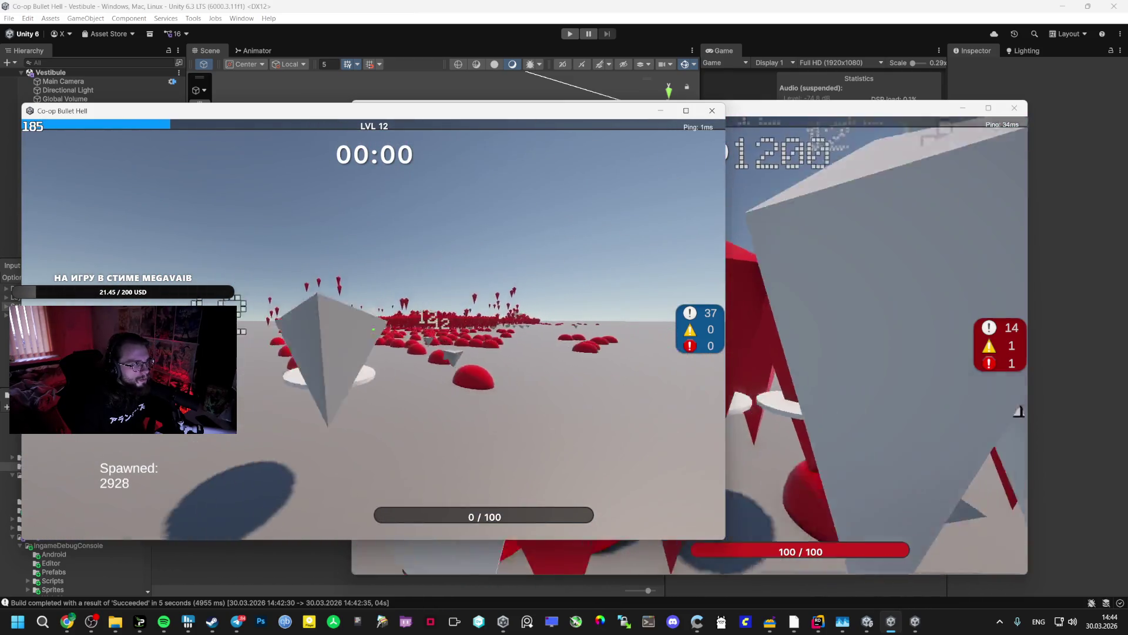
key("alt+Tab")
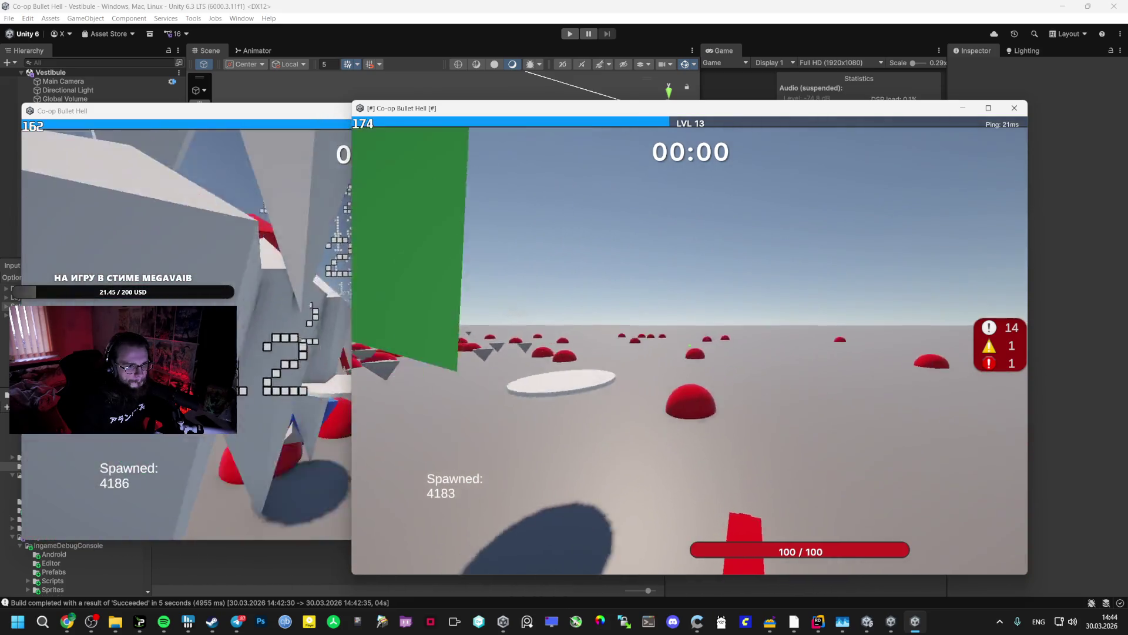
key("Escape")
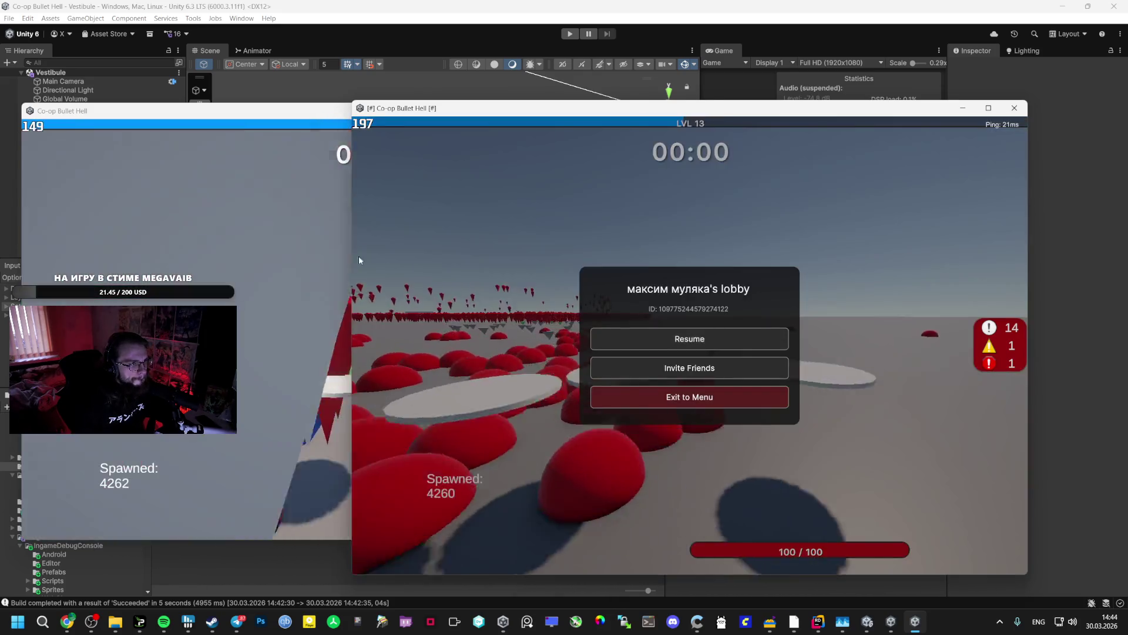
- Leave the lobby to the main menu and close the running game build
left_click(329, 262)
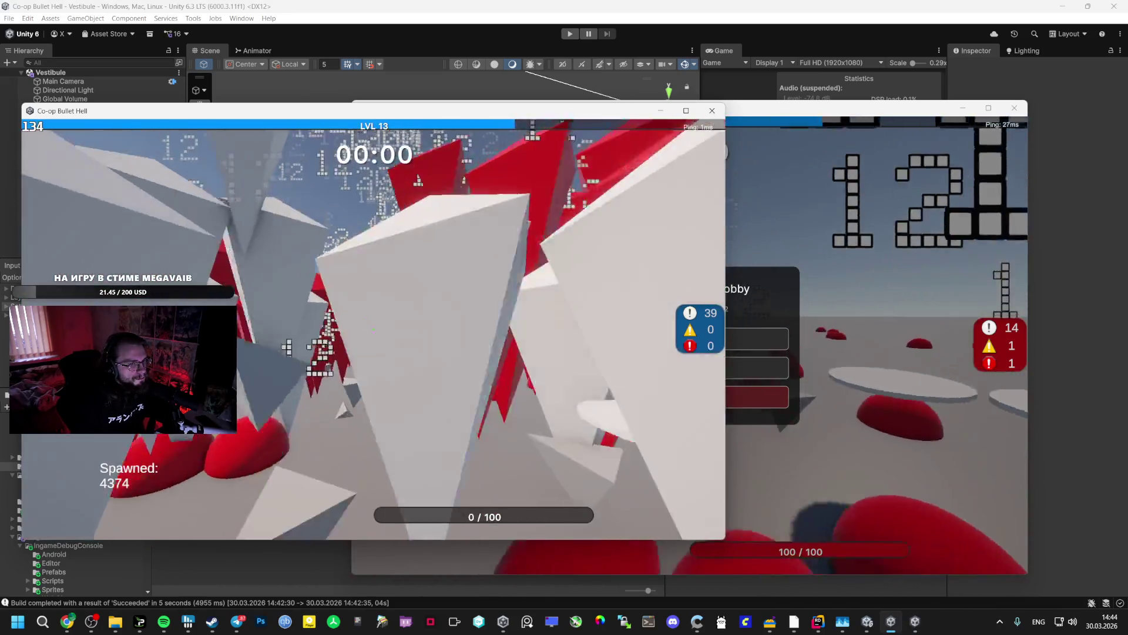
key("Escape")
left_click(434, 382)
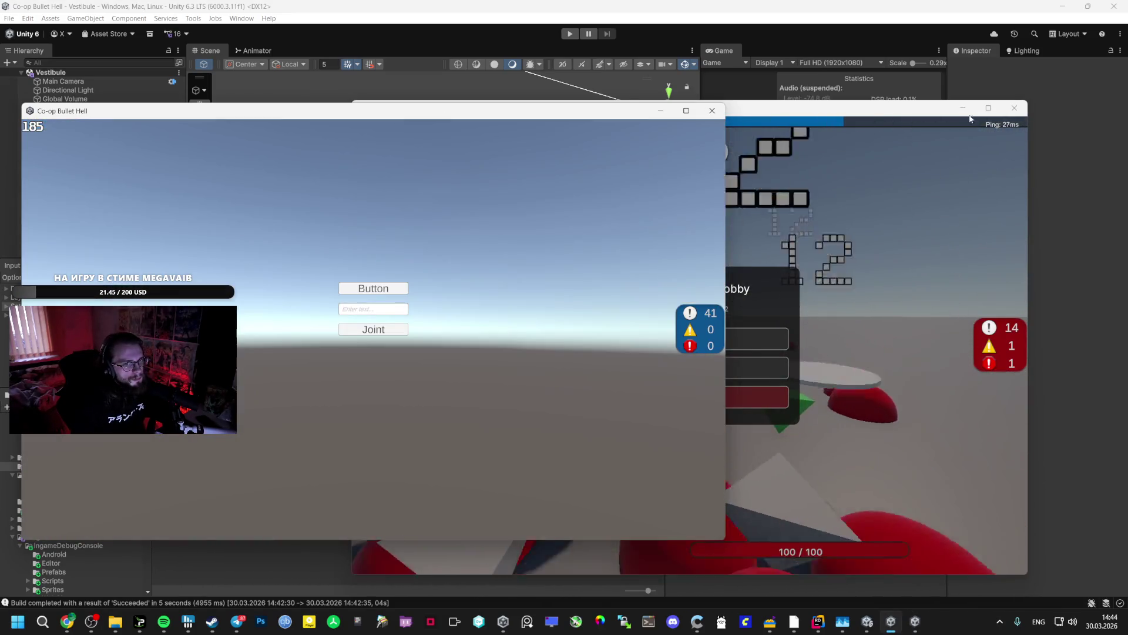
left_click(713, 114)
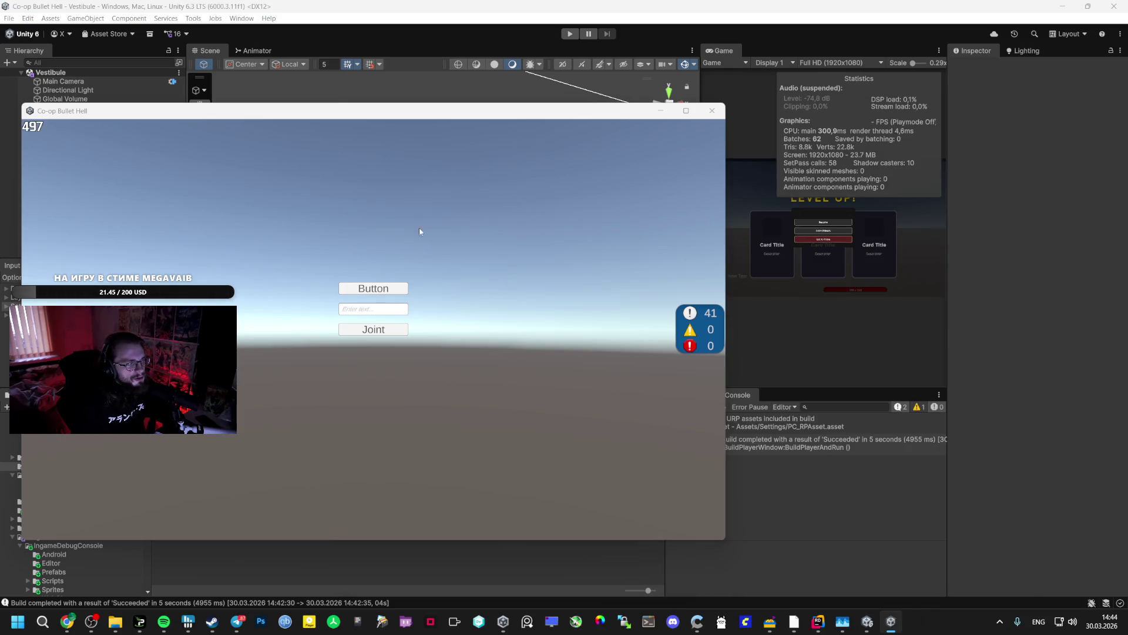
key("alt+F4")
- Select the Spawner under _Managers > SpawnerMangaer and set Max Enemies to 1000
left_click(59, 169)
left_click(29, 170)
left_click(66, 178)
left_click(36, 178)
left_click(70, 187)
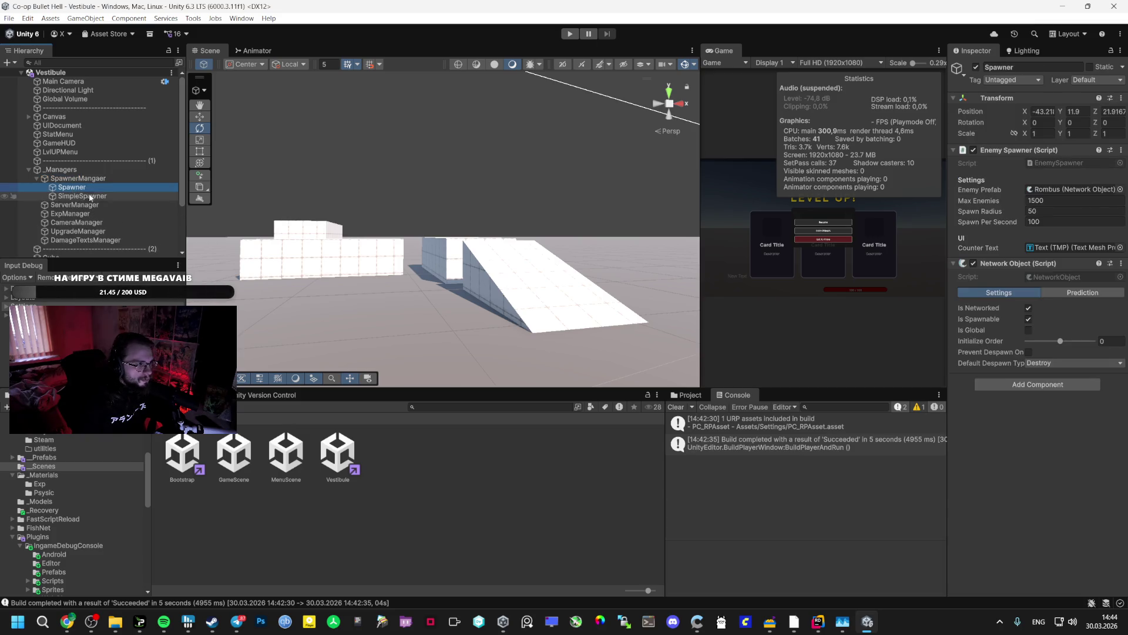
left_click(1059, 199)
type("100")
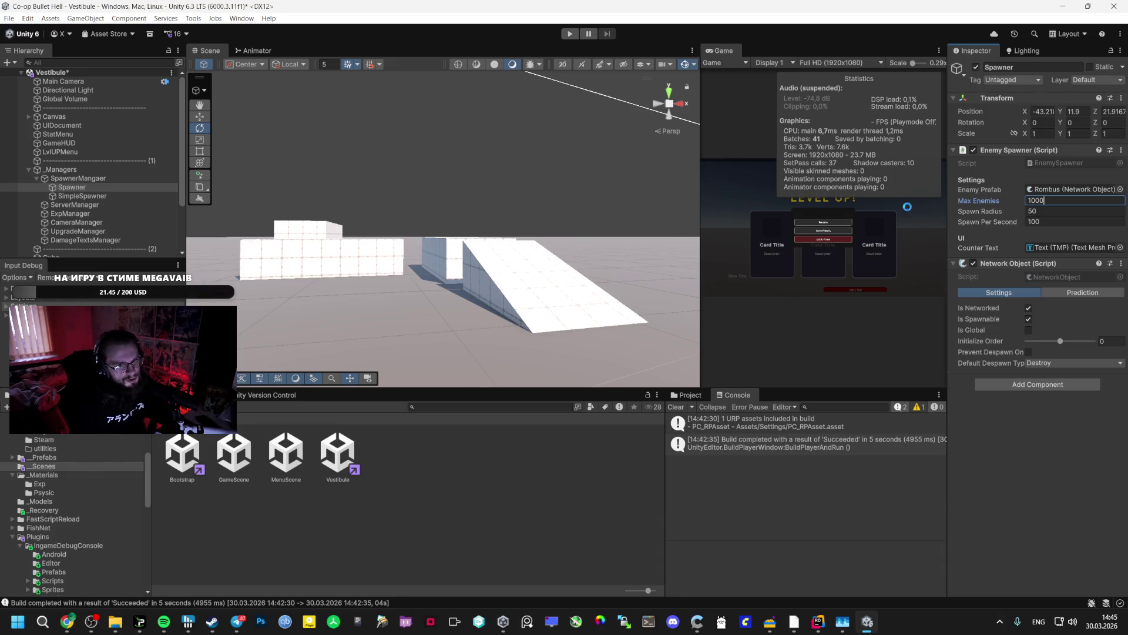
type("0")
key("Return")
- Bring Chrome forward on the Google AI Studio chat
mouse_move(67, 622)
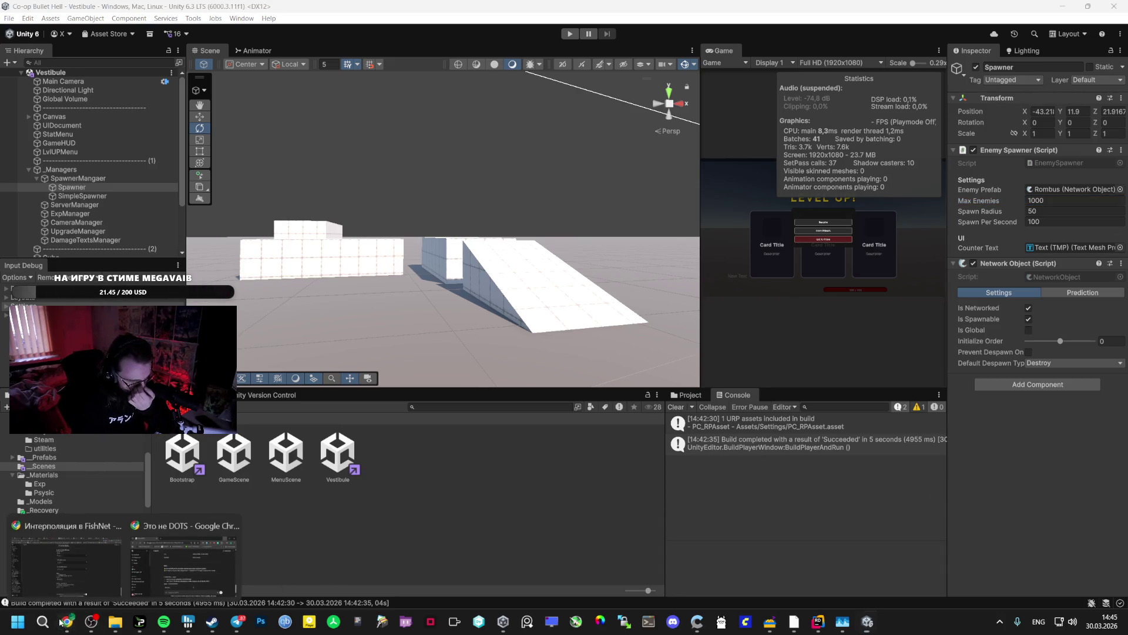
left_click(114, 541)
left_click(130, 5)
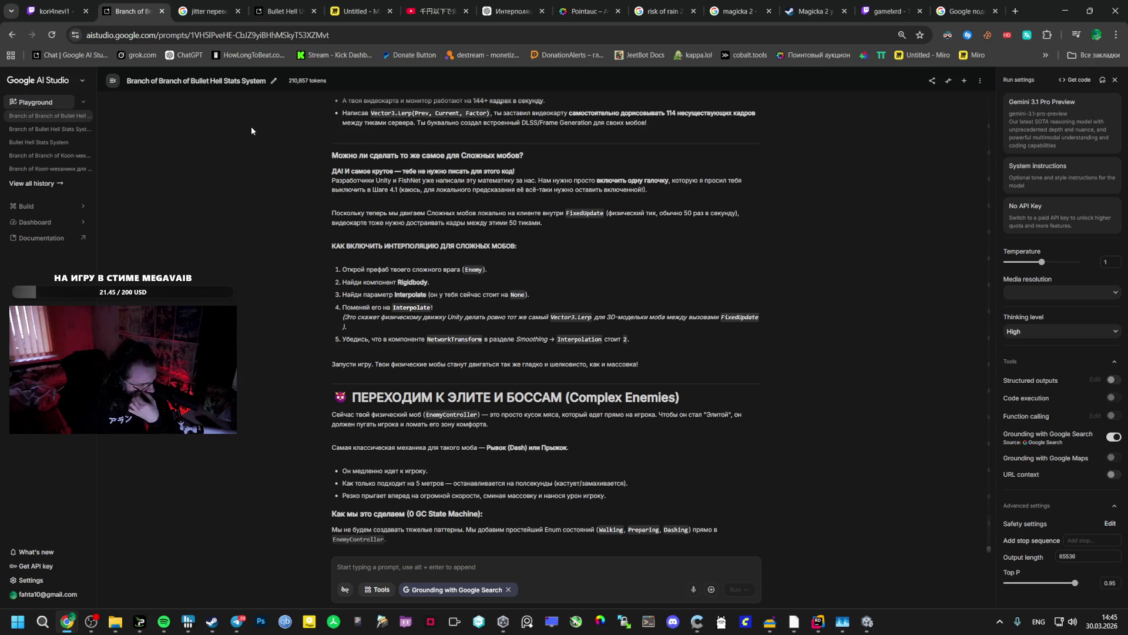
- Scroll through the EnemyController code, highlighting its dash ability fields
scroll(293, 194, "down", 4)
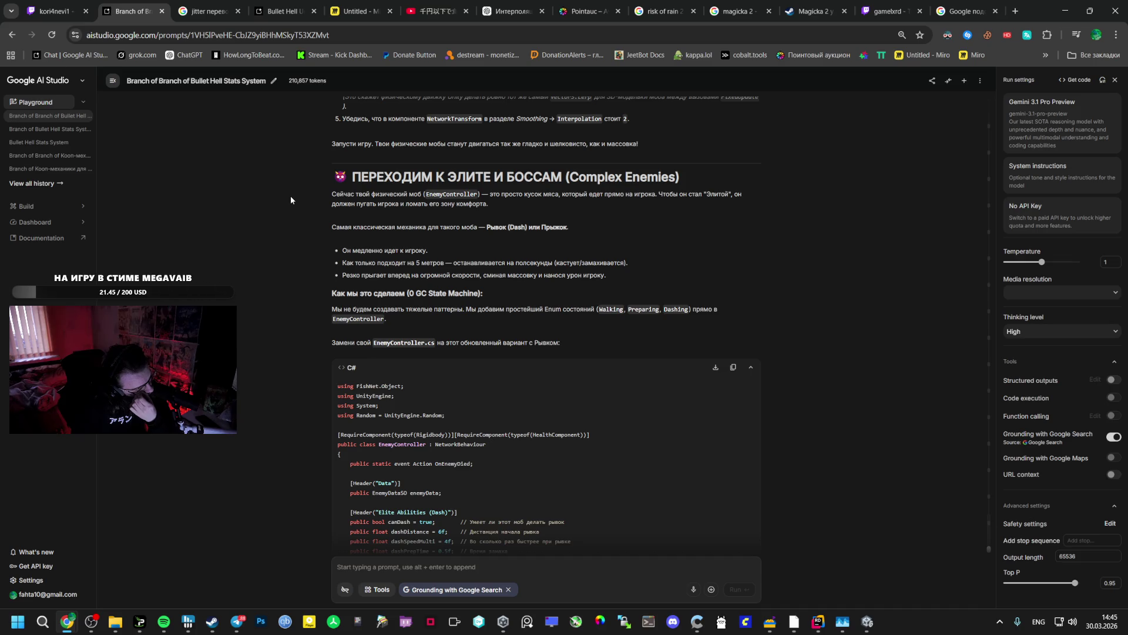
scroll(290, 206, "down", 1)
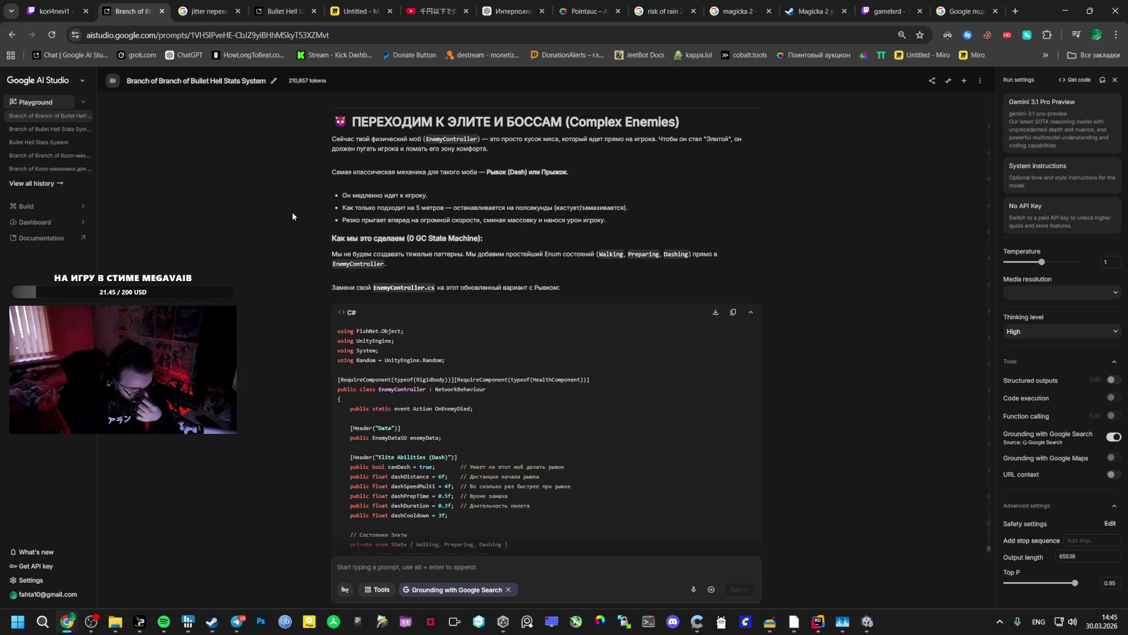
scroll(291, 211, "down", 1)
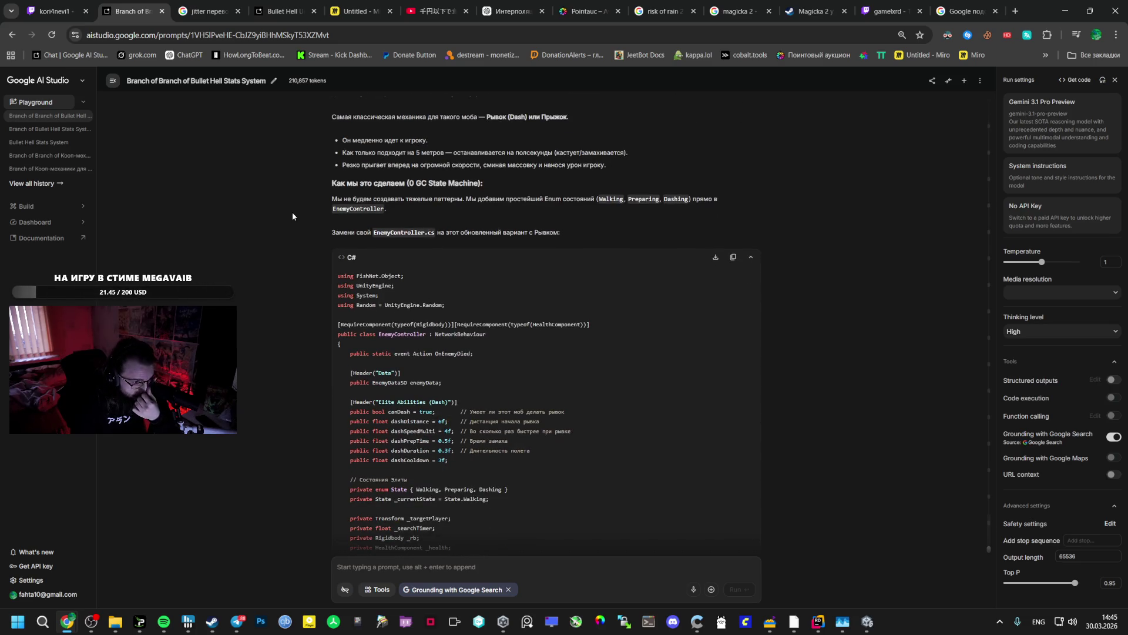
mouse_move(478, 457)
left_mouse_down()
mouse_move(351, 400)
mouse_move(351, 371)
left_mouse_up()
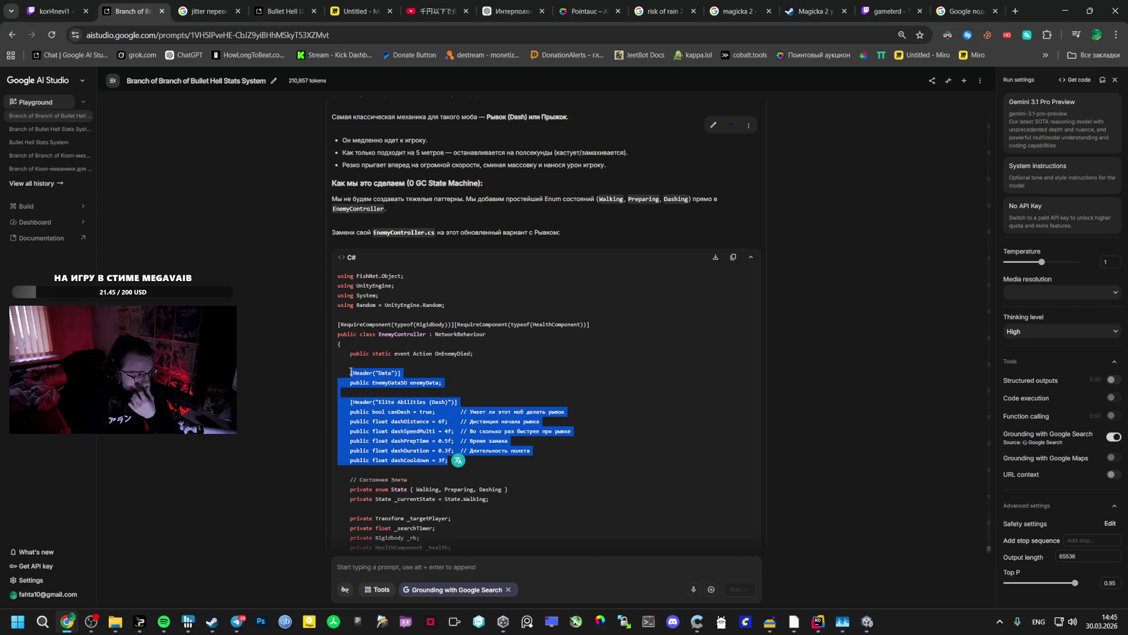
left_click(351, 389)
left_click(164, 621)
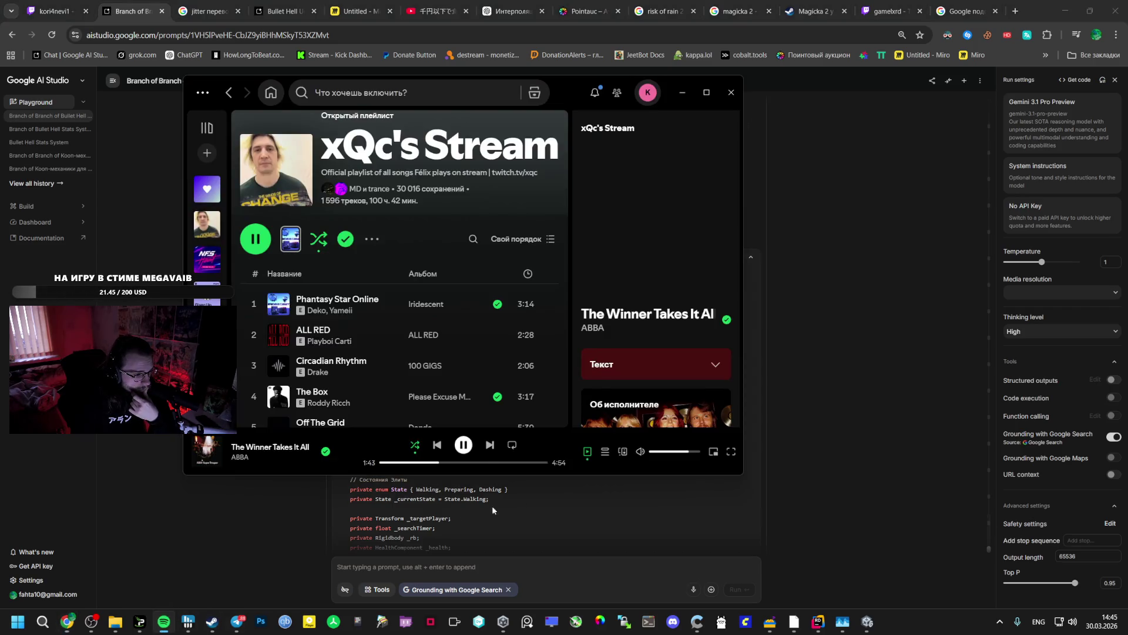
key("alt+Tab")
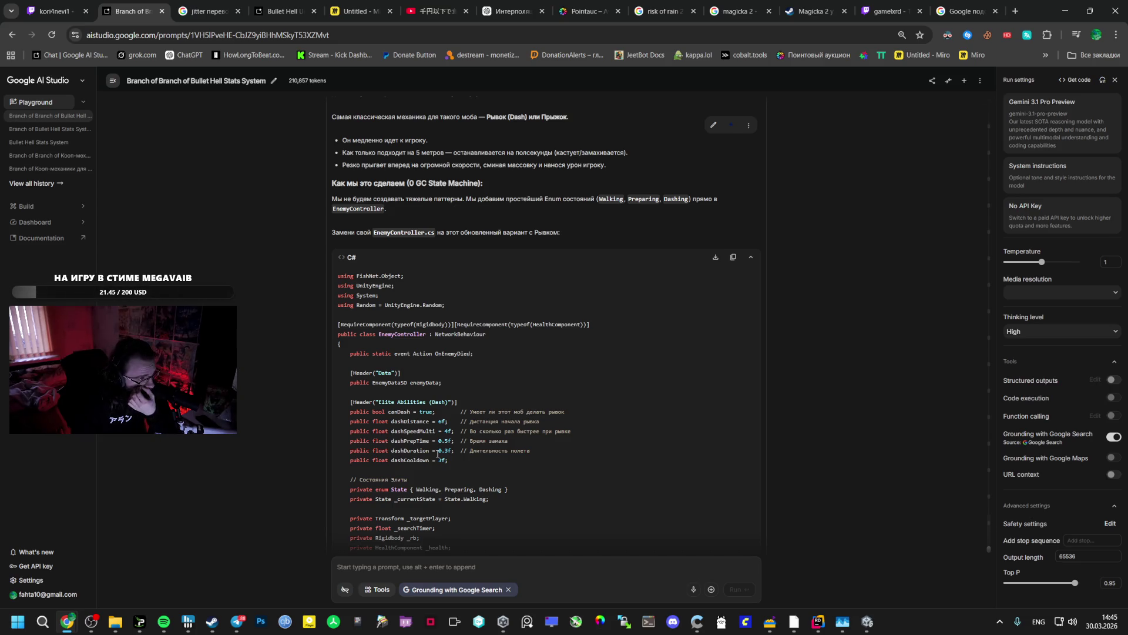
scroll(445, 451, "down", 20)
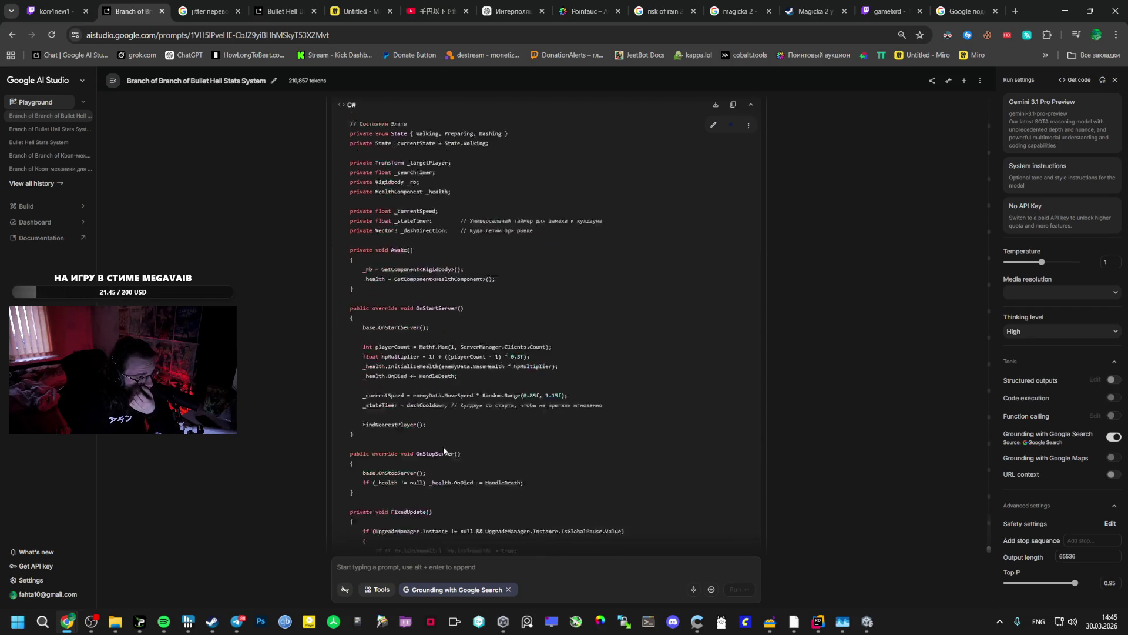
- Scroll to the end of the EnemyController reply and highlight part of its code
scroll(442, 442, "up", 5)
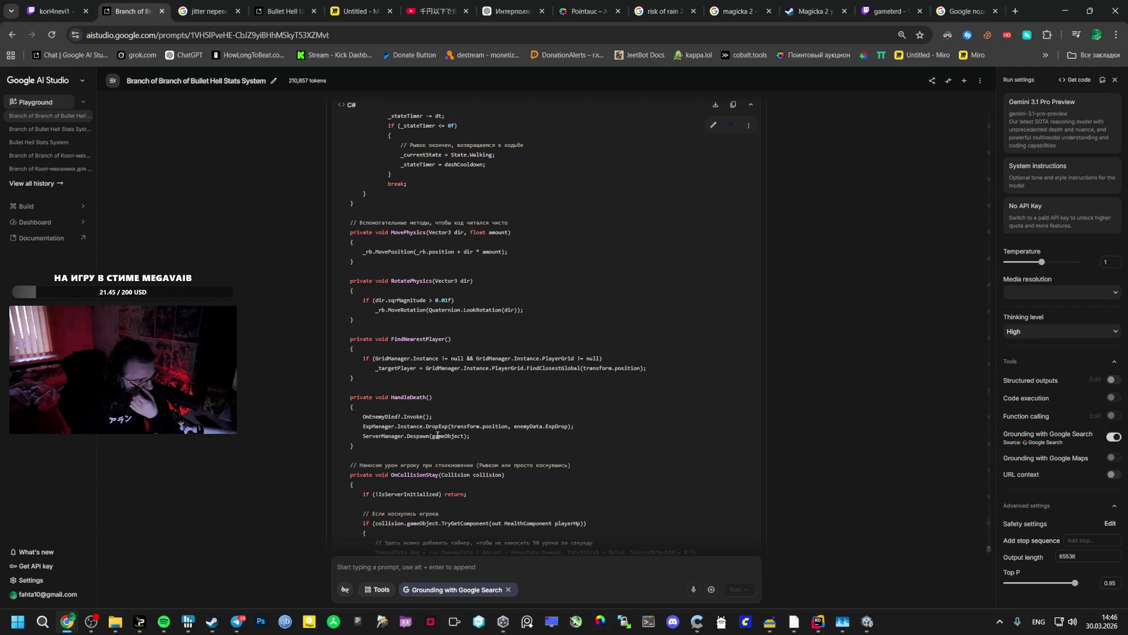
scroll(438, 434, "down", 5)
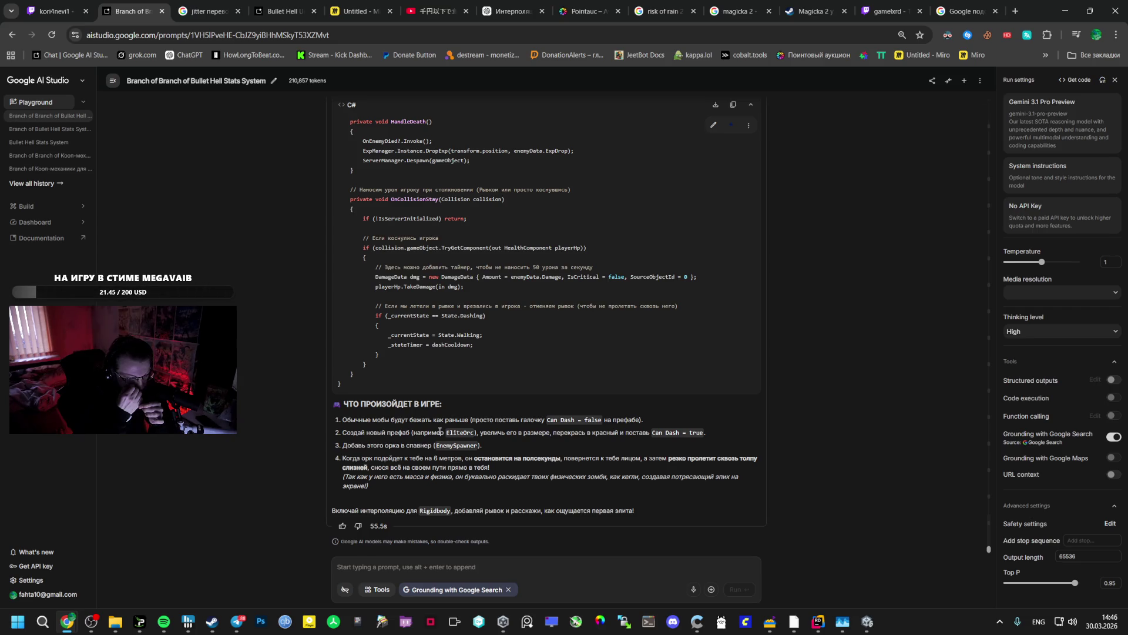
mouse_move(343, 385)
left_mouse_down()
mouse_move(322, 373)
mouse_move(364, 306)
mouse_move(376, 320)
mouse_move(390, 315)
mouse_move(373, 324)
left_mouse_up()
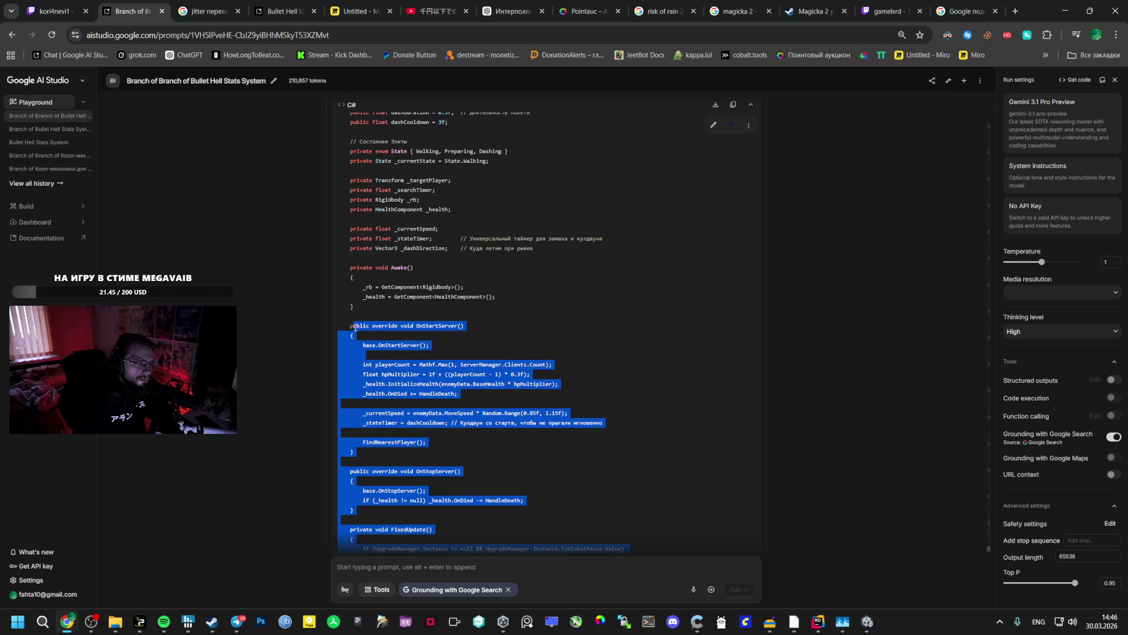
- Start a prompt, clear the mistyped text, and move to the Bullet Hell Unity Architecture chat
left_click(414, 564)
type("Vyt rf")
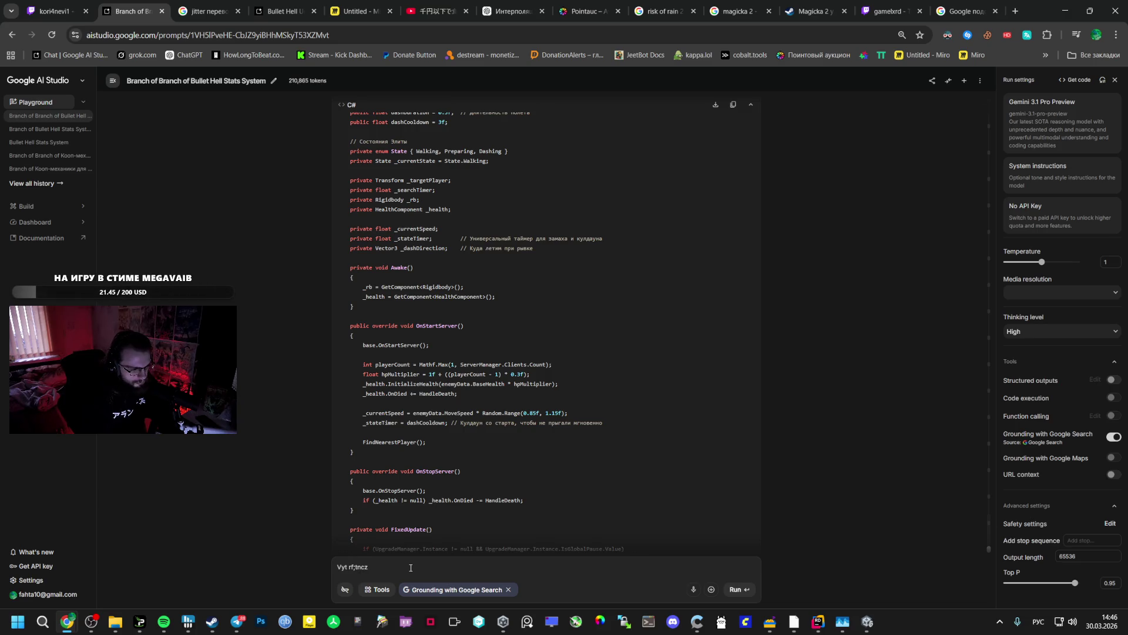
key("ctrl+a")
type("М")
left_click(285, 12)
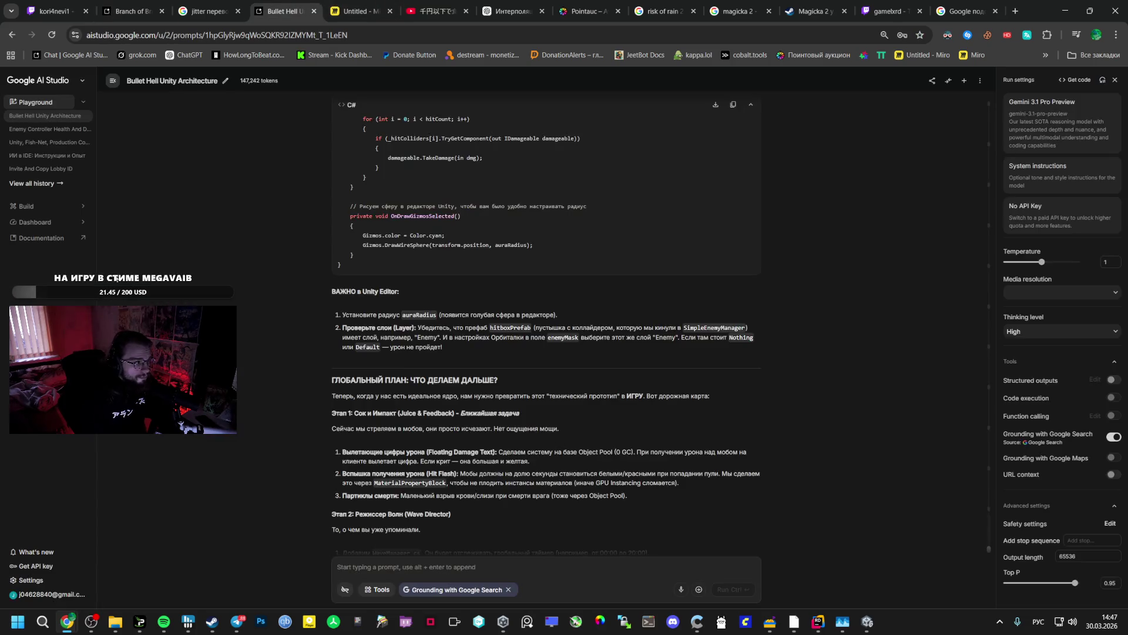
- Open a new AI Studio chat tab, then return to the Bullet Hell Unity Architecture prompt box
left_click(47, 594)
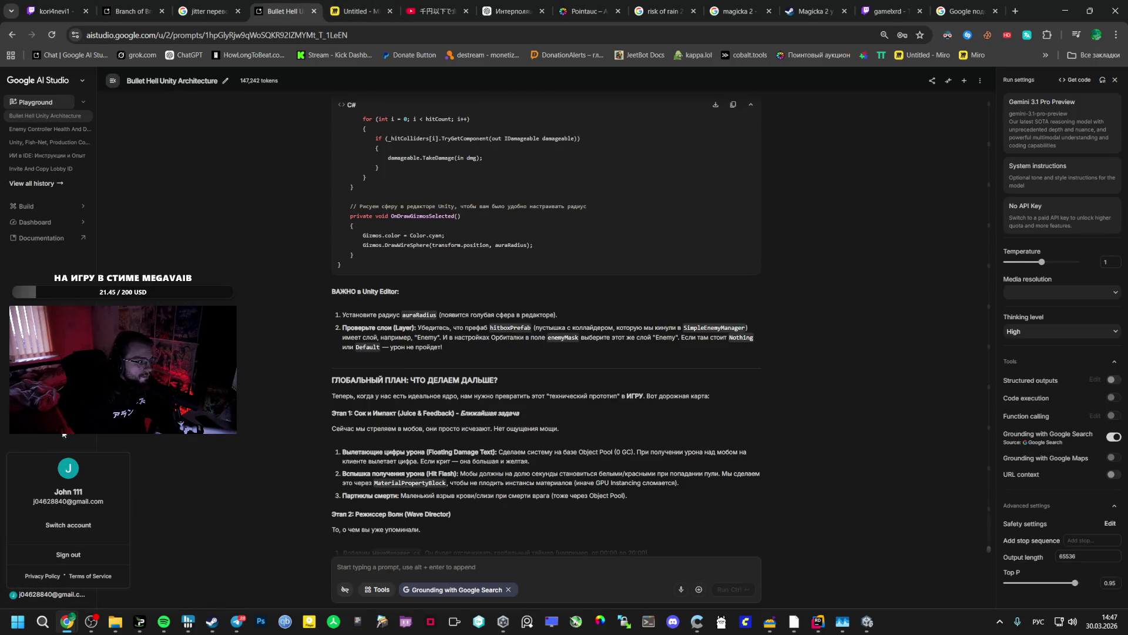
middle_click(35, 101)
left_click(332, 12)
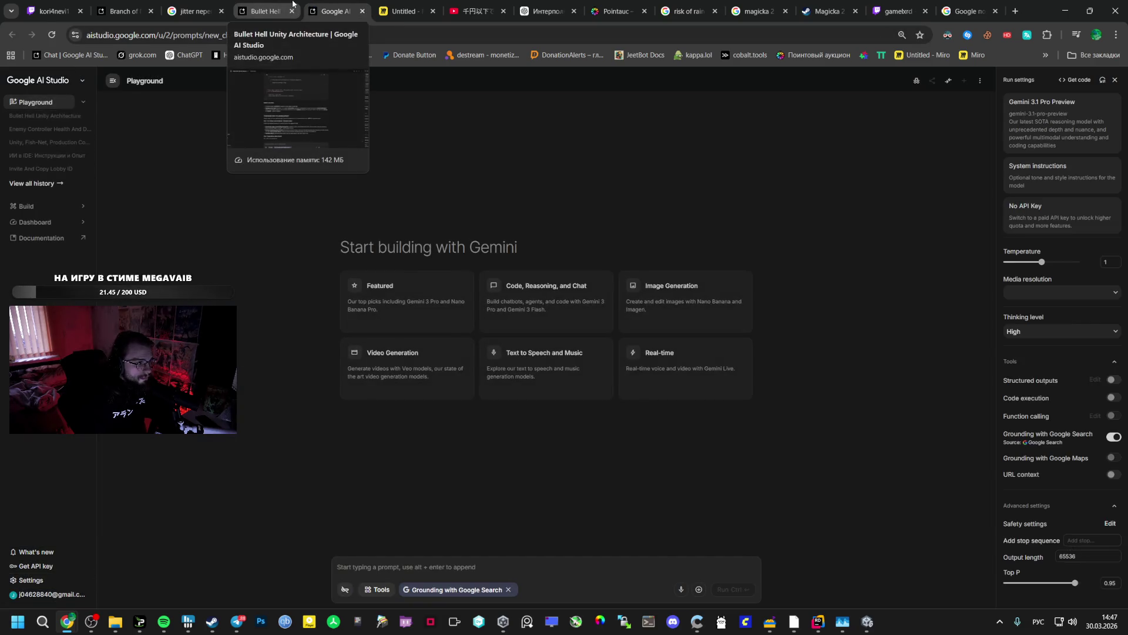
left_click(297, 5)
scroll(406, 551, "down", 5)
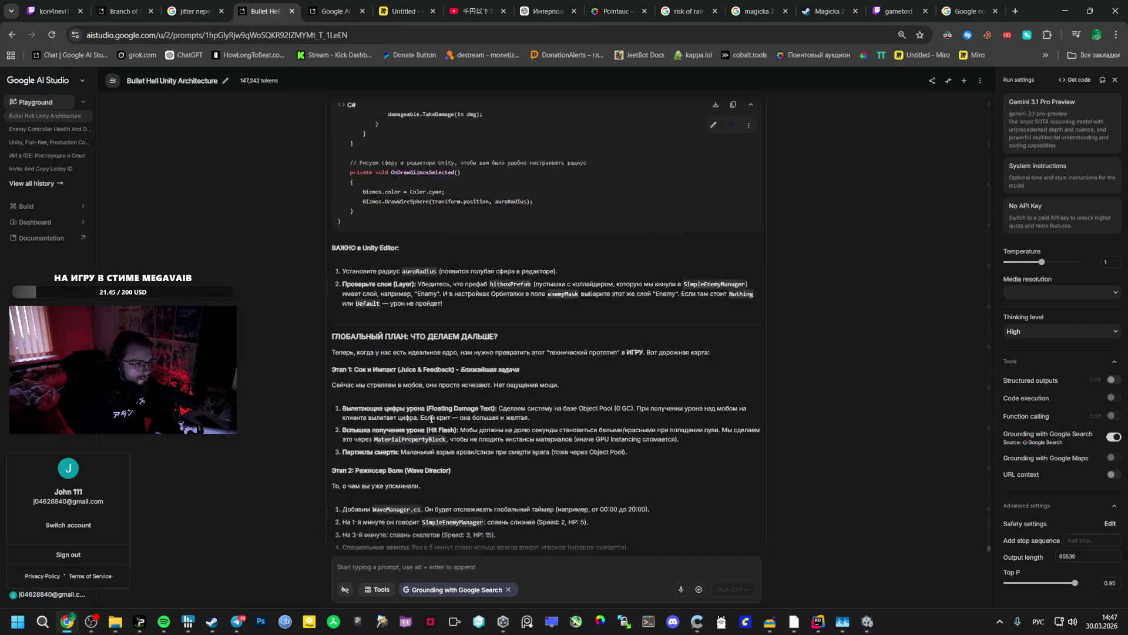
left_click(394, 567)
- Type 'Работает ли интерполяция для rigidbody у обьектов передаваемых' unsent, then return to Unity
type("Работает ли интерполция для rigi")
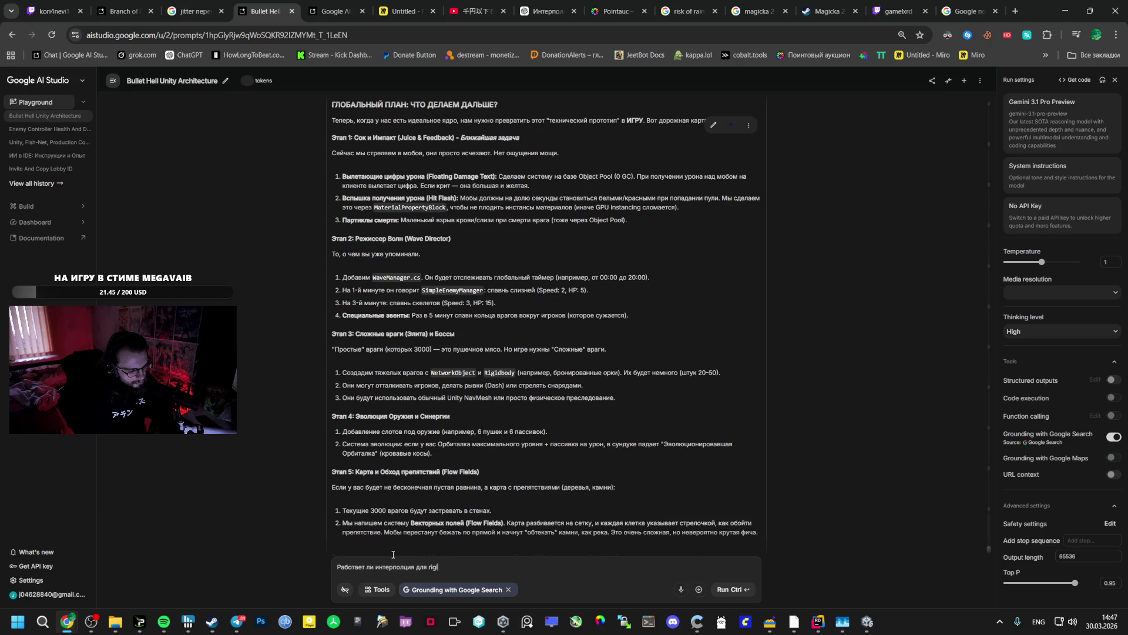
type("body")
key("alt+shift")
type("д")
key("BackSpace")
type("в")
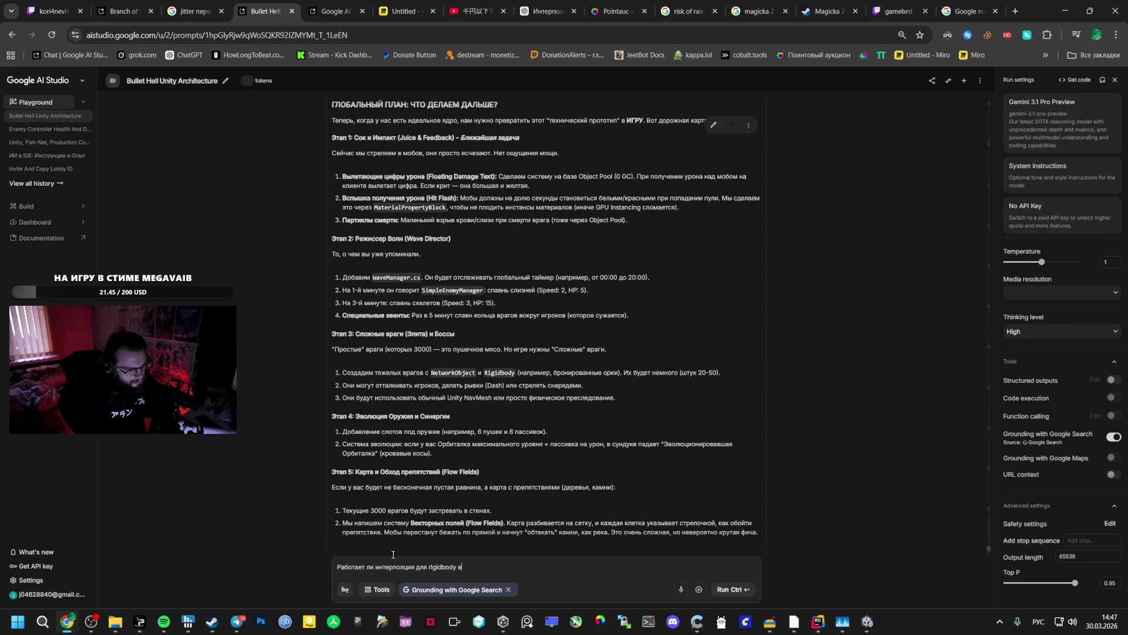
key("alt+shift")
key("alt+shift")
type("обычном для")
key("BackSpace")
key("BackSpace")
key("BackSpace")
key("BackSpace")
key("BackSpace")
key("BackSpace")
type("у")
key("BackSpace")
key("BackSpace")
type("обьектов передаваемых")
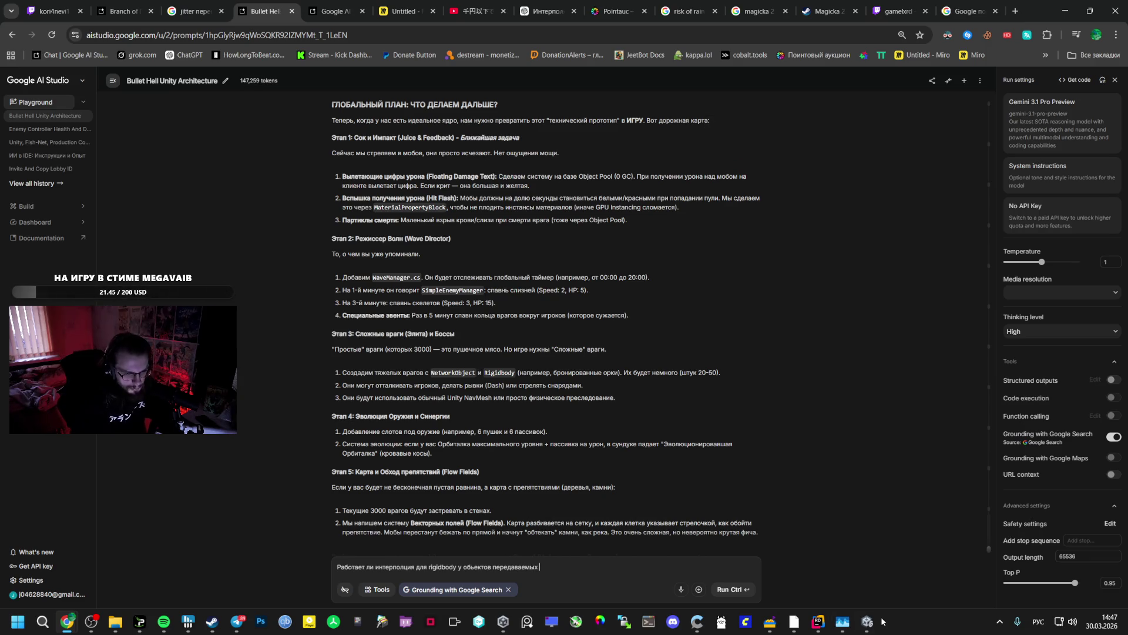
left_click(870, 621)
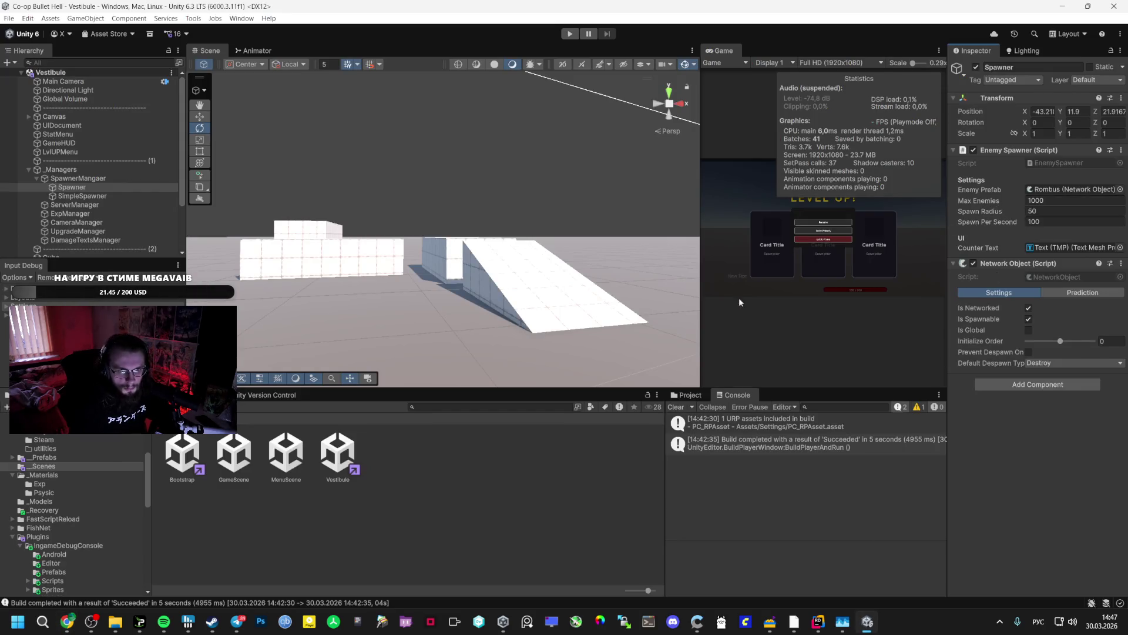
- Open the Bootstrap scene, select its NetworkManager object, and open the Plugins folder
double_click(182, 454)
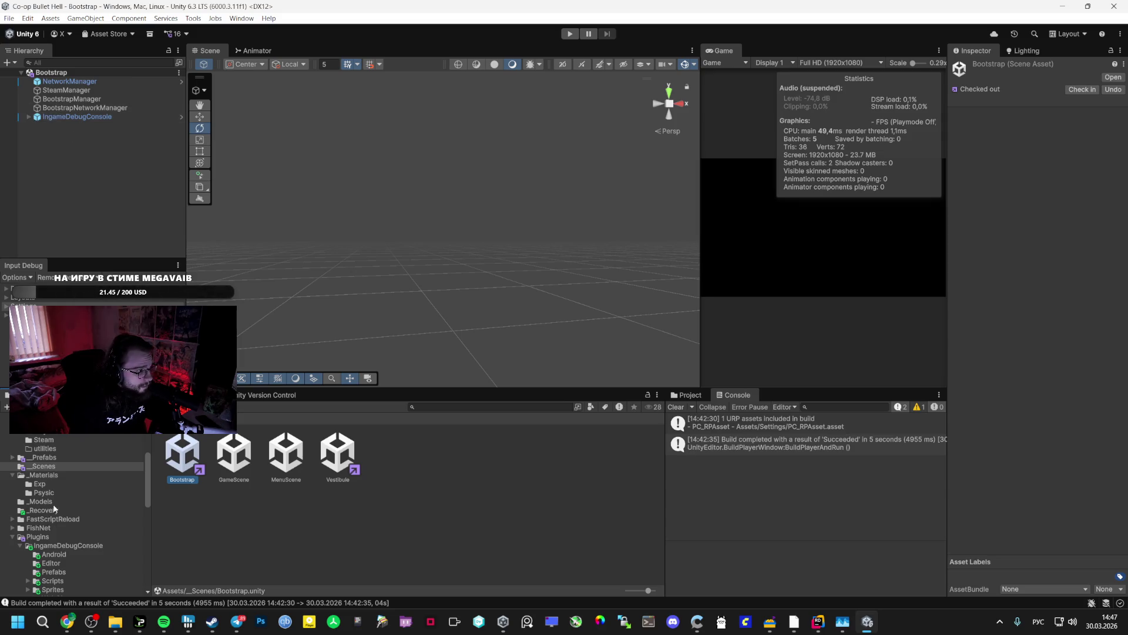
left_click(82, 83)
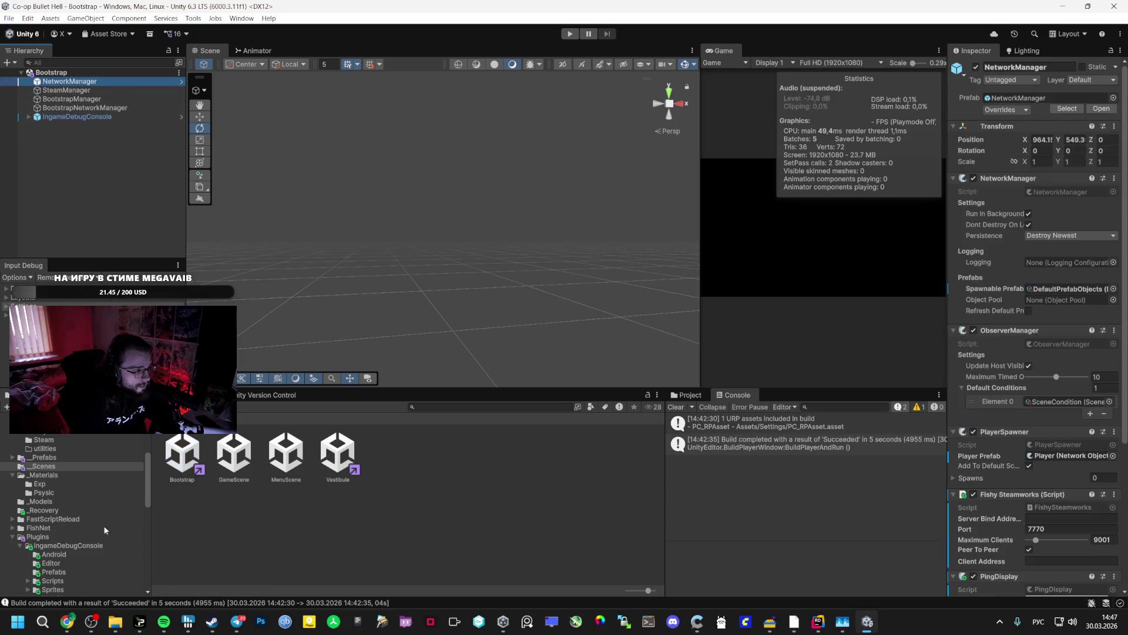
left_click(75, 535)
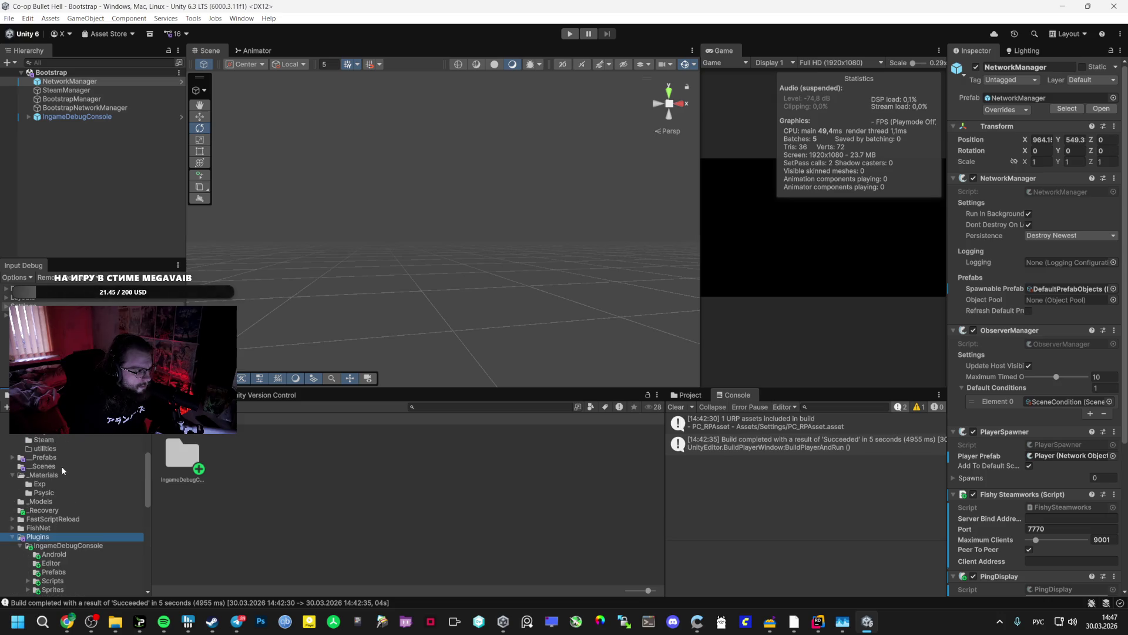
- Check the Rombus prefab's NetworkTransform smoothing (Rigidbody, interpolation 2) and open Network Object's help page
scroll(63, 464, "up", 2)
left_click(59, 446)
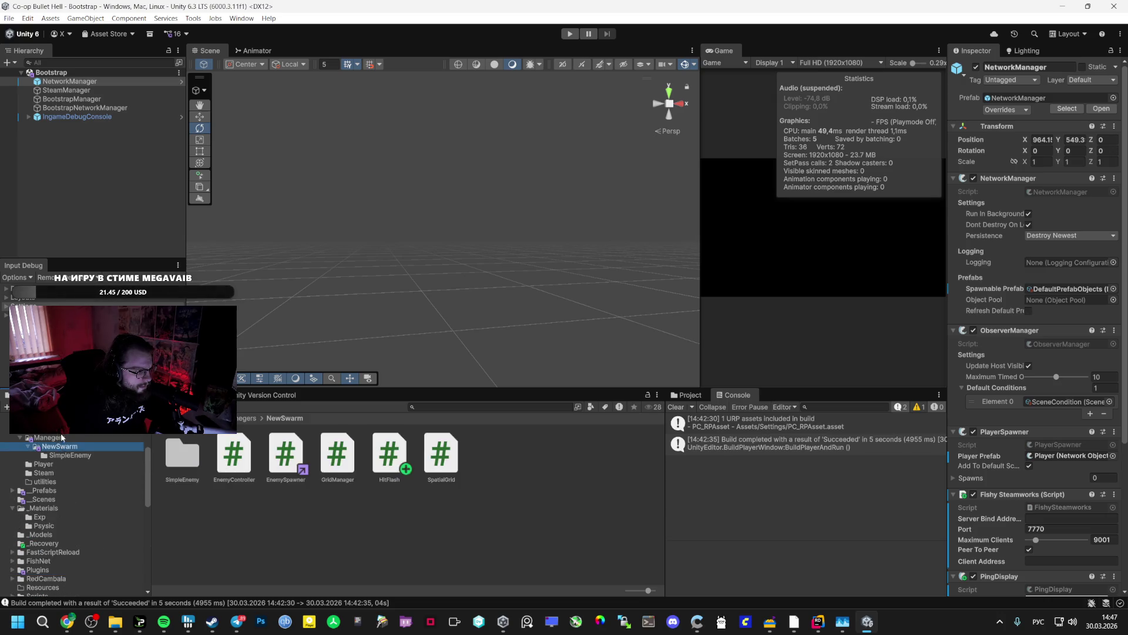
left_click(61, 491)
left_click(399, 464)
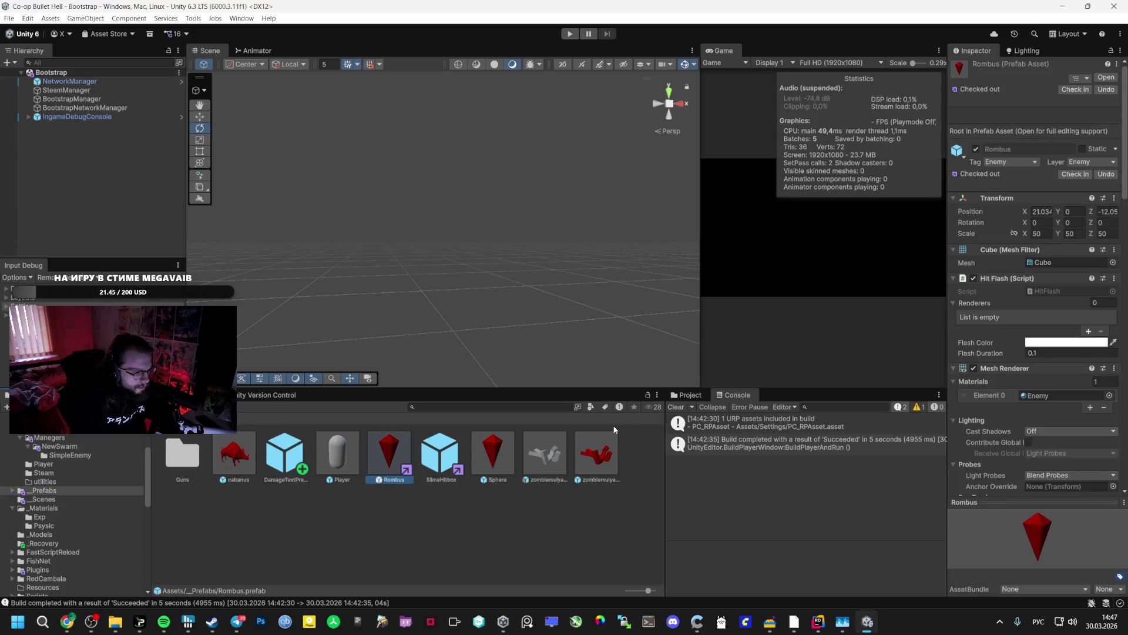
scroll(1028, 196, "down", 10)
scroll(1086, 234, "down", 4)
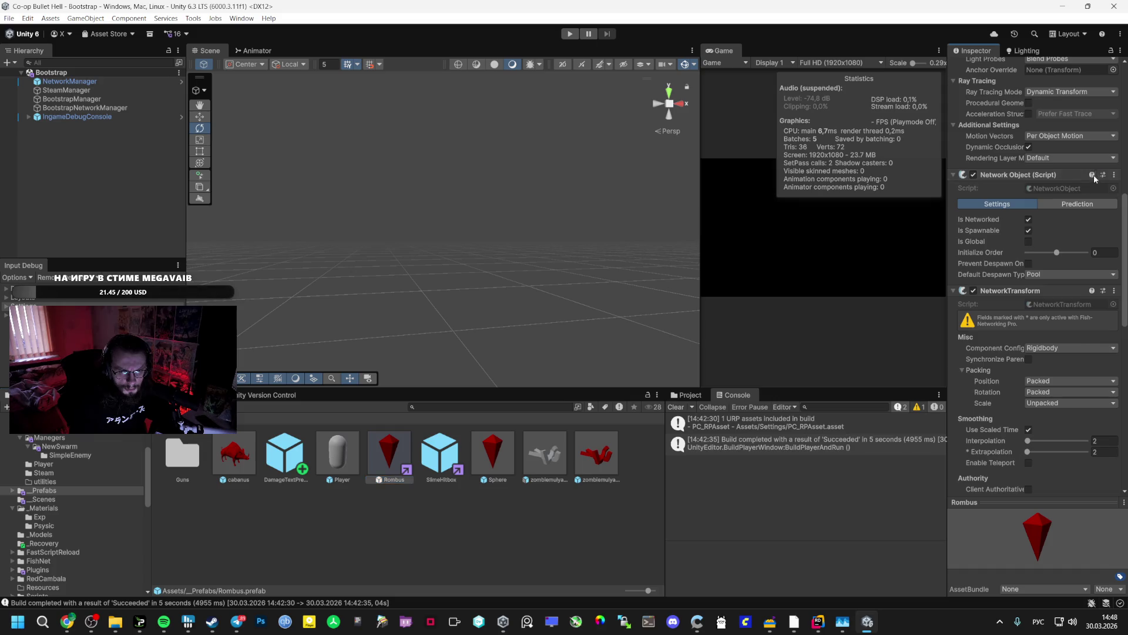
left_click(1094, 175)
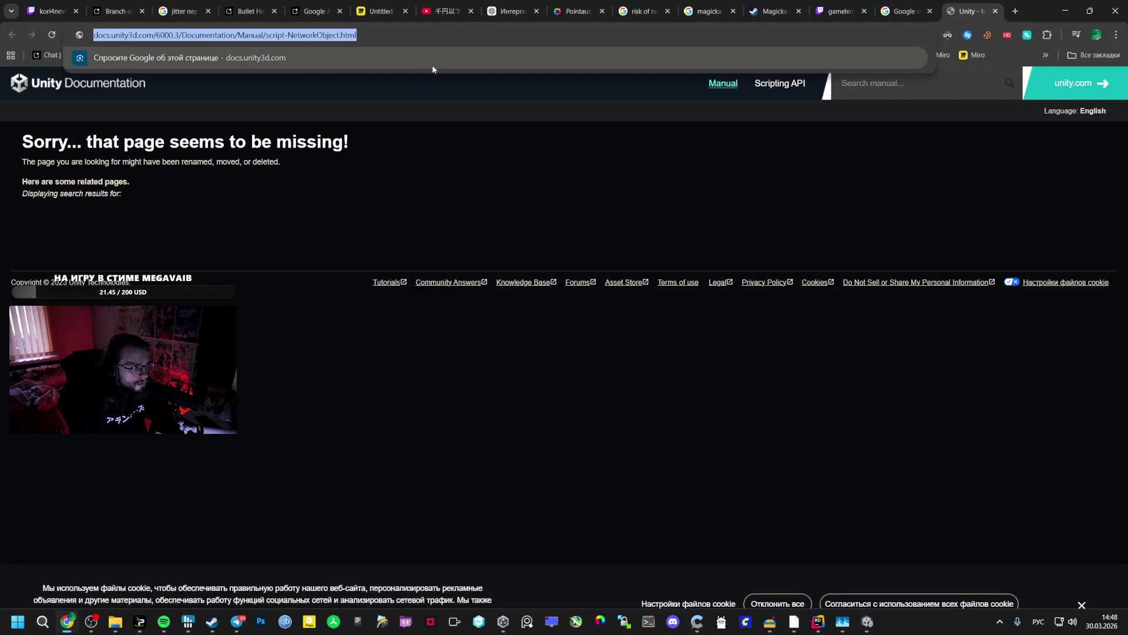
- Open the NetworkTransform component's help documentation from the Unity Inspector
key("alt+Tab")
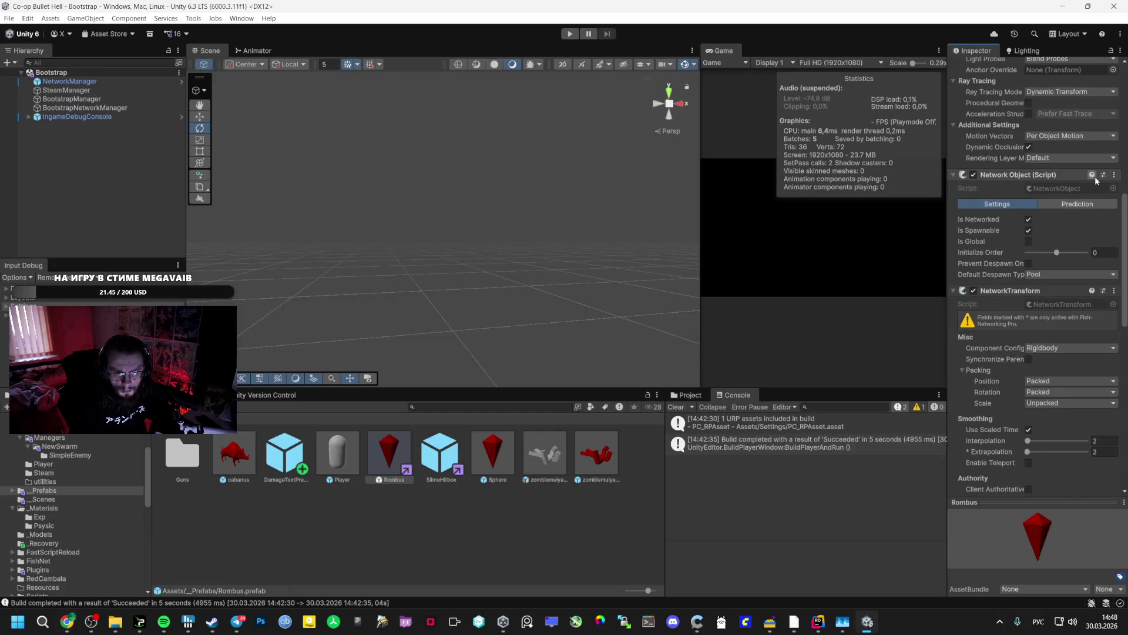
scroll(1055, 278, "down", 4)
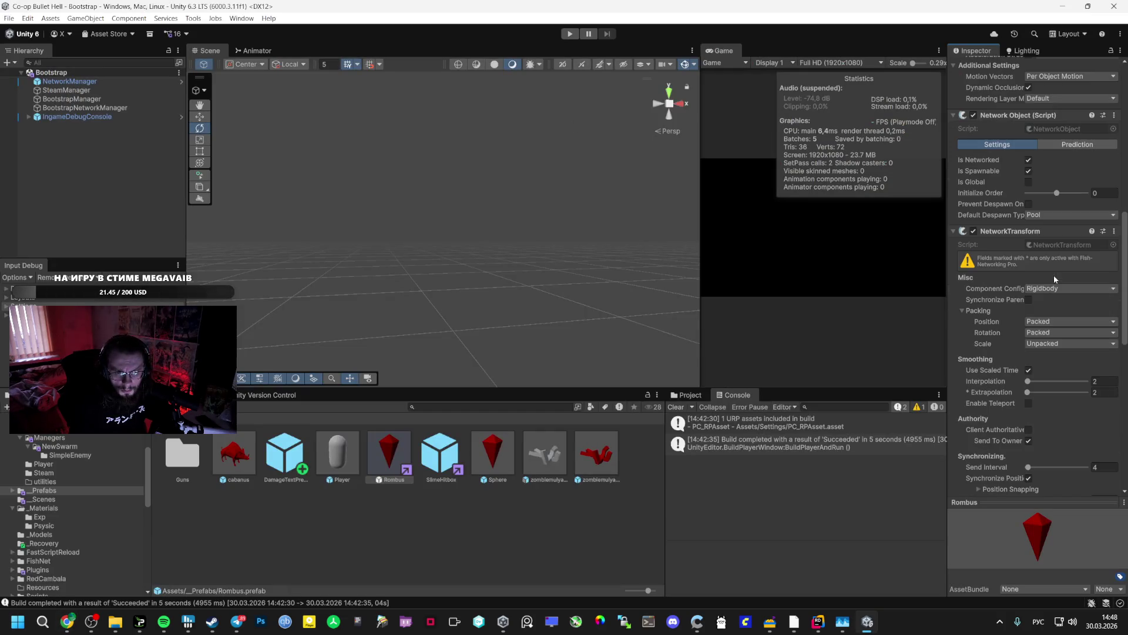
left_click(1092, 231)
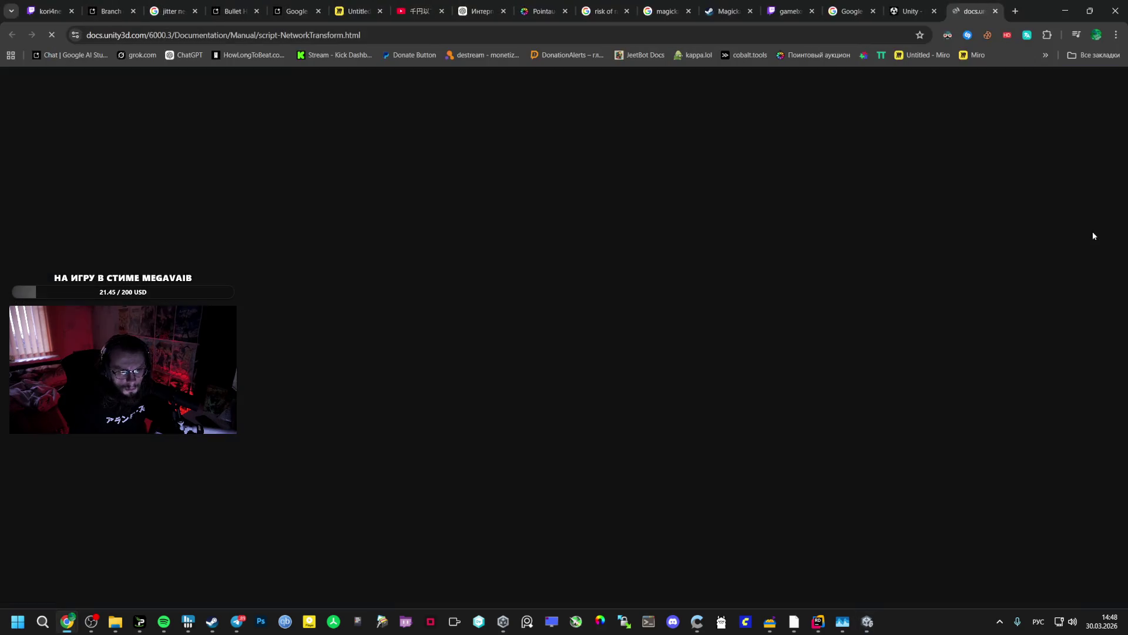
key("alt+Tab")
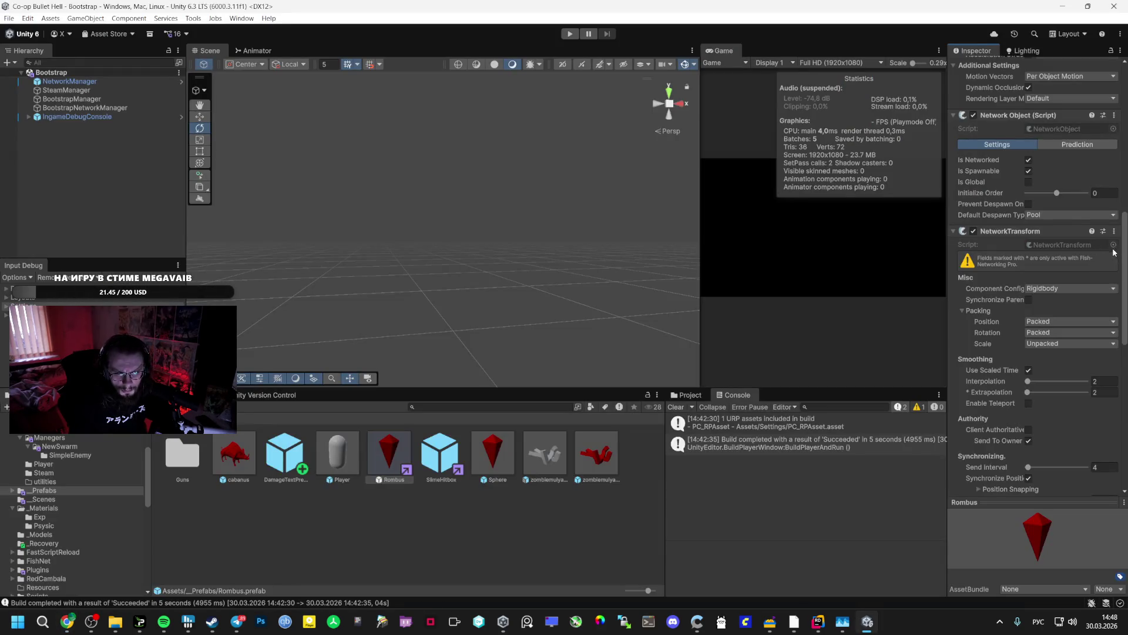
scroll(1101, 256, "up", 2)
key("alt+Tab")
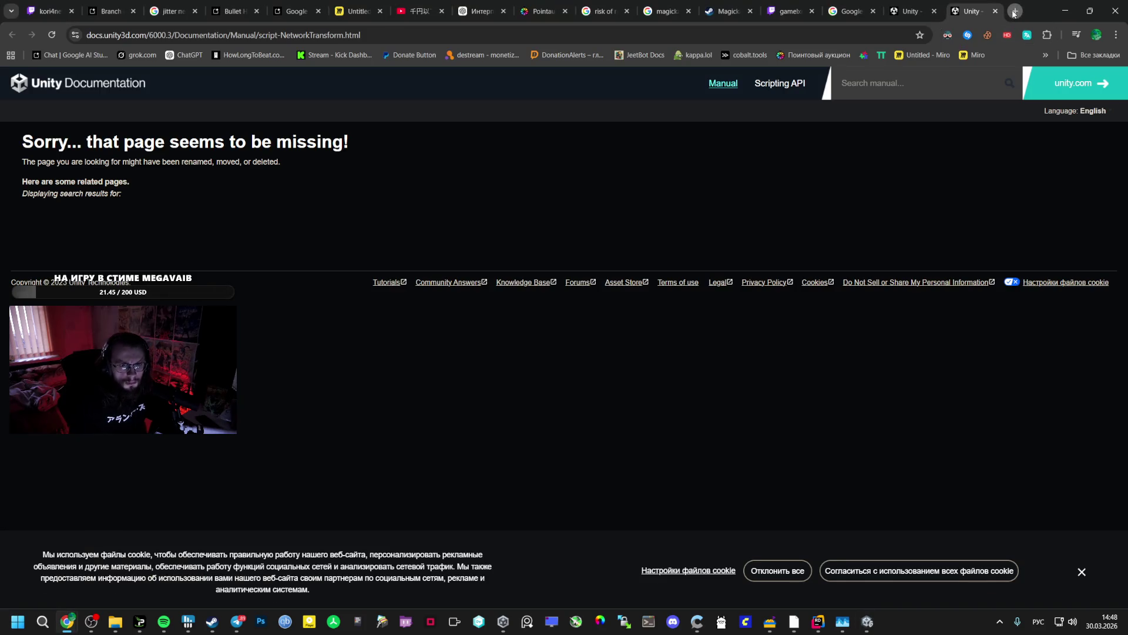
- Search Google for 'network transform fishnet', open the Fish-Net GitBook page and copy its URL
left_click(1014, 11)
type("туещцкл")
key("Down")
type("екф")
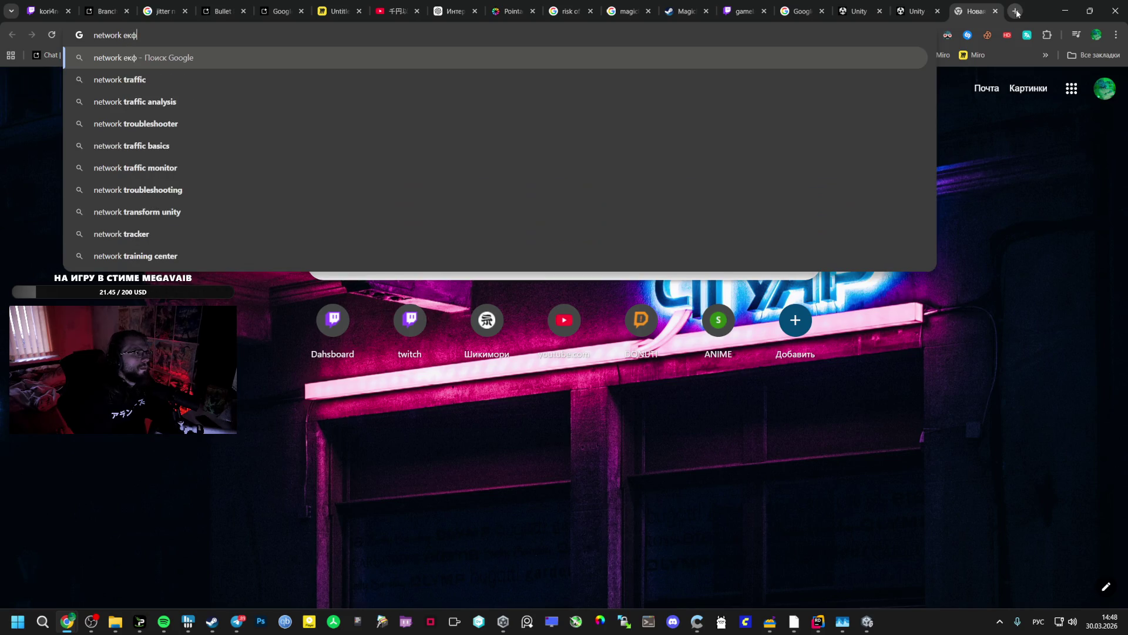
key("BackSpace")
key("BackSpace")
key("BackSpace")
type("tra")
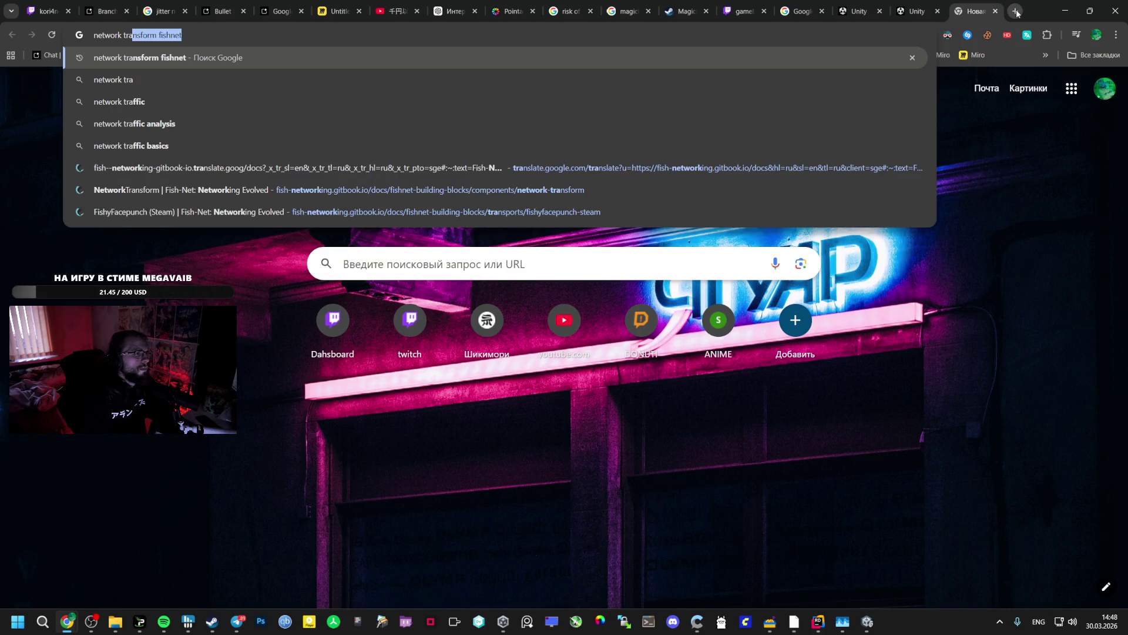
key("Return")
left_click(259, 189)
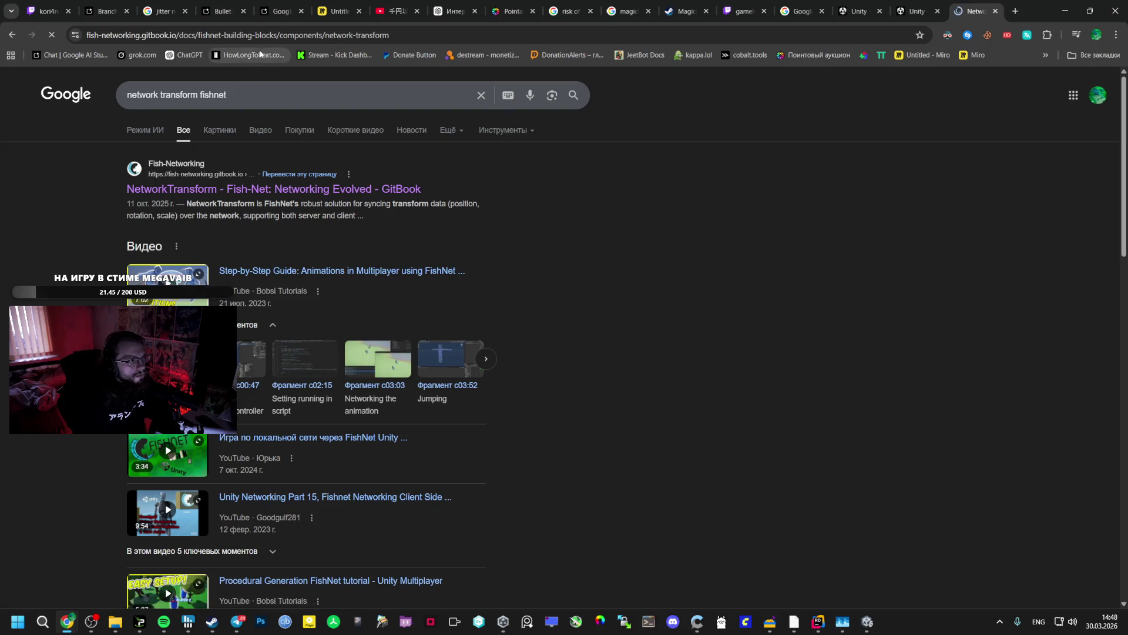
left_click(306, 34)
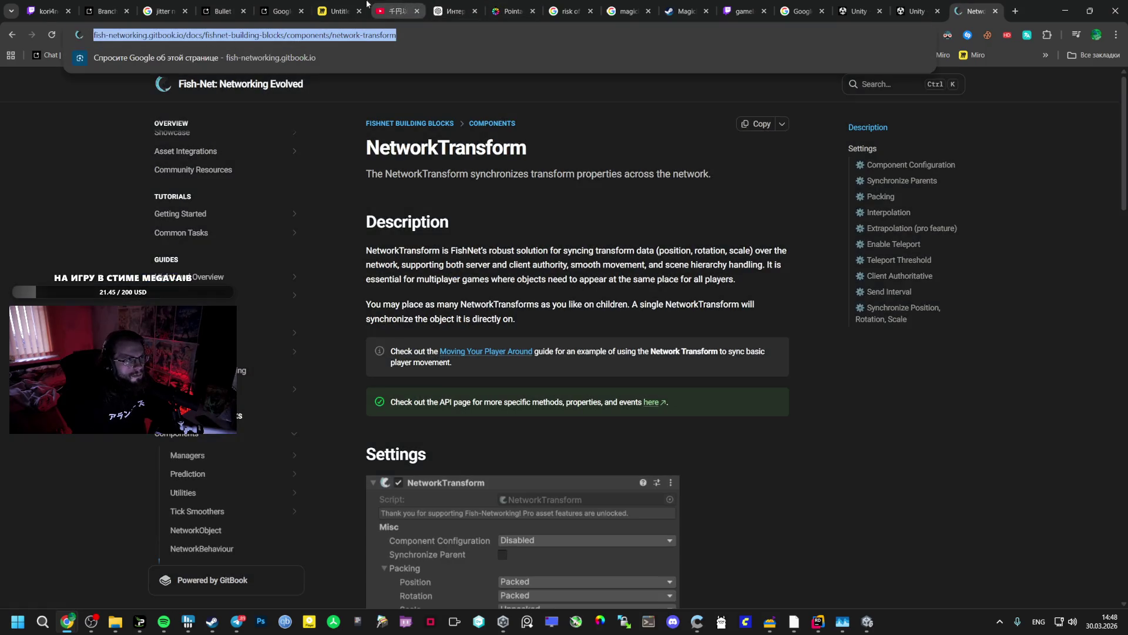
left_click(223, 10)
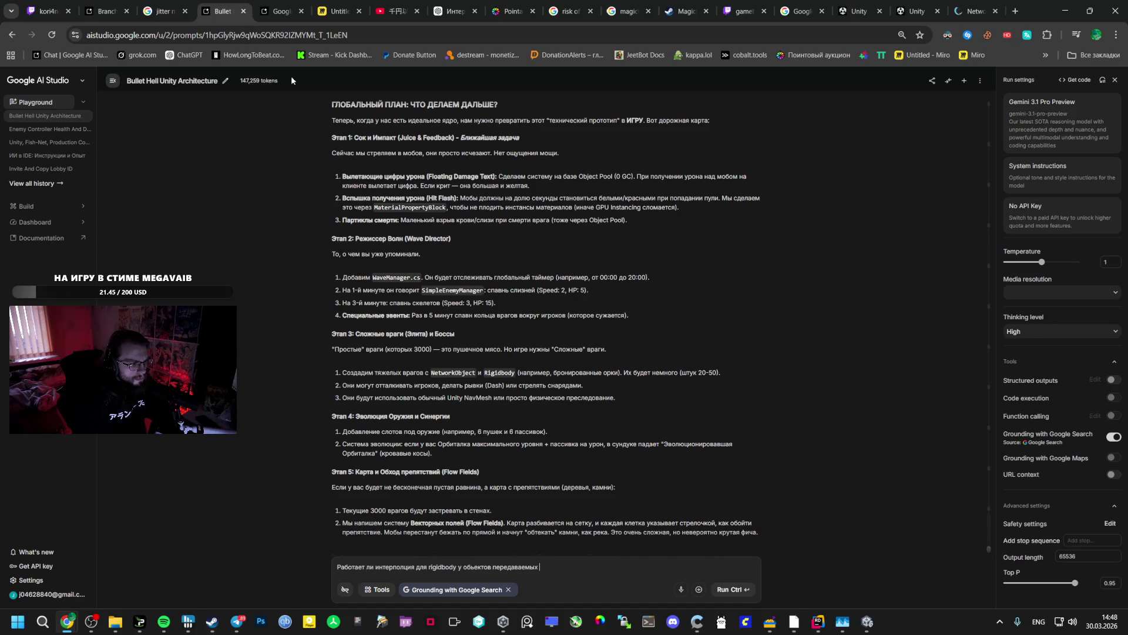
- Paste the Fish-Net docs link on its own line and append 'network-transform' to the question
type("https://fish-networking.gitbook.io/docs/fishnet-building-blocks/components/network-transform")
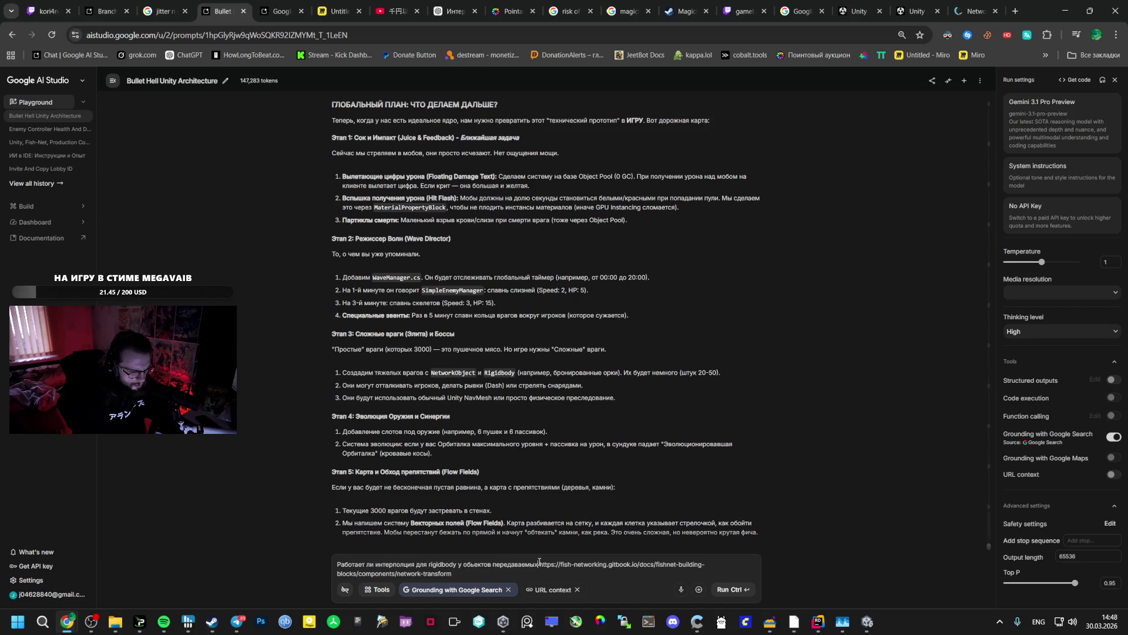
left_click(539, 564)
key("Return")
key("Return")
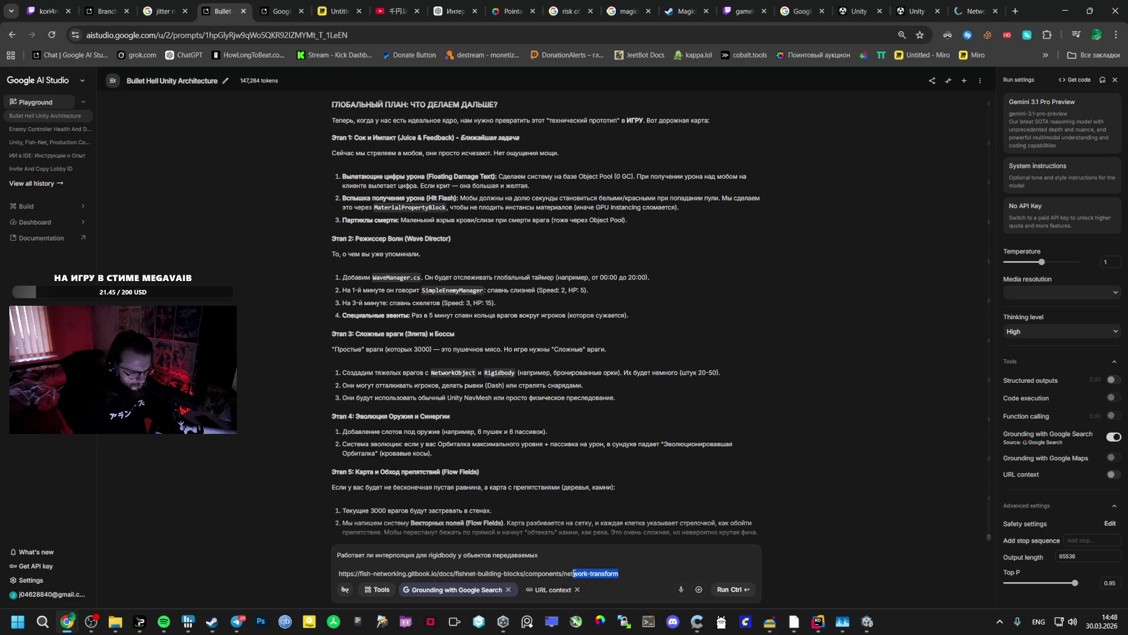
left_click(546, 552)
type("gj network-transform")
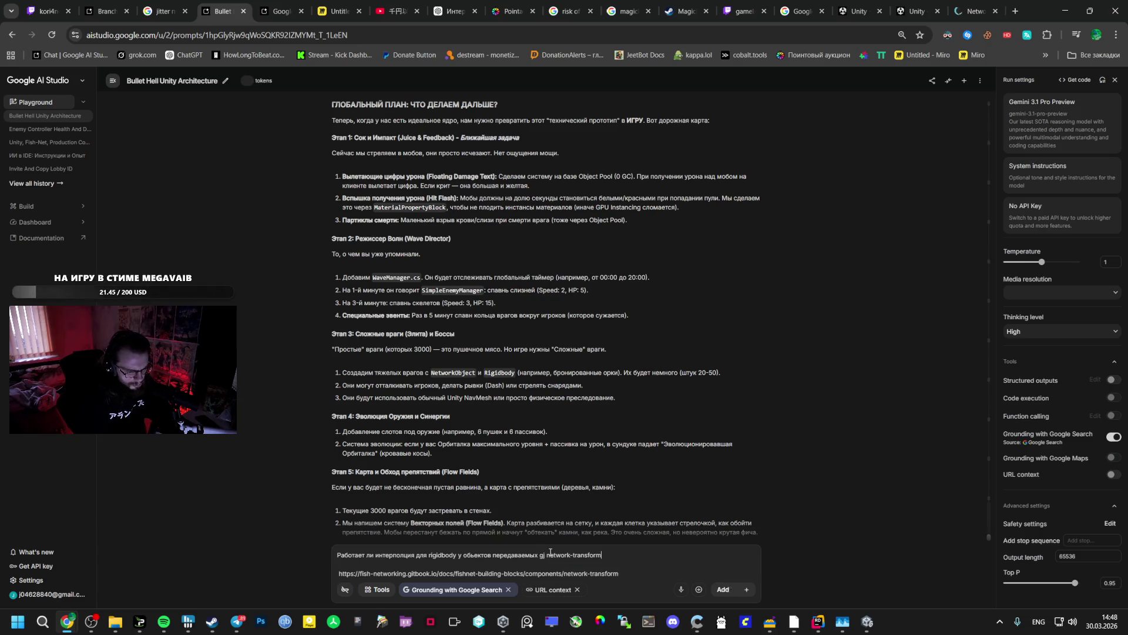
key("alt+shift")
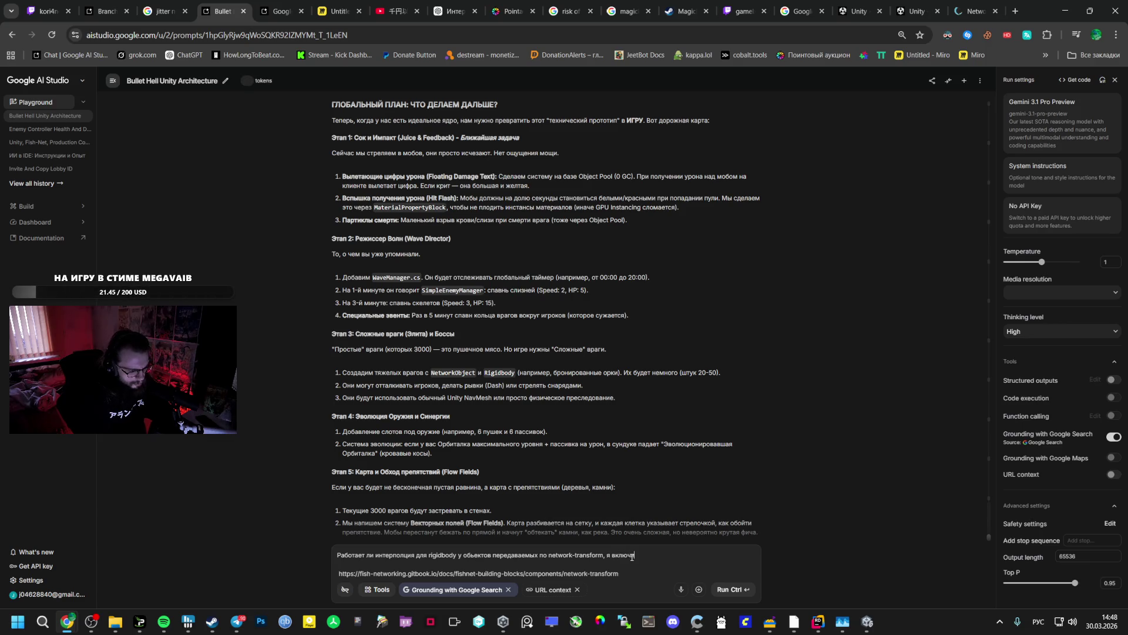
type("network-transform, я включил в  network-transform")
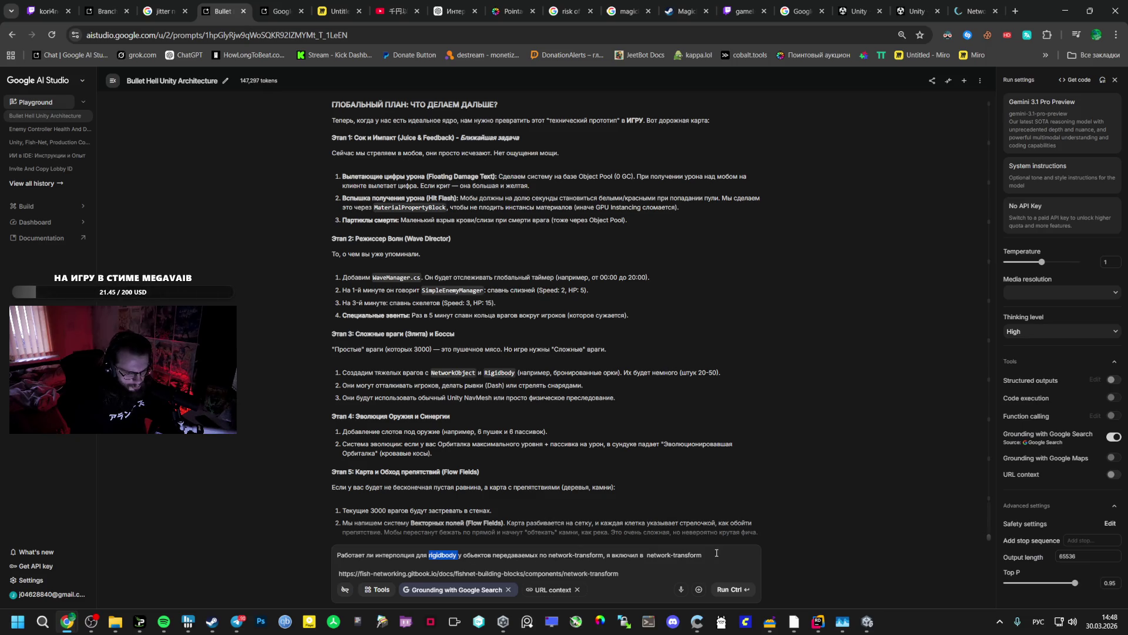
left_click(868, 622)
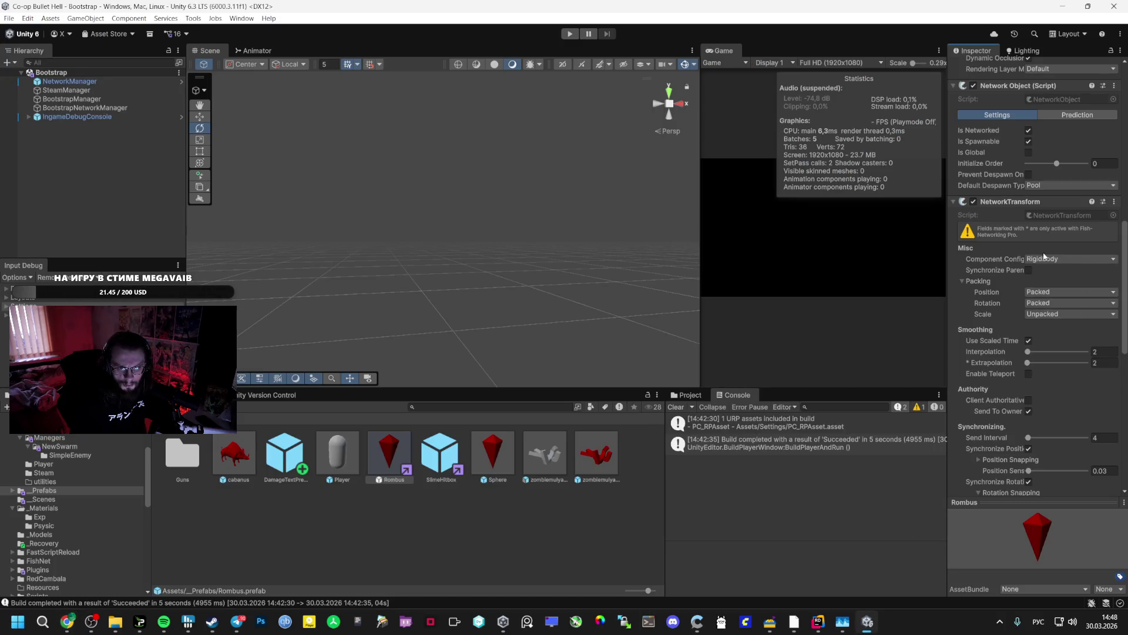
- Read the Fish-Net NetworkTransform docs, including the smoothing and Extrapolation paragraphs
key("alt+Tab")
key("alt+Tab")
key("alt+Tab")
left_click(973, 11)
scroll(411, 345, "down", 10)
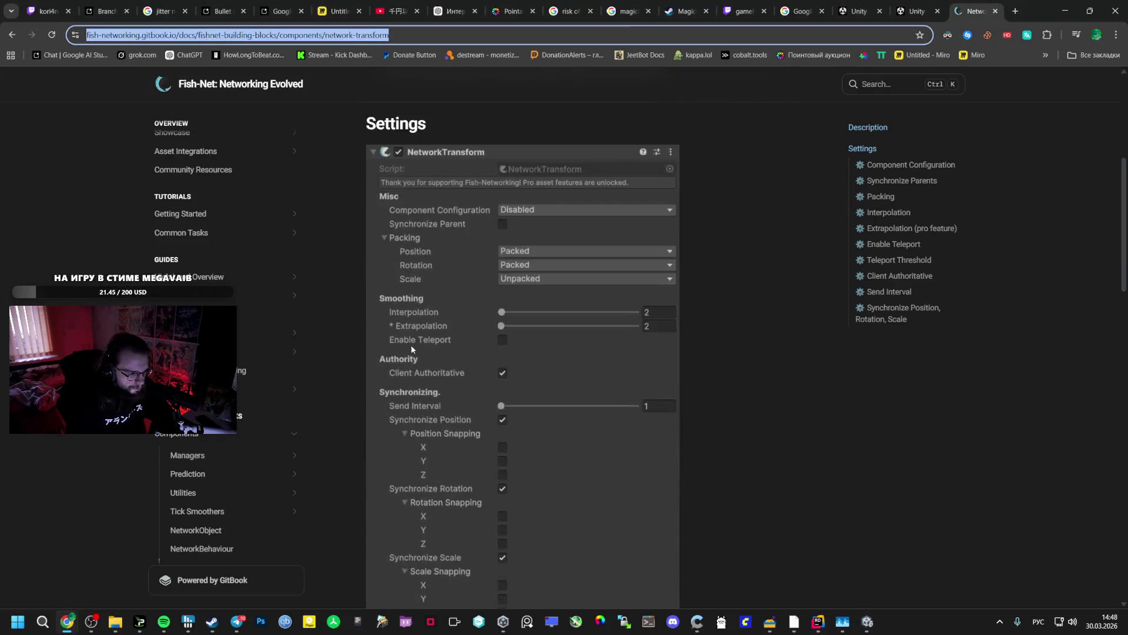
scroll(418, 361, "down", 5)
scroll(441, 403, "up", 4)
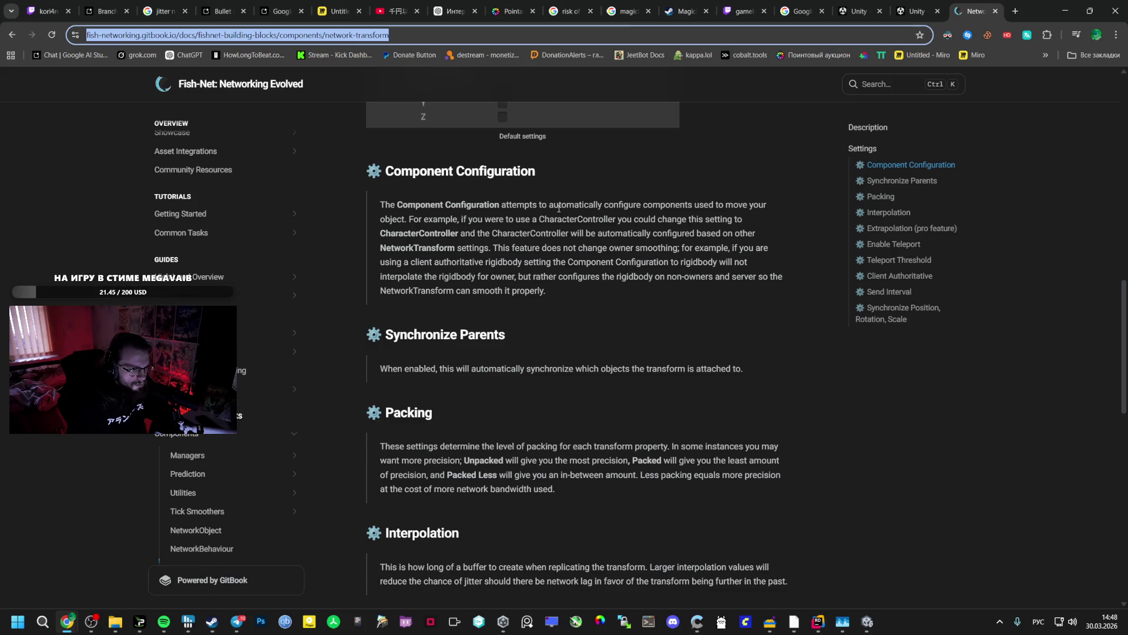
left_click(623, 205)
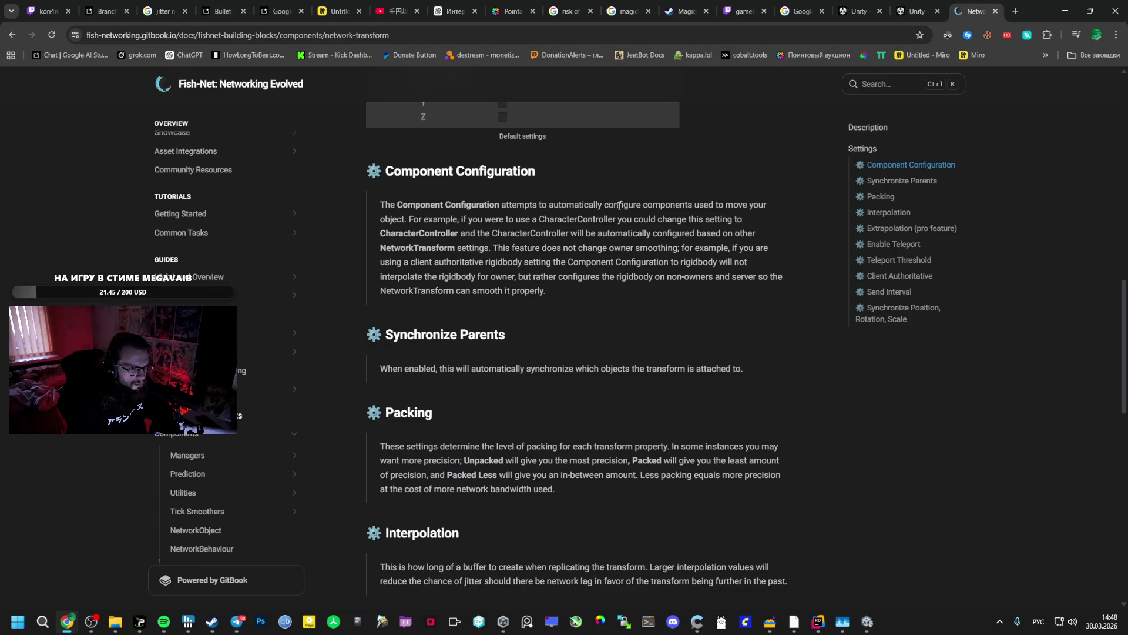
left_click(605, 207)
double_click(604, 206)
left_click(602, 206)
scroll(610, 263, "down", 3)
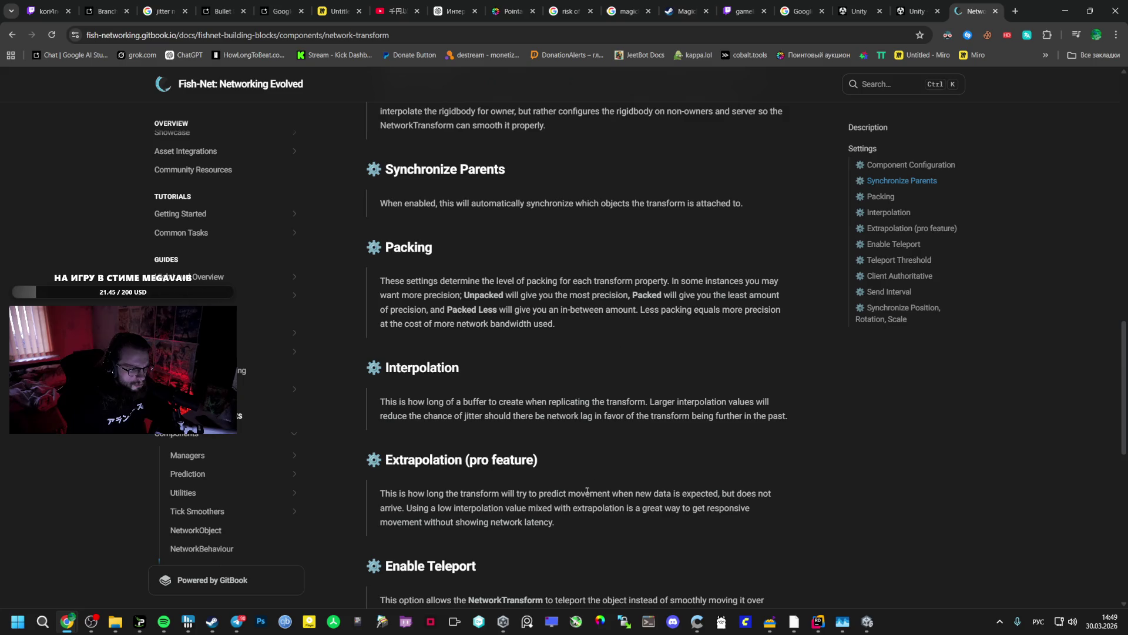
triple_click(584, 525)
scroll(479, 379, "up", 1)
scroll(479, 379, "up", 3)
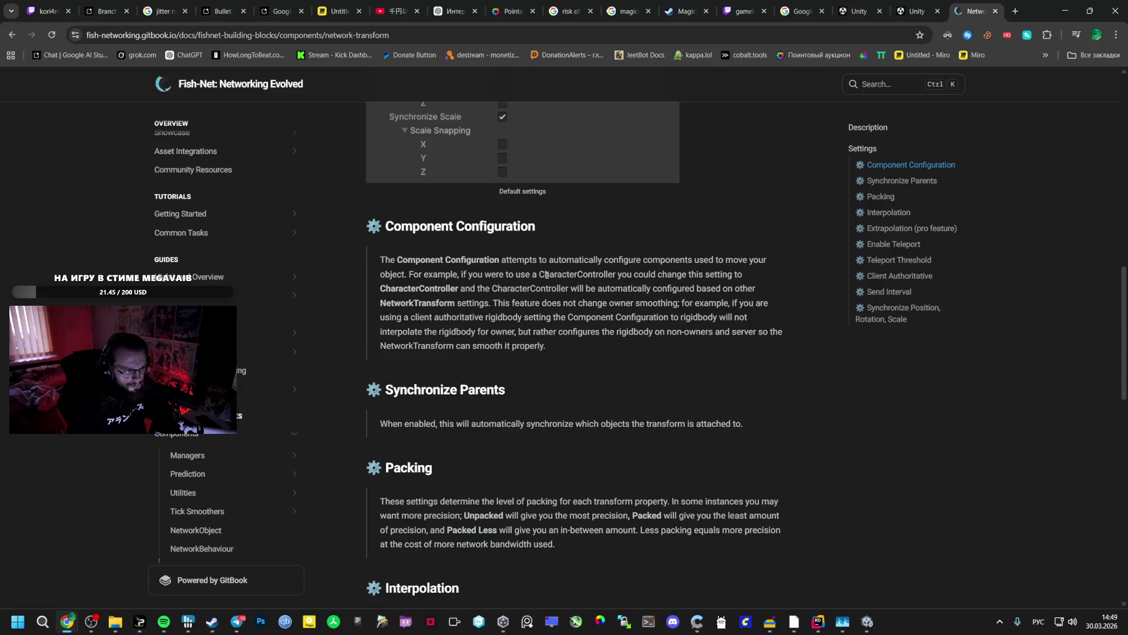
- Select and copy the phrase 'Component Configuration' from the docs
left_click_drag(574, 317, 587, 318)
left_click(523, 279)
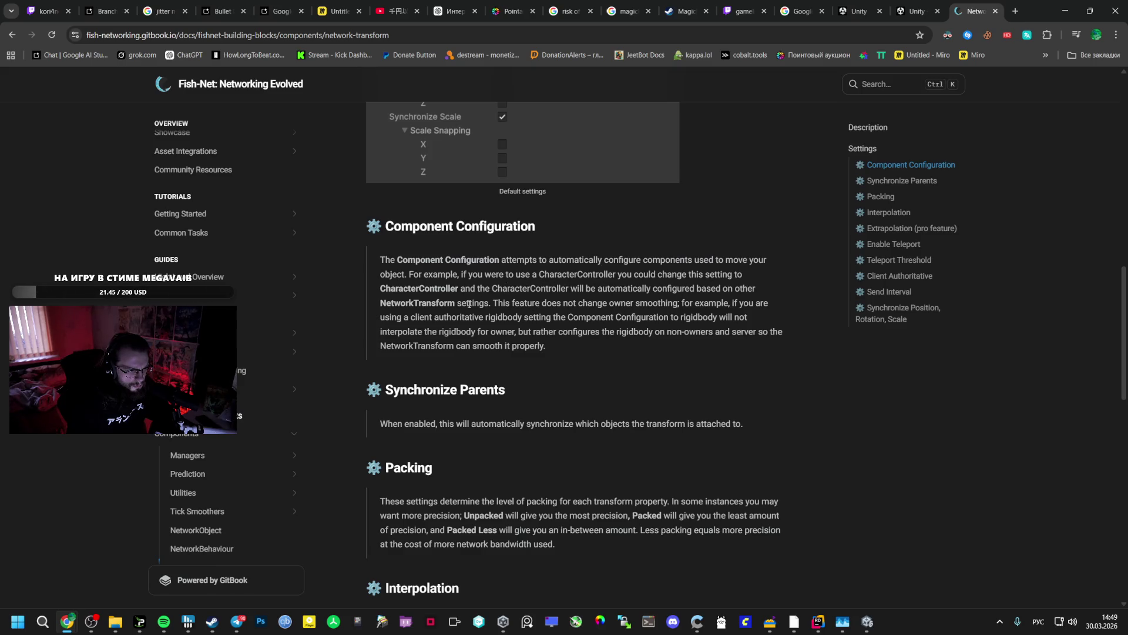
double_click(591, 318)
left_click_drag(568, 317, 670, 318)
key("ctrl+c")
key("ctrl+4")
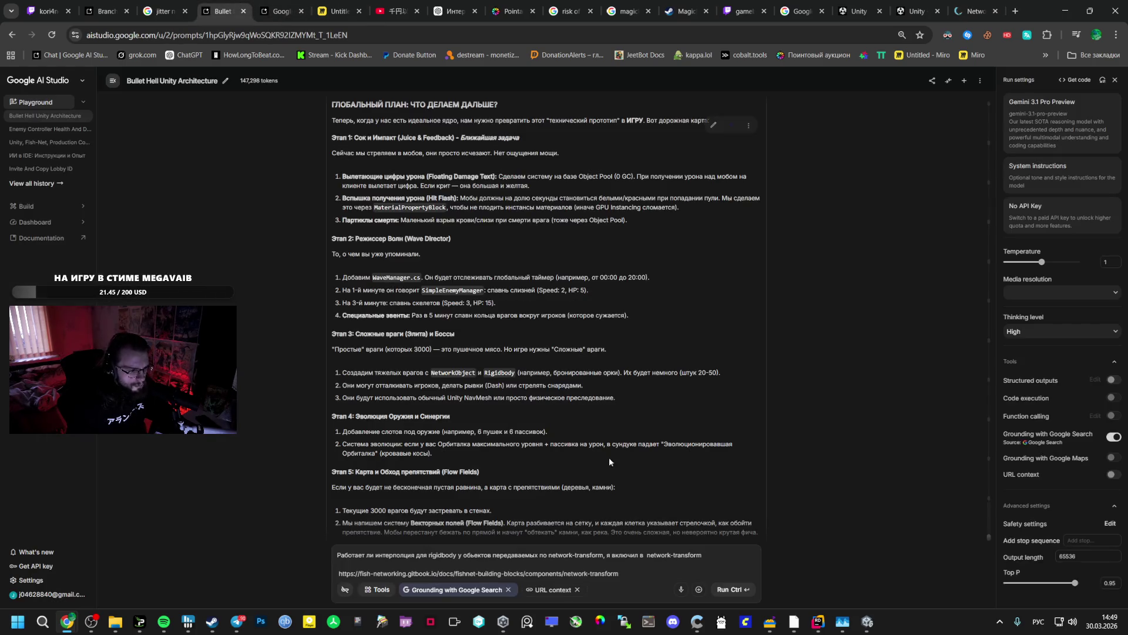
- Paste 'Component Configuration' after 'network-transform' and ask whether ordinary Rigidbody interpolation is still needed
key("ctrl+v")
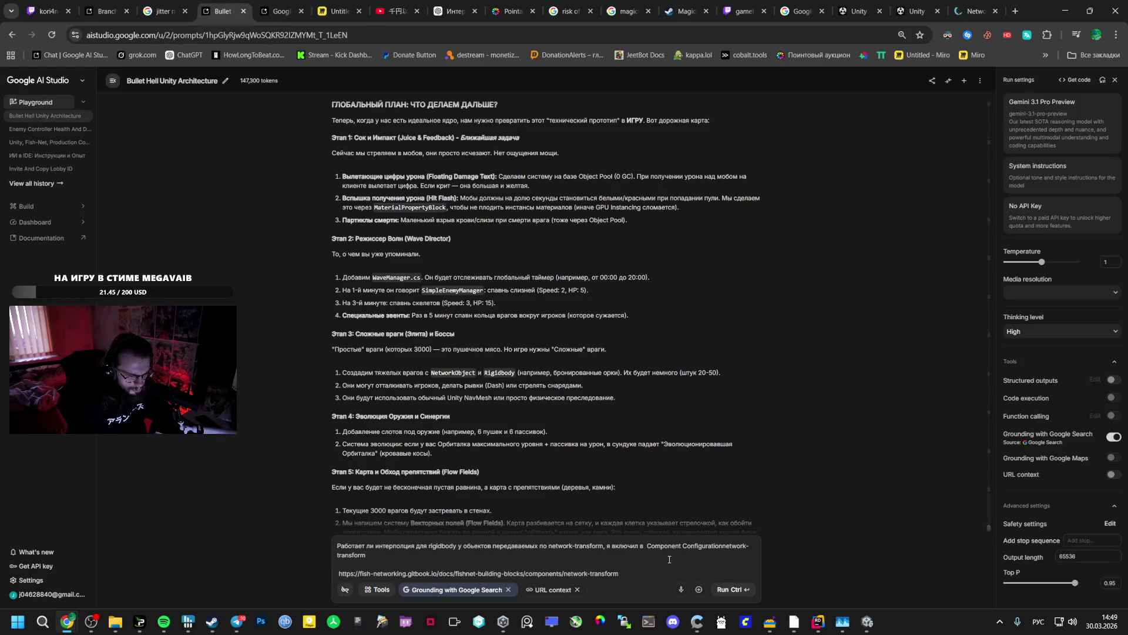
key("ctrl+z")
key("End")
key("ctrl+v")
type("rigidbody")
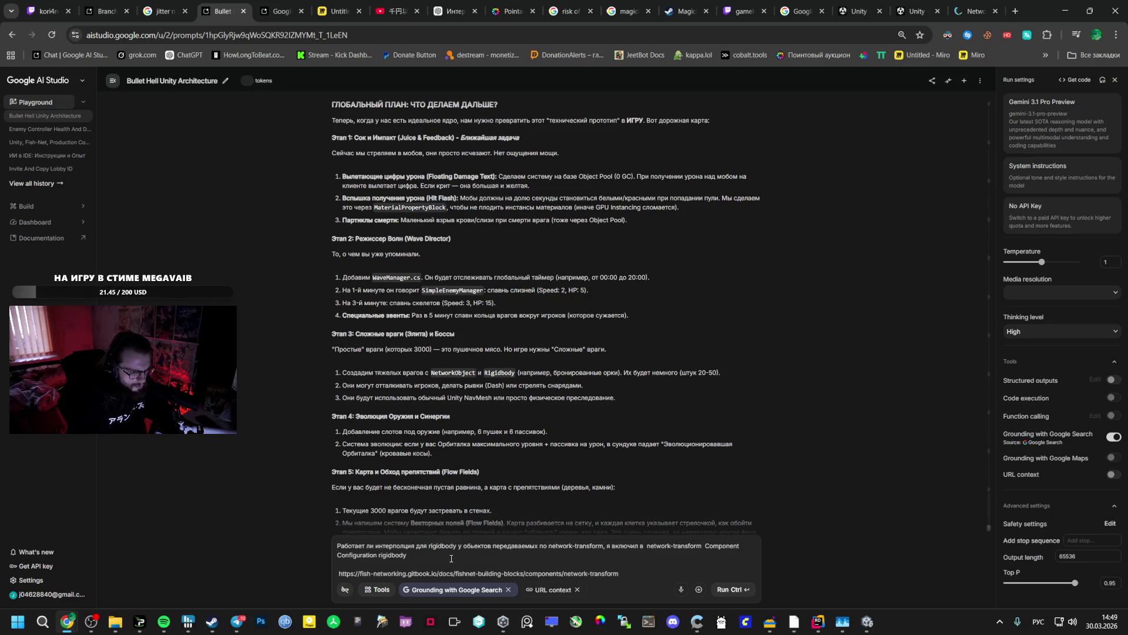
type(", над")
type("о ли еще ")
type("включаи")
type("ть")
type("интерпо")
type("on")
key("alt+shift")
type("в rigidbo")
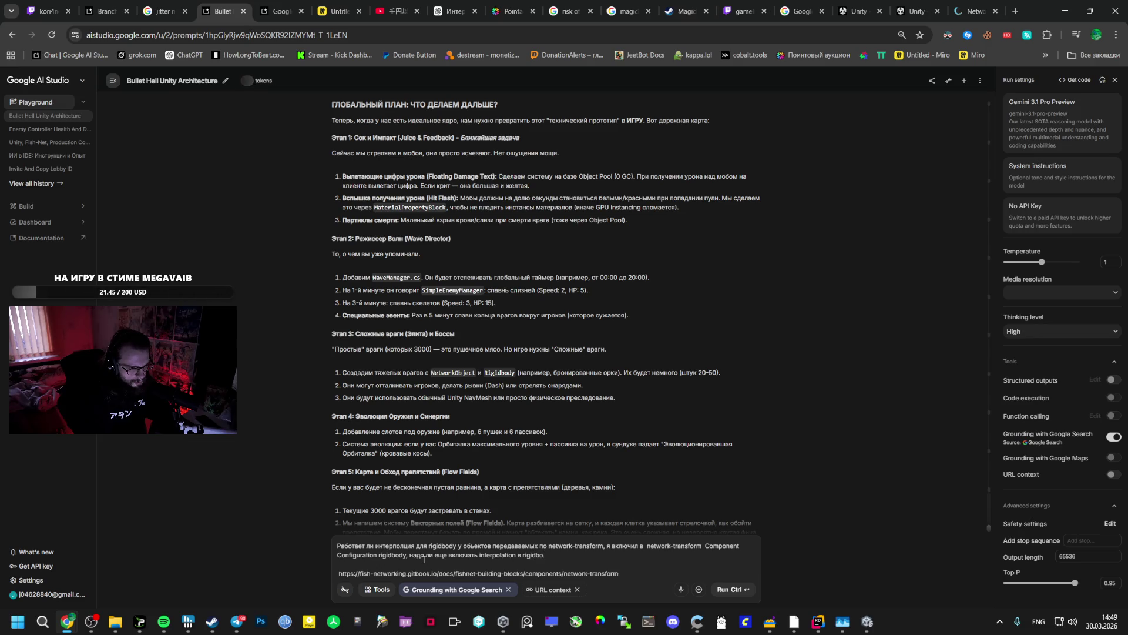
type("y ")
type("обычном для сг")
type("лаживания?")
mouse_move(690, 620)
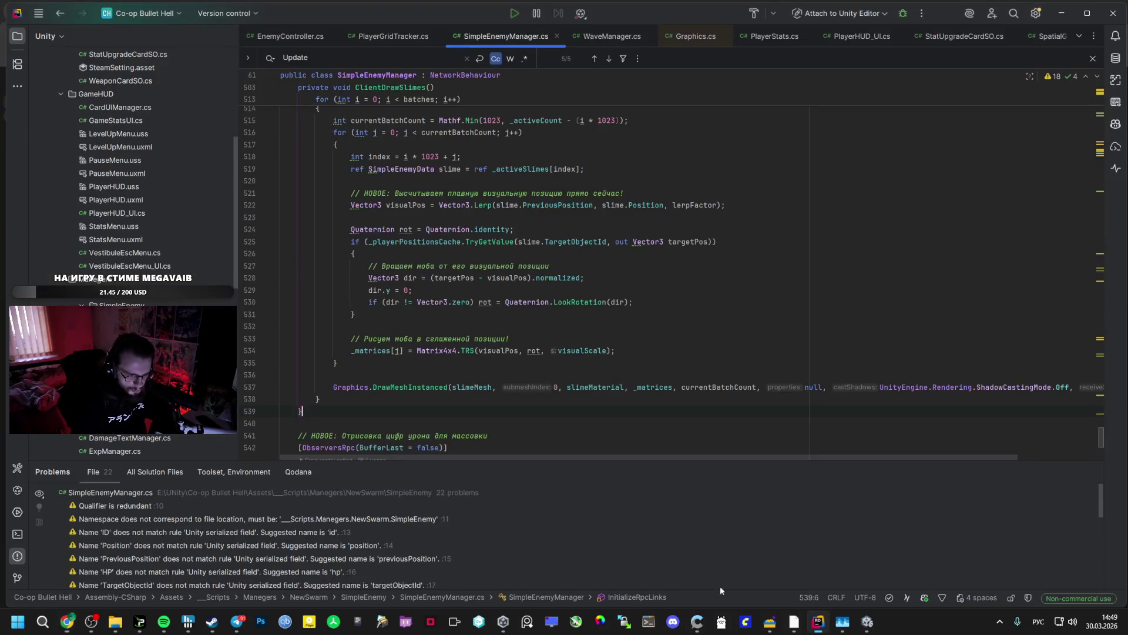
left_click(817, 621)
- Browse Unity's Project window down to the NewSwarm > SimpleEnemy scripts folder
mouse_move(793, 622)
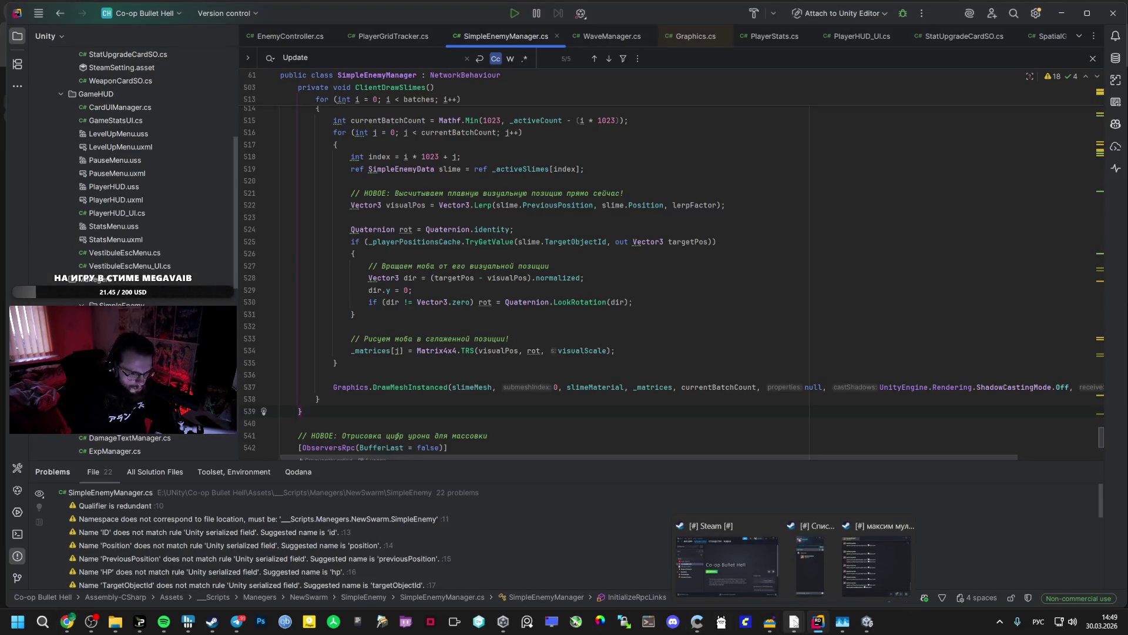
left_click(868, 621)
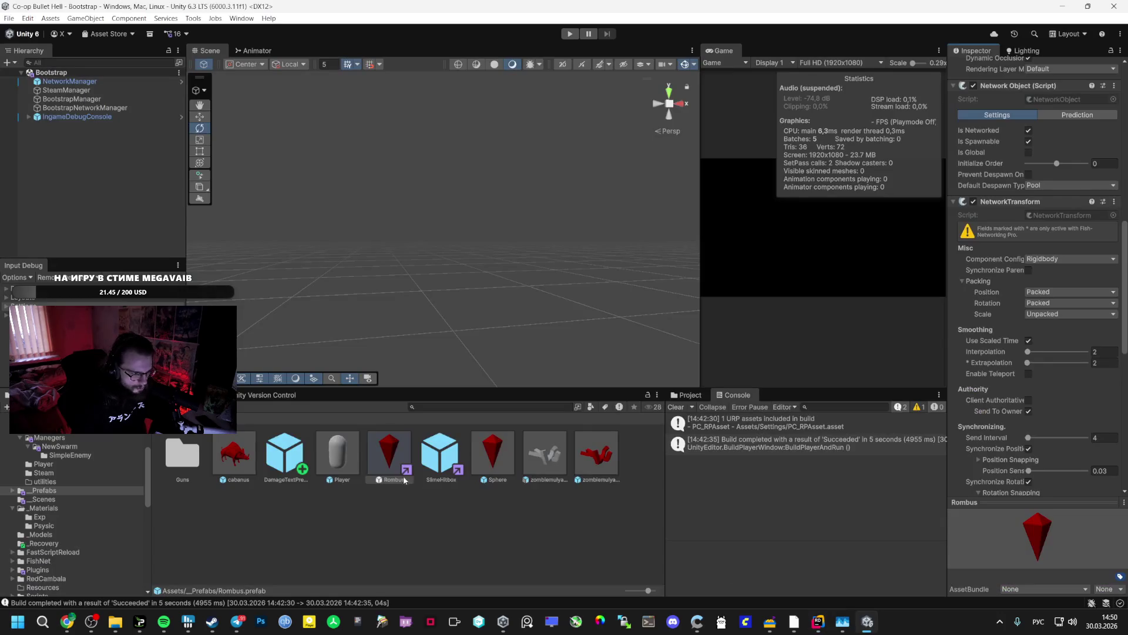
left_click(70, 455)
scroll(66, 499, "up", 3)
left_click(55, 495)
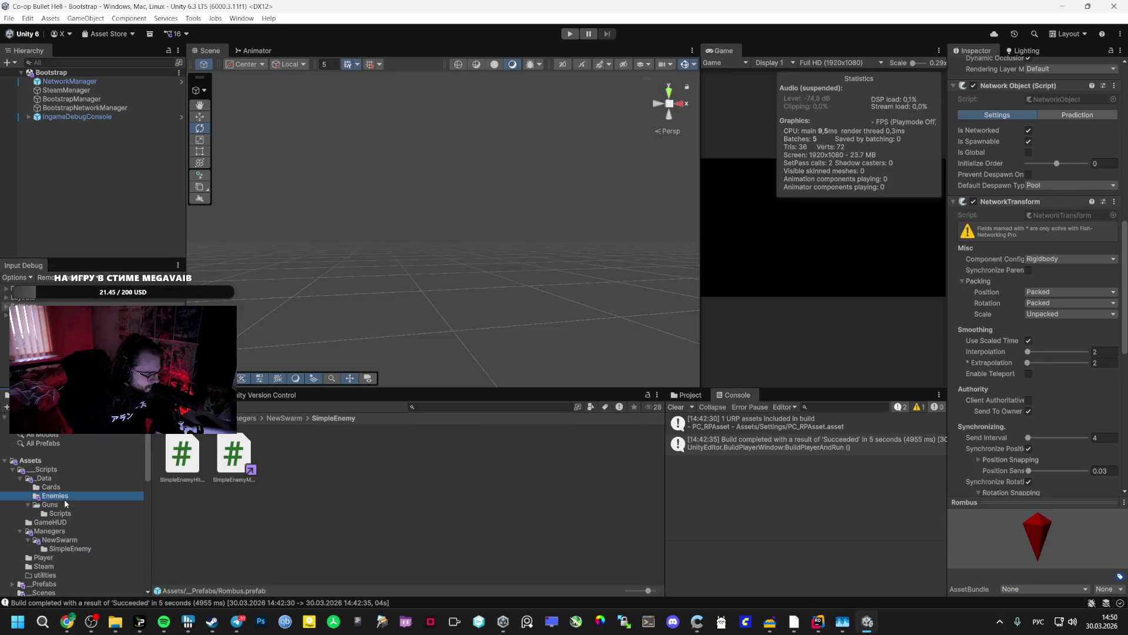
left_click(50, 504)
left_click(88, 513)
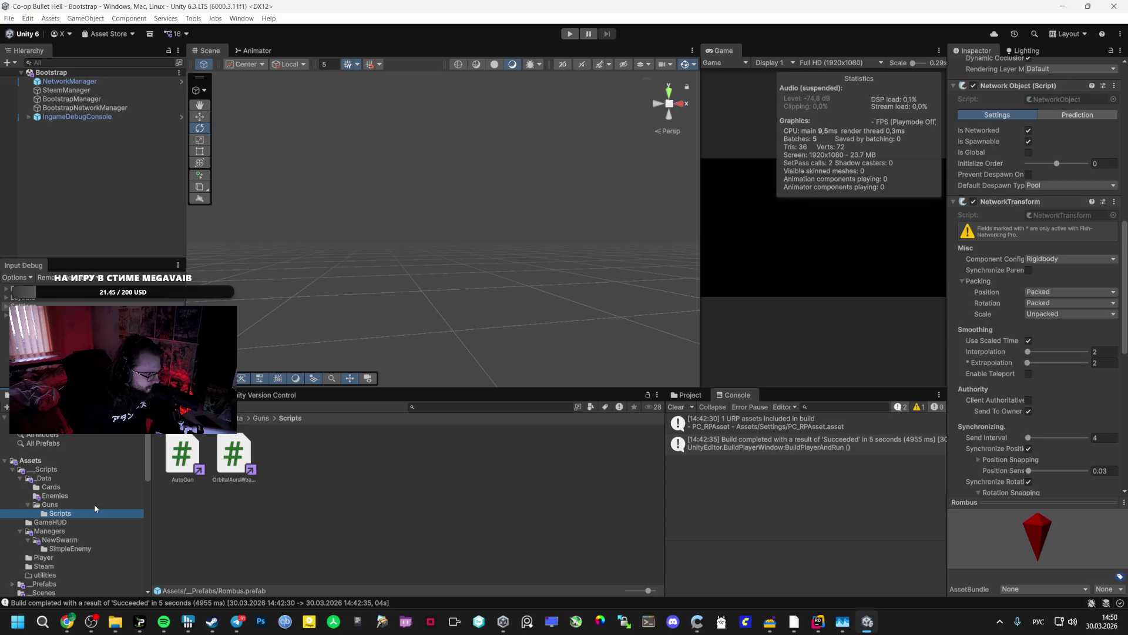
left_click(79, 538)
scroll(79, 529, "down", 1)
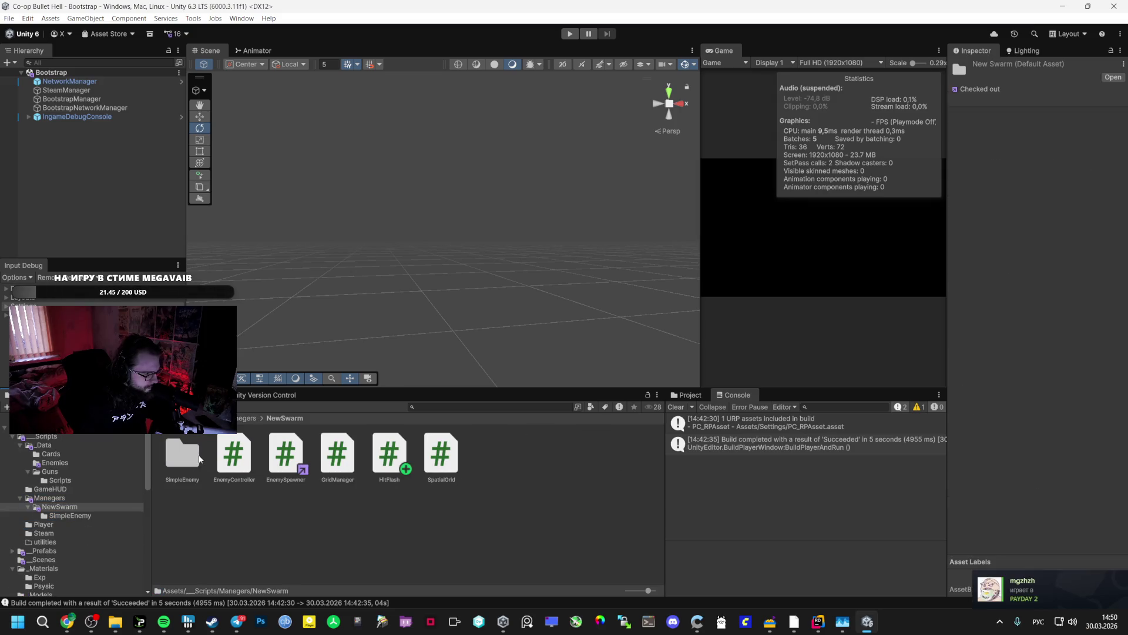
double_click(200, 458)
- Drag SimpleEnemyManager.cs onto the AI Studio prompt as an attachment
left_click(244, 466)
key("alt+Tab")
mouse_move(277, 531)
left_mouse_down()
mouse_move(288, 543)
mouse_move(413, 557)
left_mouse_up()
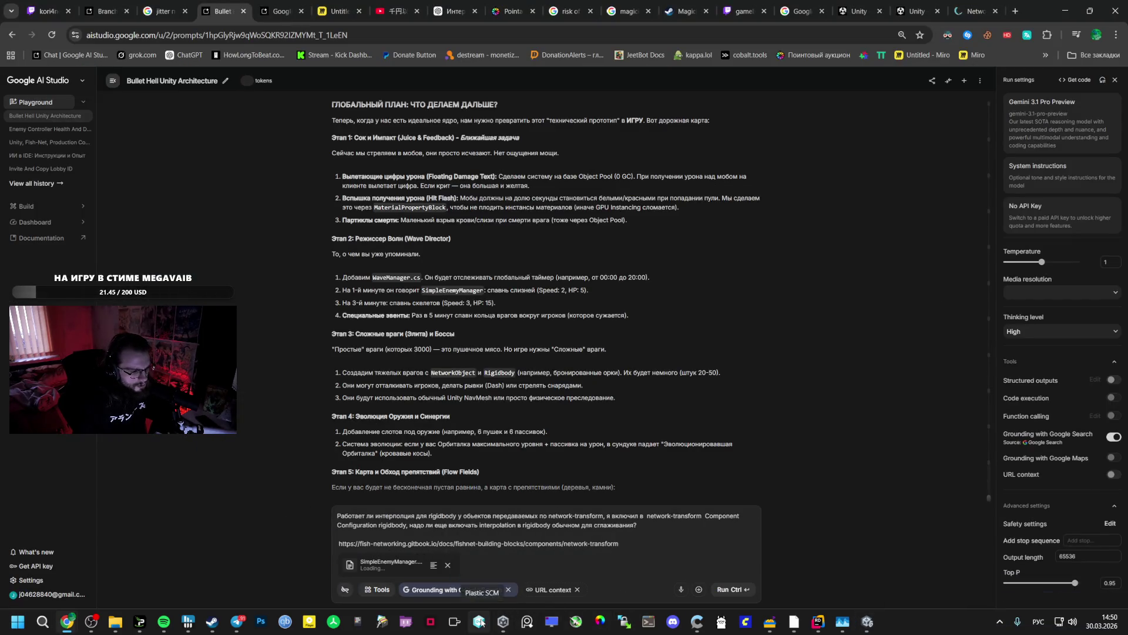
key("alt+Tab")
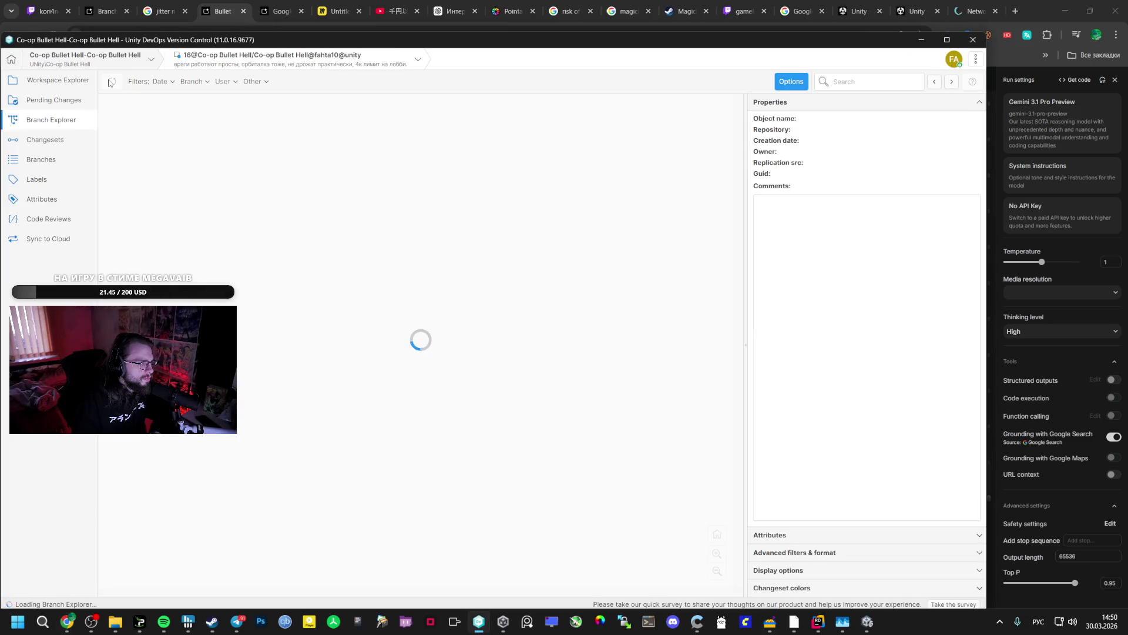
- View changeset 16's details, then show Pending Changes in Unity's Version Control tab
left_click(594, 210)
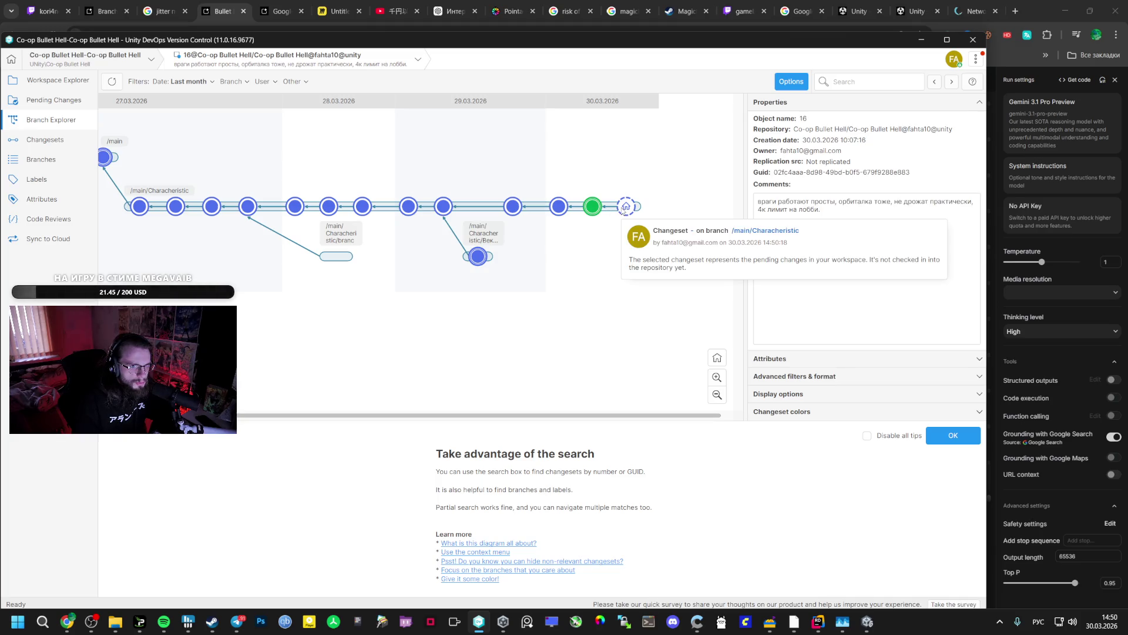
mouse_move(868, 622)
left_click(820, 593)
left_click(268, 395)
- Write a check-in comment about the enemy spawn limit (1000 for complex enemies) and check in
type("Спар")
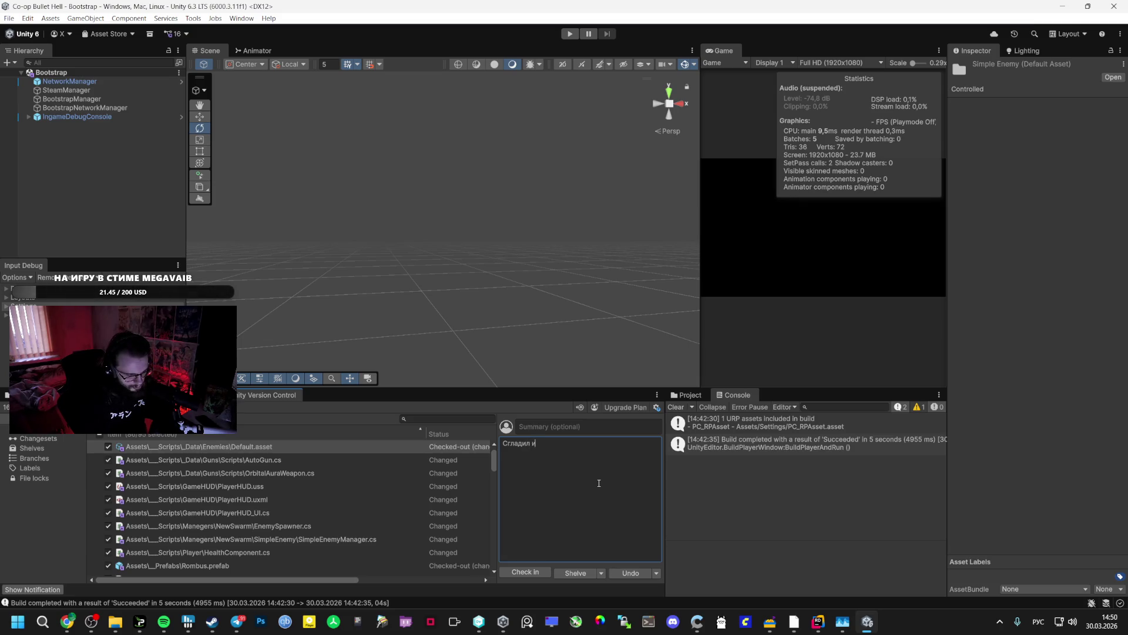
key("BackSpace")
type("простых")
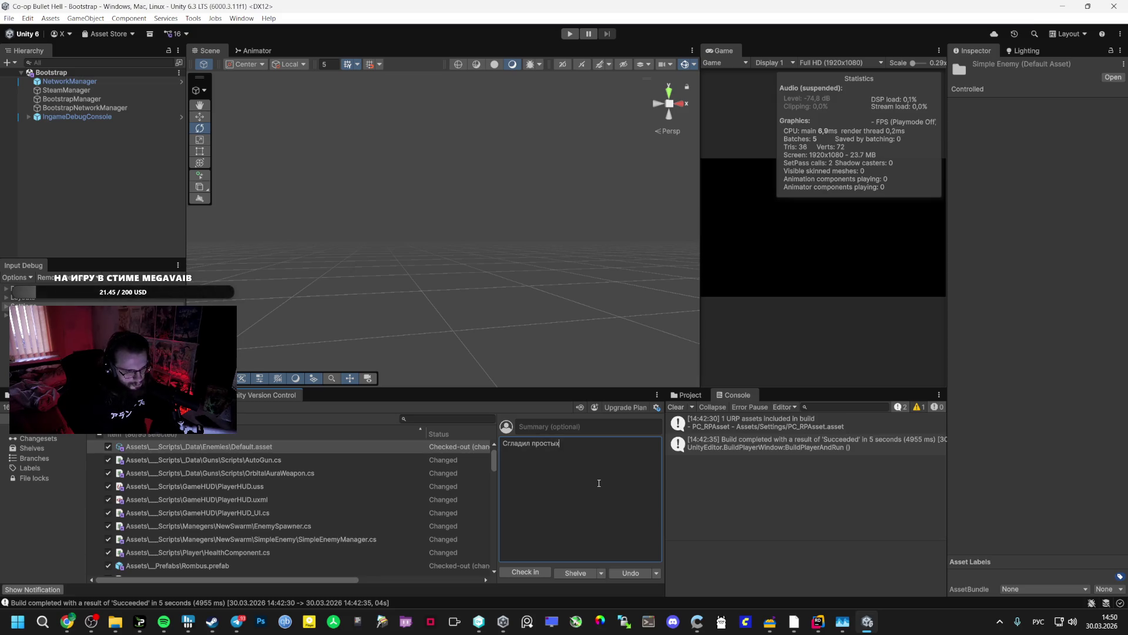
type(" врагов")
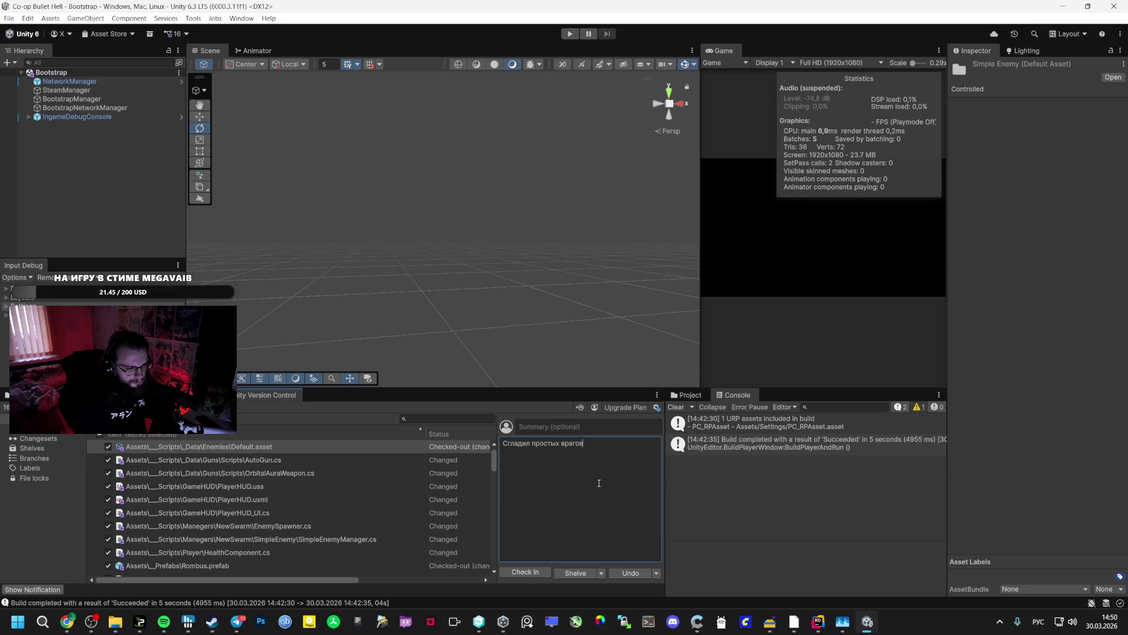
type("лимит, у сложных лимит 1000 думаю, но при высоком спа")
key("BackSpace")
type("рейте ощущается норм. Так")
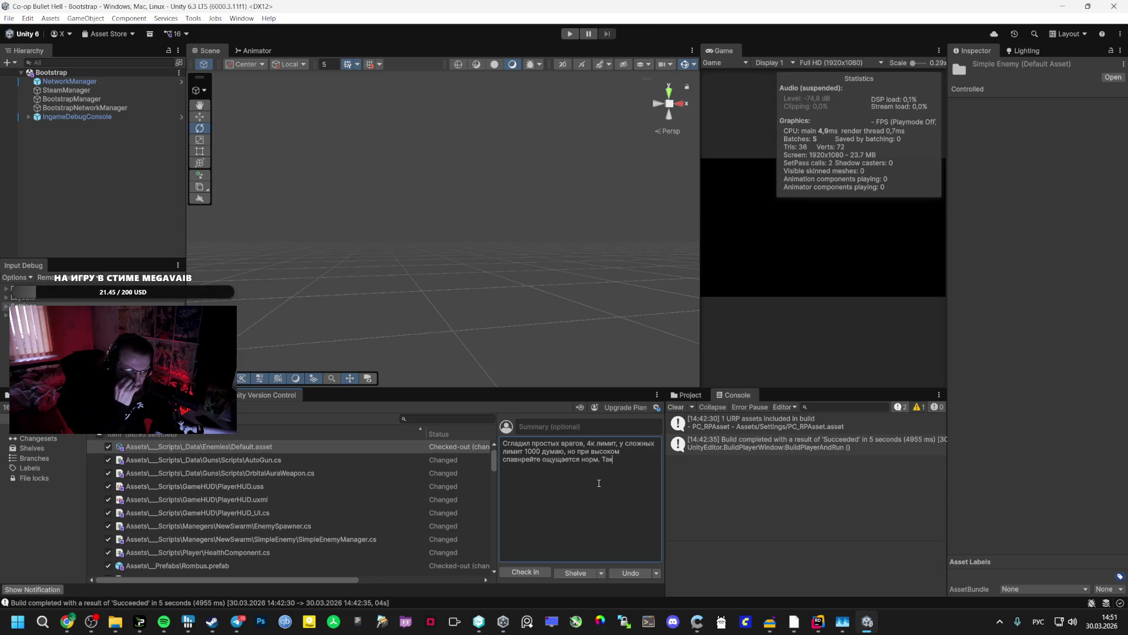
key("BackSpace")
key("BackSpace")
key("BackSpace")
type("дальше делаю этиных ")
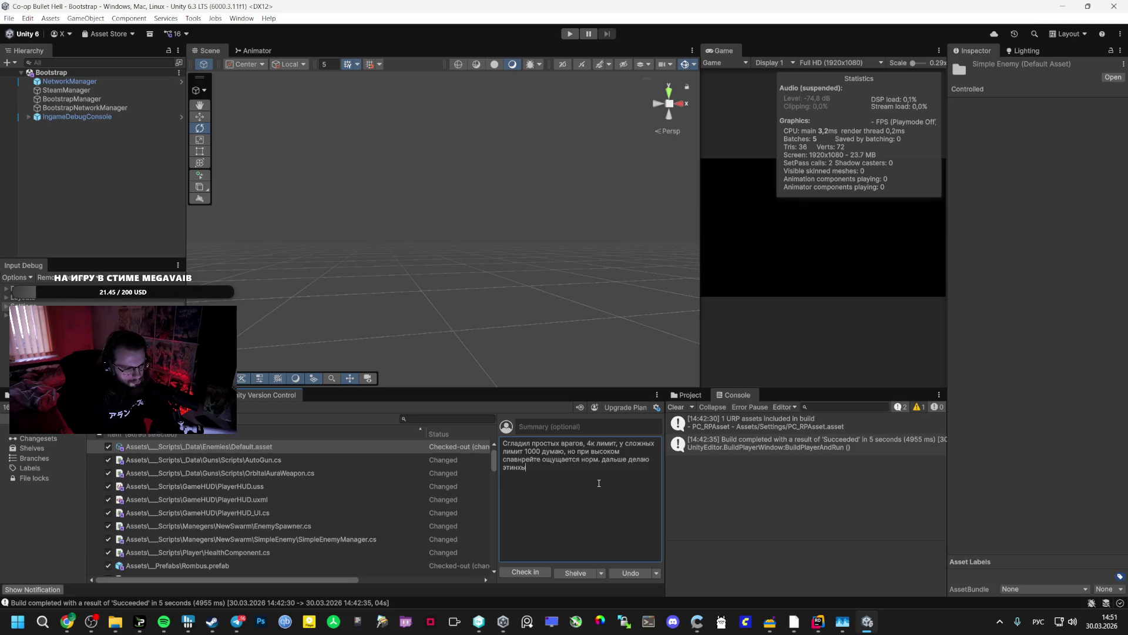
type("врагов")
type(" и по")
type("том уже")
key("BackSpace")
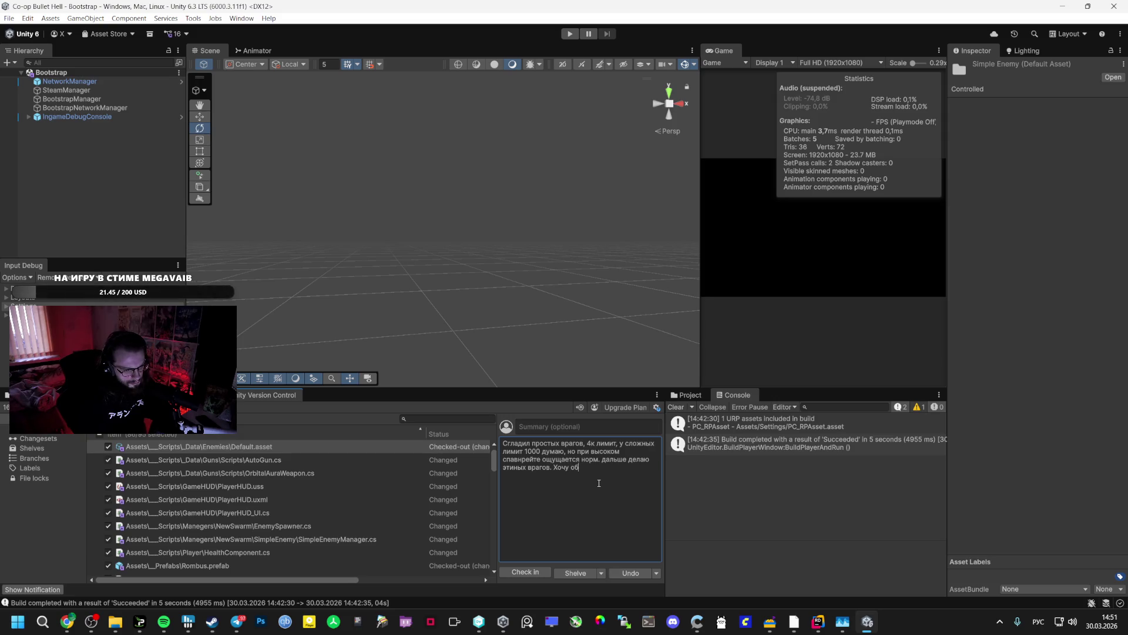
type("ит")
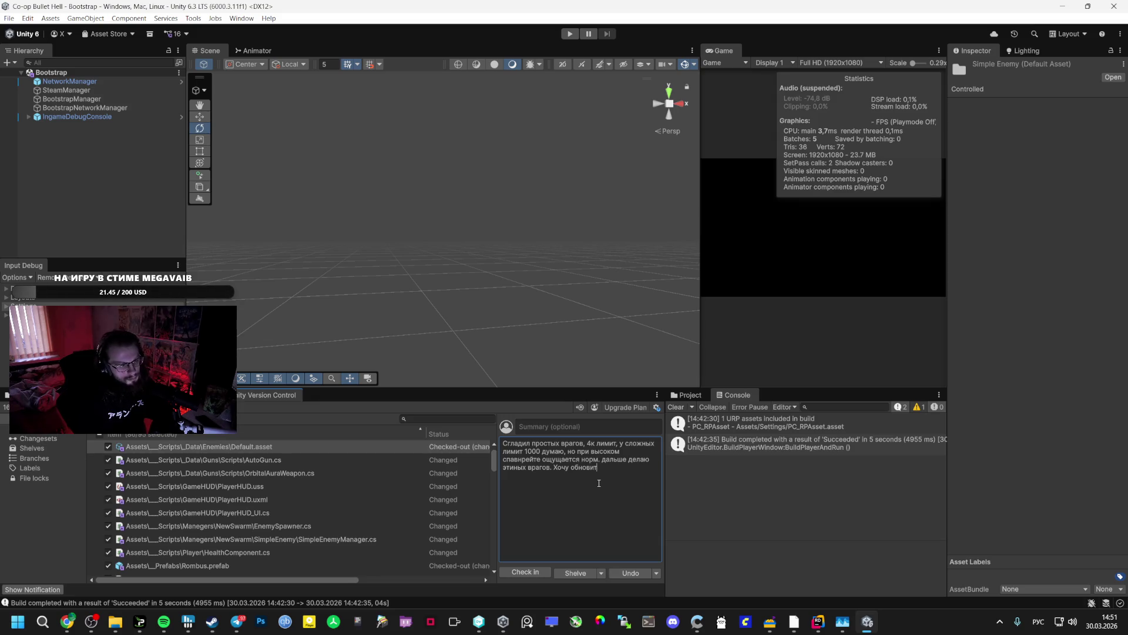
type("ь")
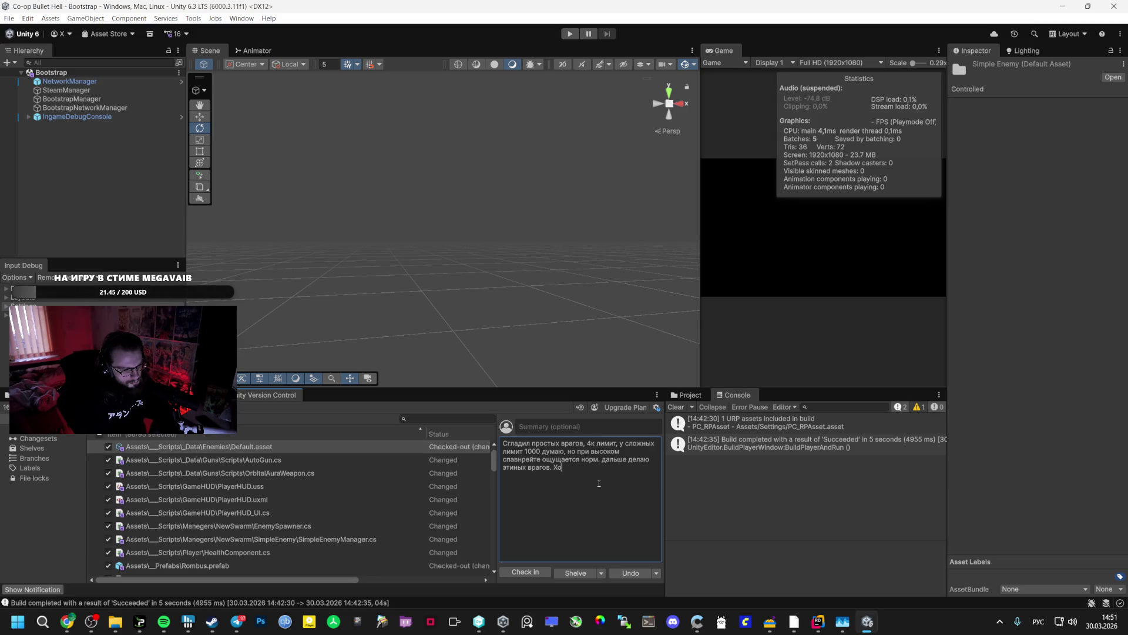
left_click(532, 572)
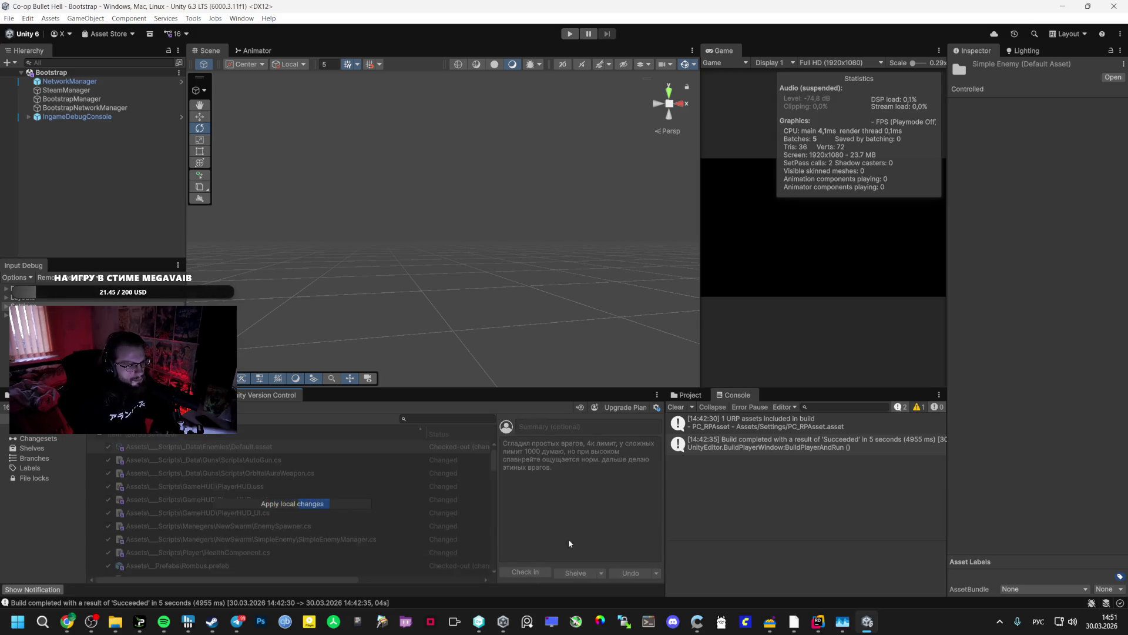
- Remove the old script attachment from the AI Studio prompt and select SimpleEnemyManager.cs in Unity
left_click(827, 623)
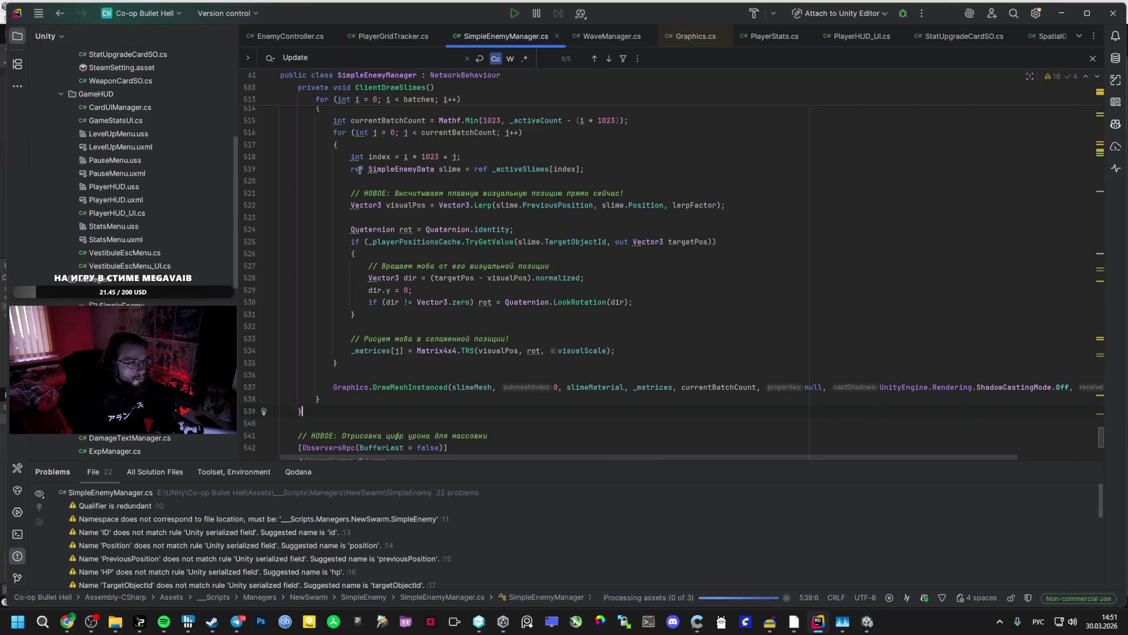
mouse_move(67, 622)
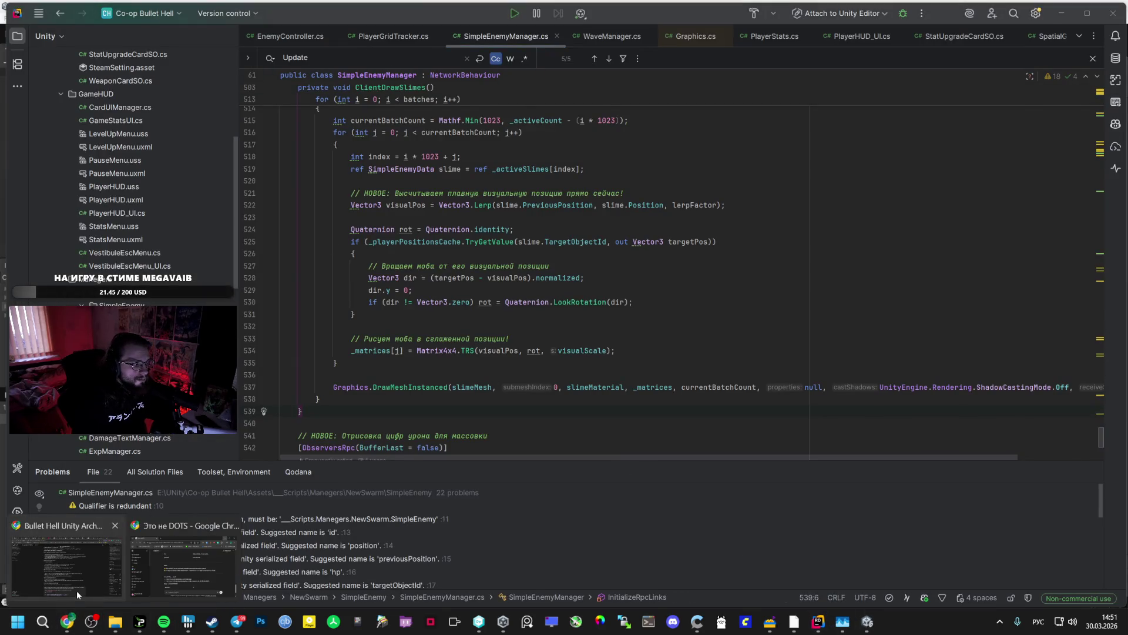
left_click(66, 558)
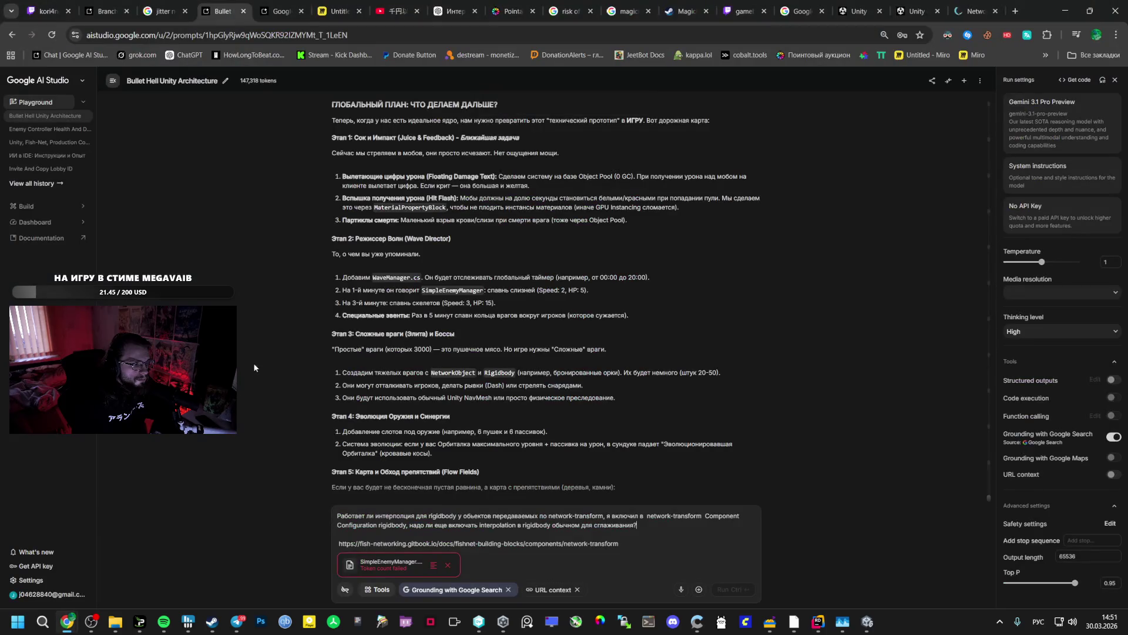
left_click(448, 570)
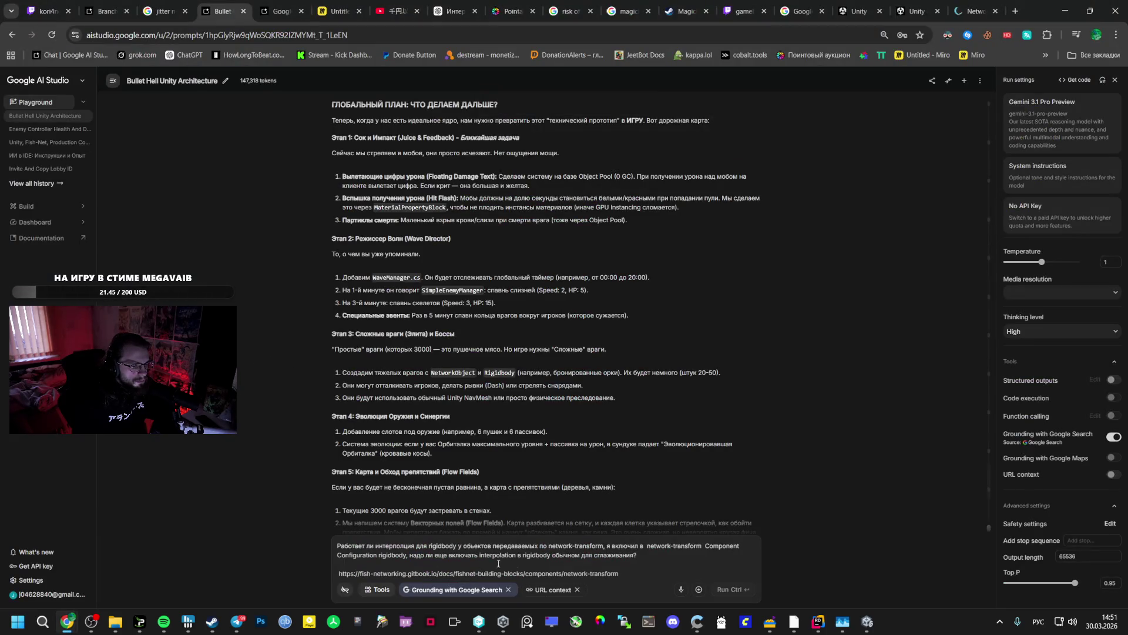
mouse_move(797, 621)
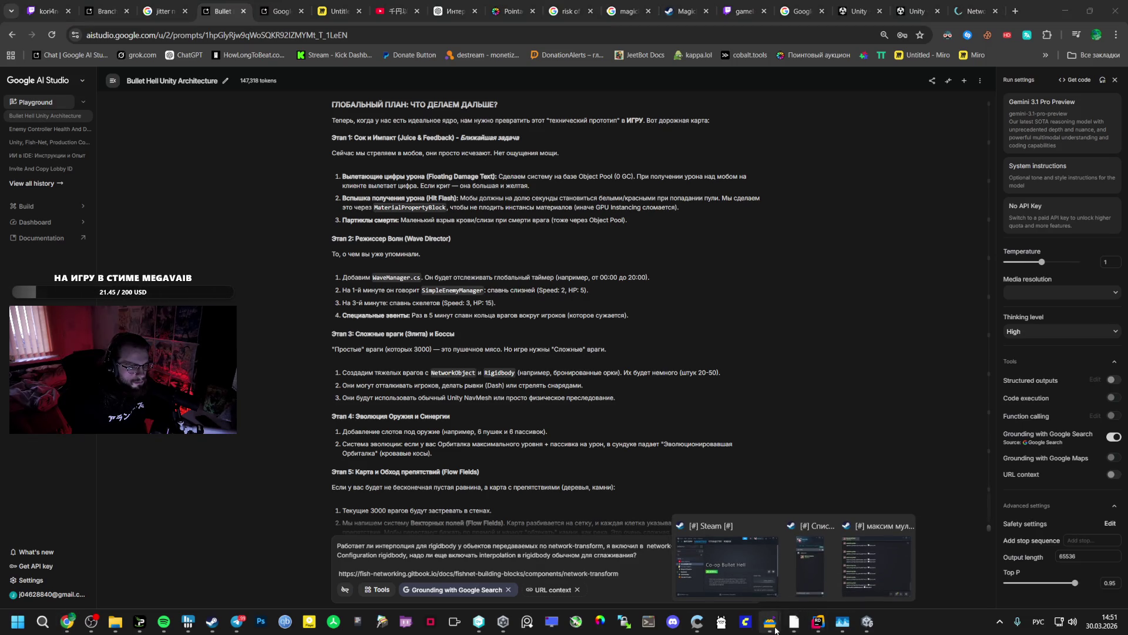
left_click(867, 621)
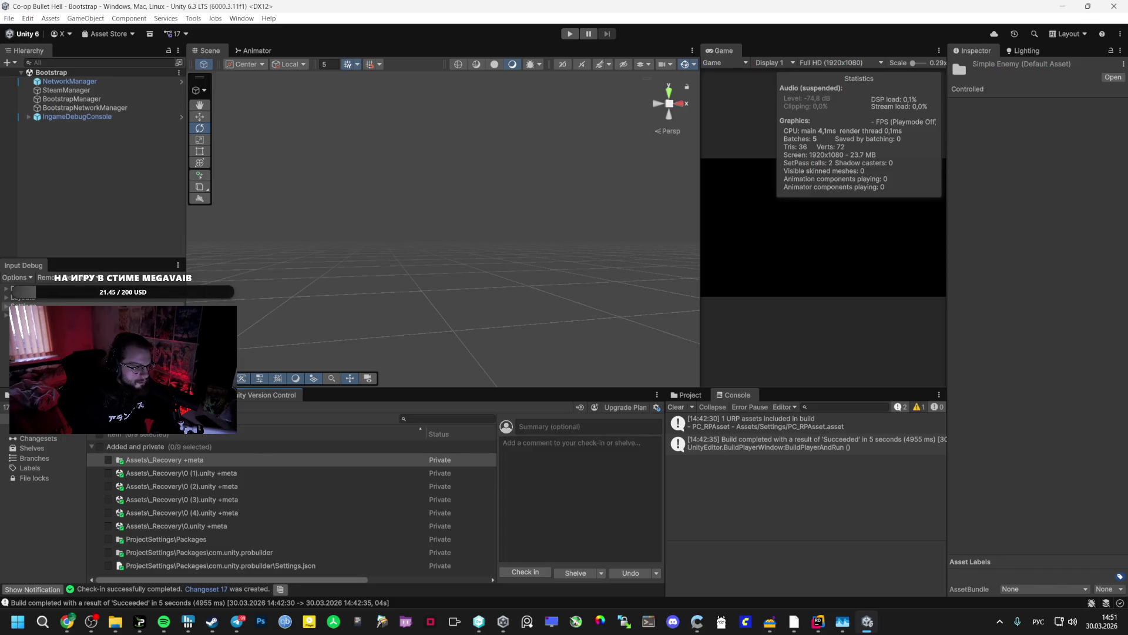
left_click(23, 394)
left_click(234, 458)
key("alt+Tab")
- Attach SimpleEnemyManager.cs, ask how to make complex mobs equally smooth, and send to Gemini
mouse_move(368, 519)
left_mouse_down()
mouse_move(478, 547)
mouse_move(570, 549)
left_mouse_up()
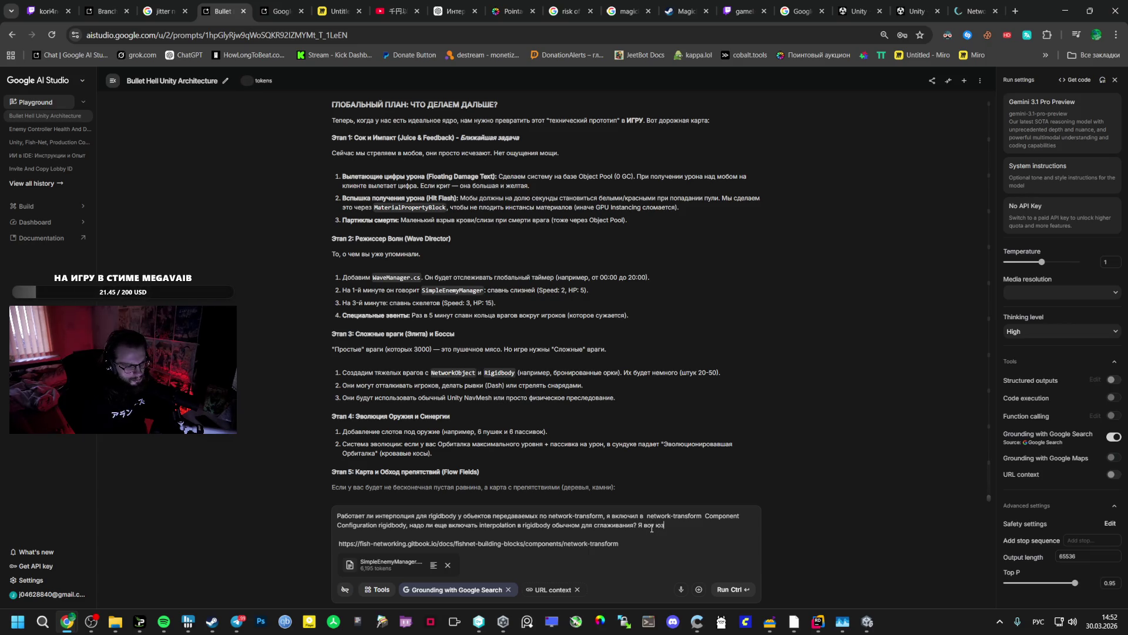
type("нул")
type("ния ")
type("в таких")
type(" мобах")
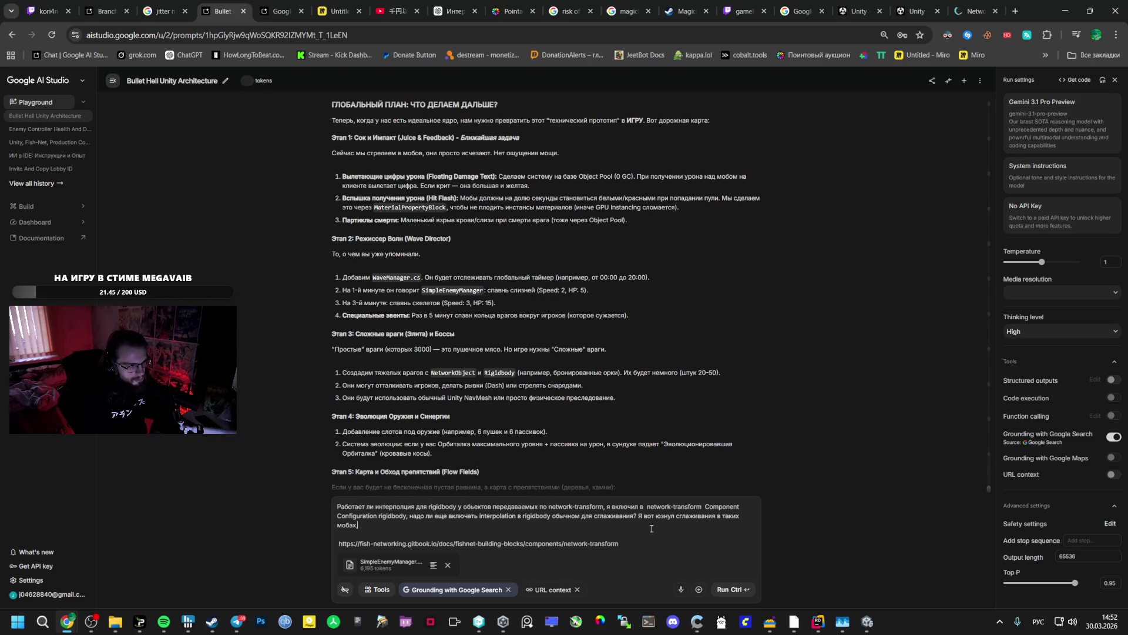
type("лучи")
type("супер")
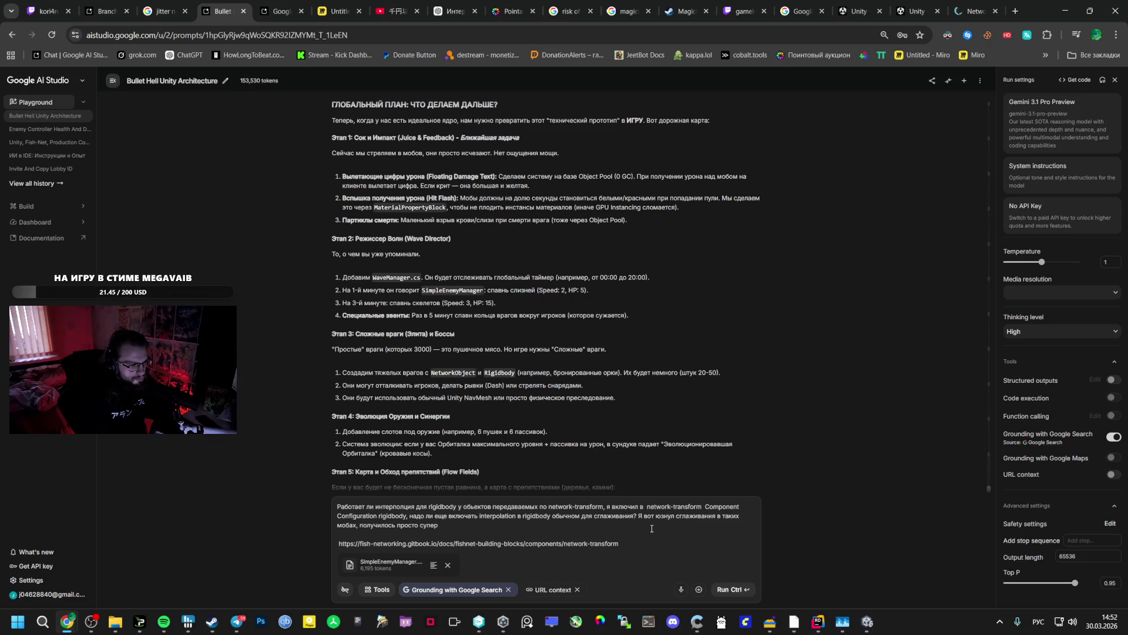
scroll(566, 416, "down", 2)
type(".")
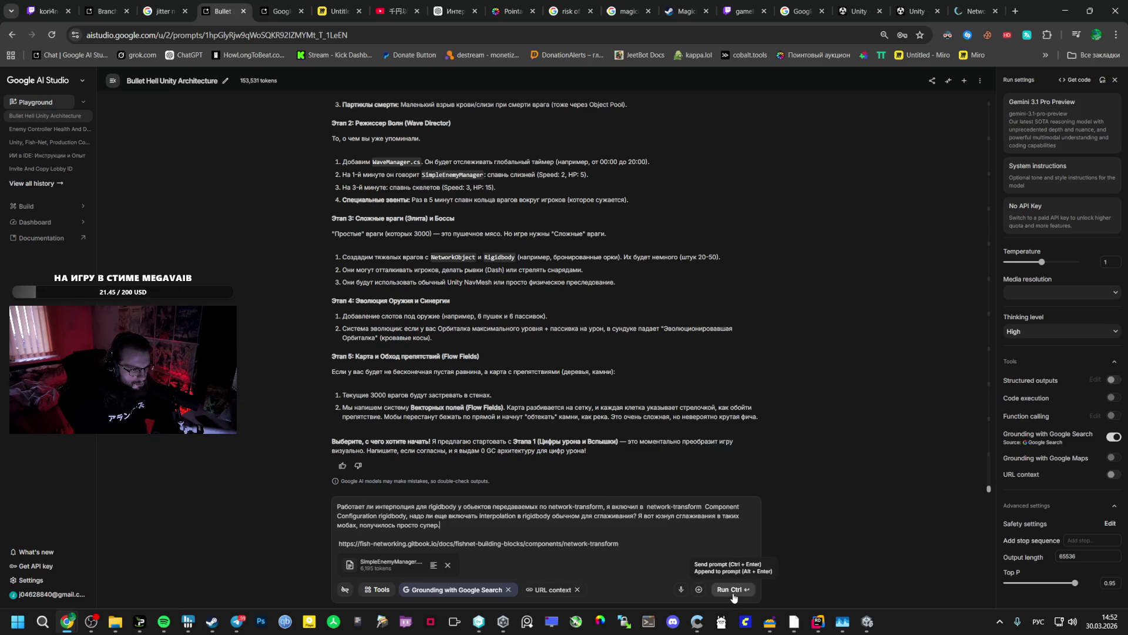
key("BackSpace")
type(", как сделать так же плавно для сложных мобов?")
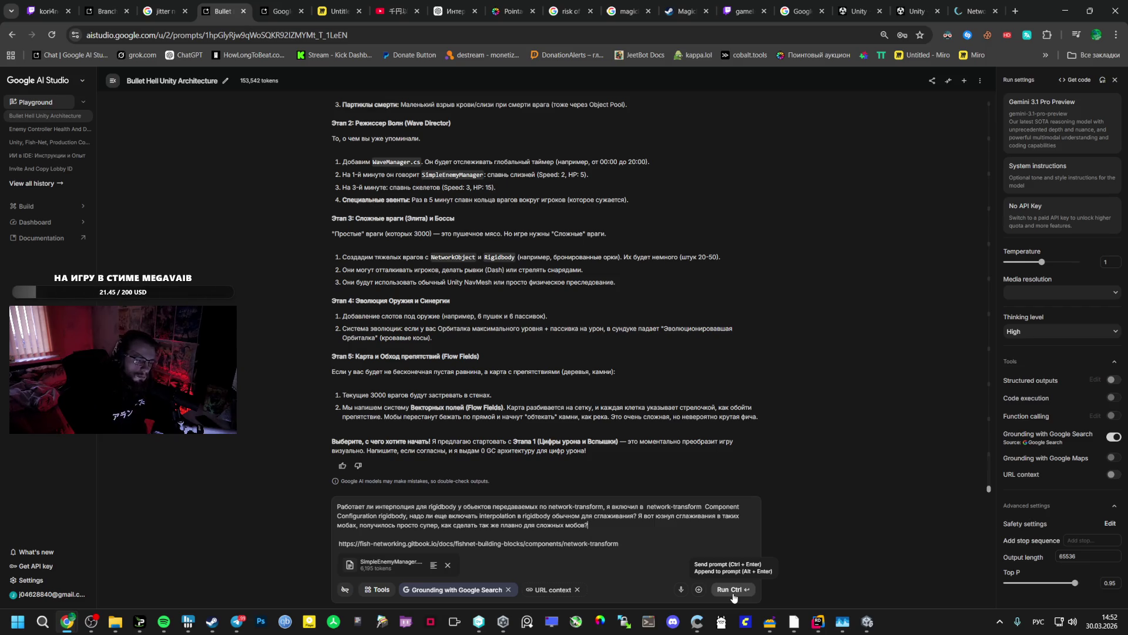
left_click(733, 593)
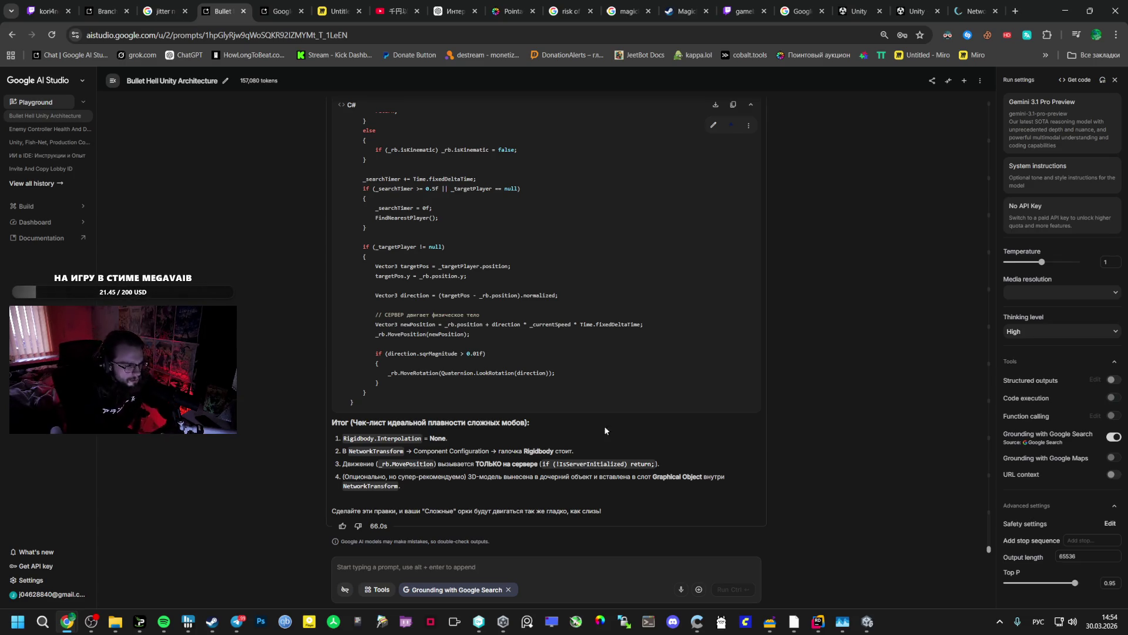
scroll(529, 364, "up", 10)
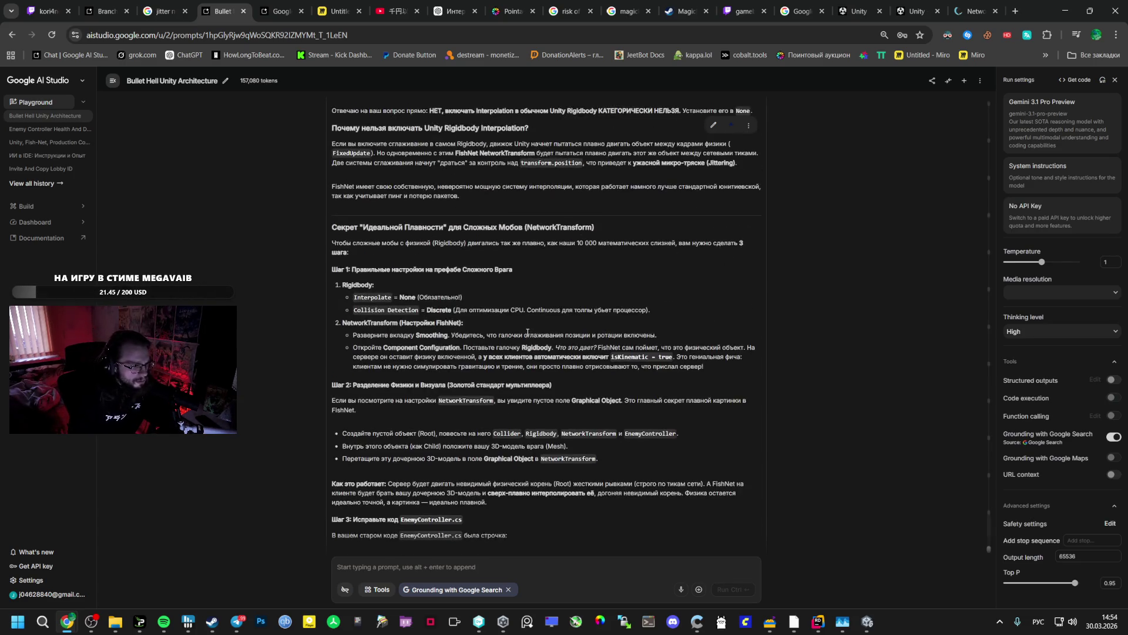
scroll(527, 332, "up", 4)
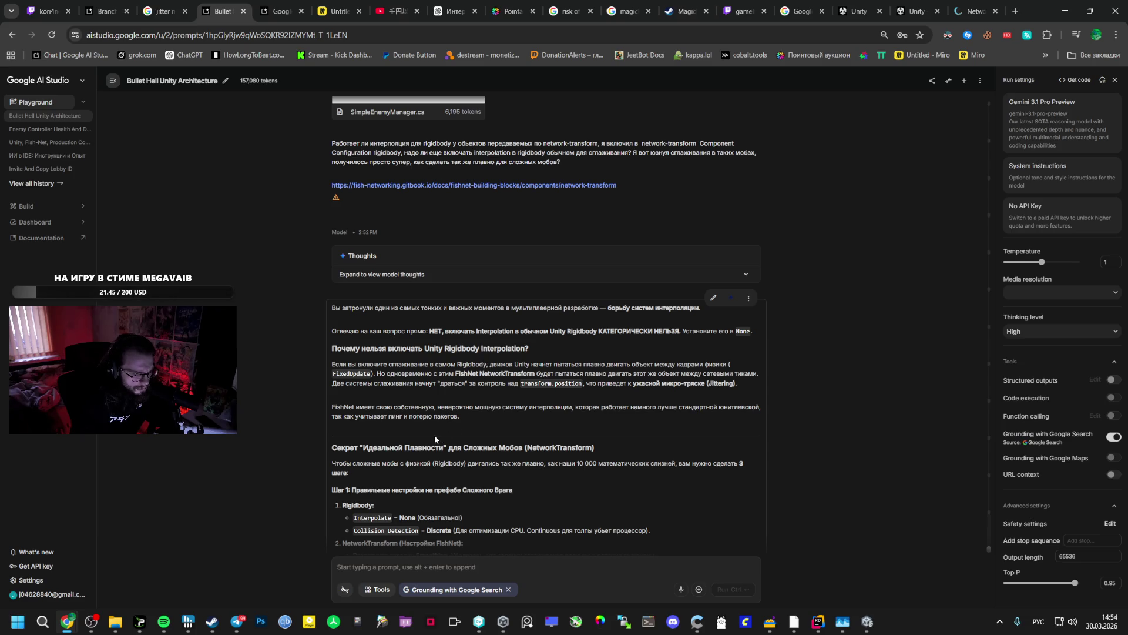
left_click(972, 11)
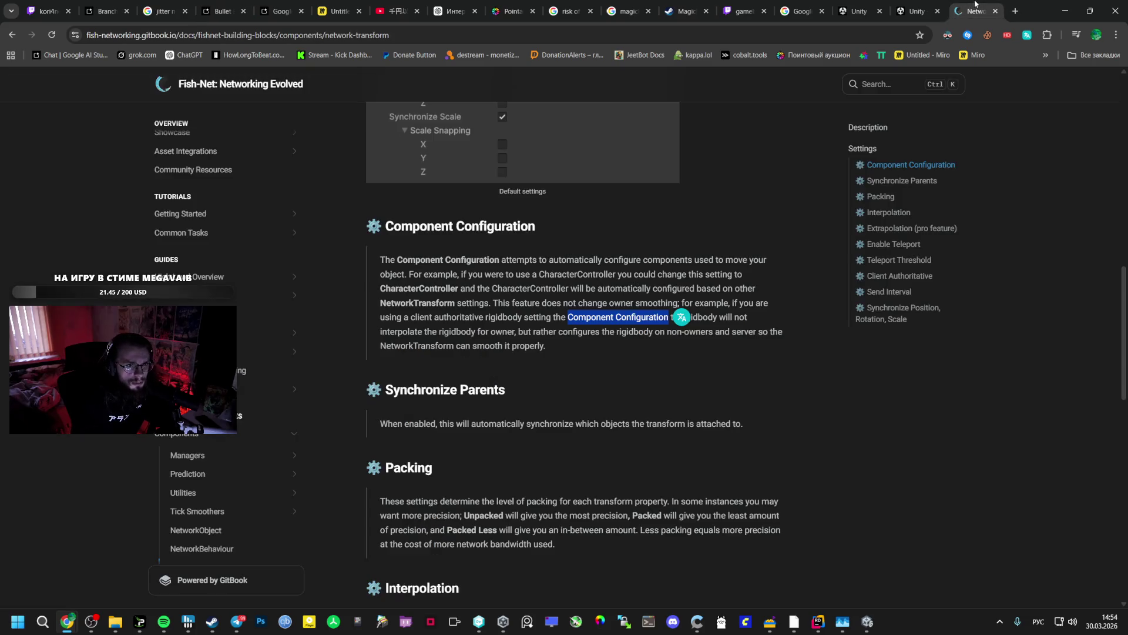
- Try a docs search, then translate the Fish-Net NetworkTransform page into Russian
left_click(666, 292)
left_click(872, 84)
type("штеу")
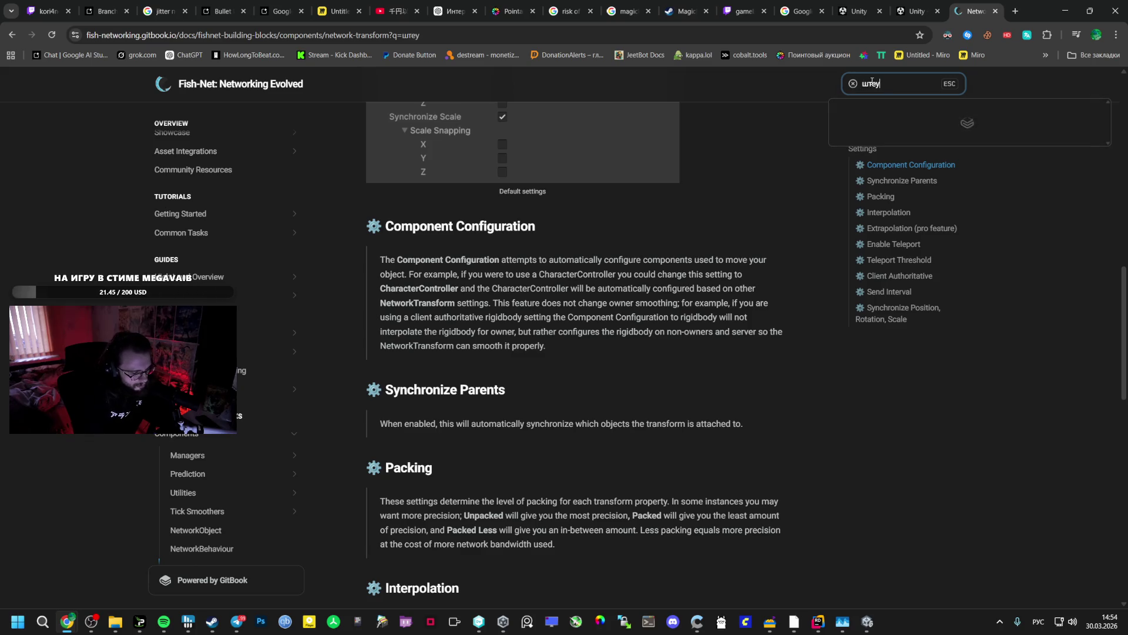
key("BackSpace")
key("BackSpace")
key("BackSpace")
scroll(759, 281, "down", 1)
scroll(759, 280, "down", 2)
right_click(611, 432)
key("Escape")
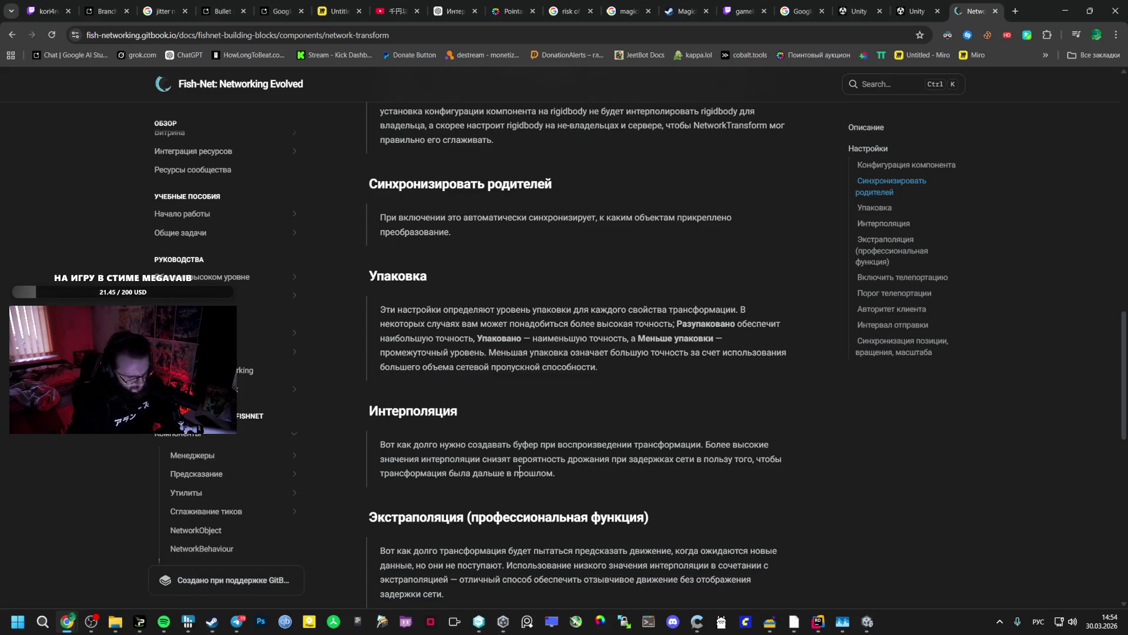
- Back in Unity, open the Rombus prefab from _Prefabs in prefab mode
left_click(869, 622)
key("Down")
key("Down")
key("Down")
double_click(379, 463)
scroll(1010, 355, "down", 15)
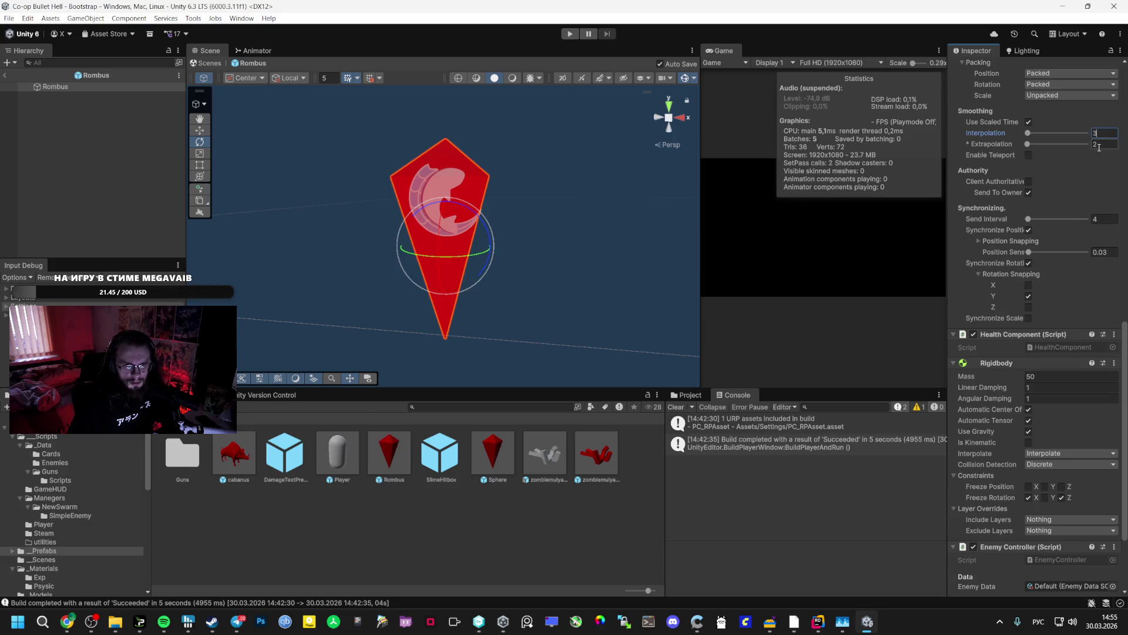
- Run File > Build And Run, then bring up the AI Studio chat in Chrome
left_click(17, 18)
left_click(88, 160)
left_click(97, 607)
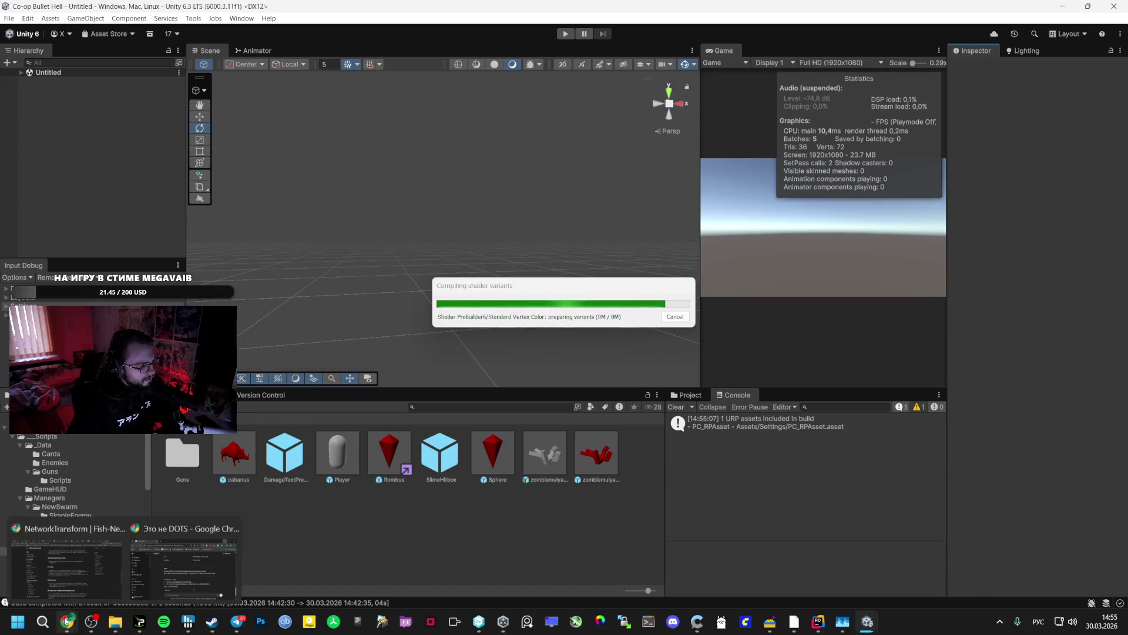
left_click(67, 567)
scroll(353, 480, "down", 4)
key("ctrl+4")
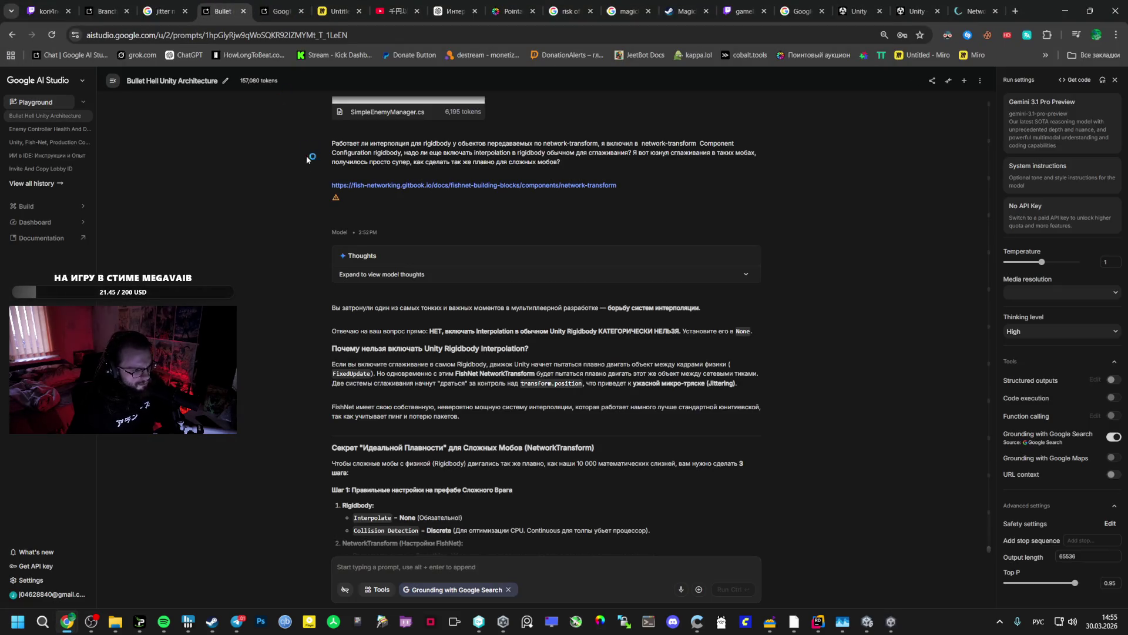
scroll(341, 247, "down", 2)
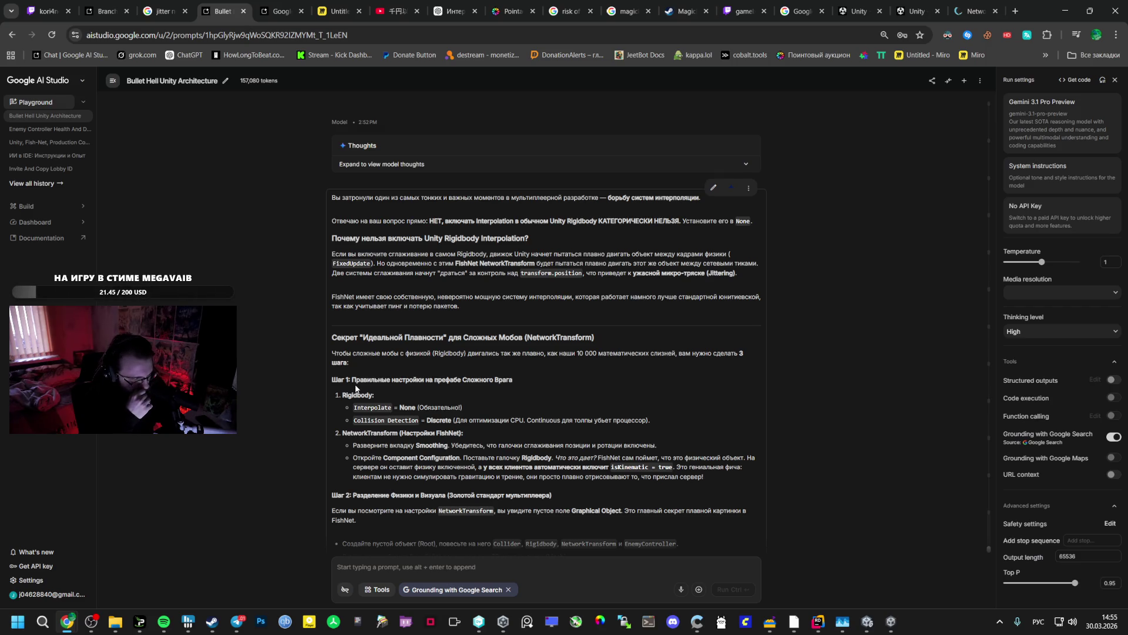
scroll(355, 388, "down", 4)
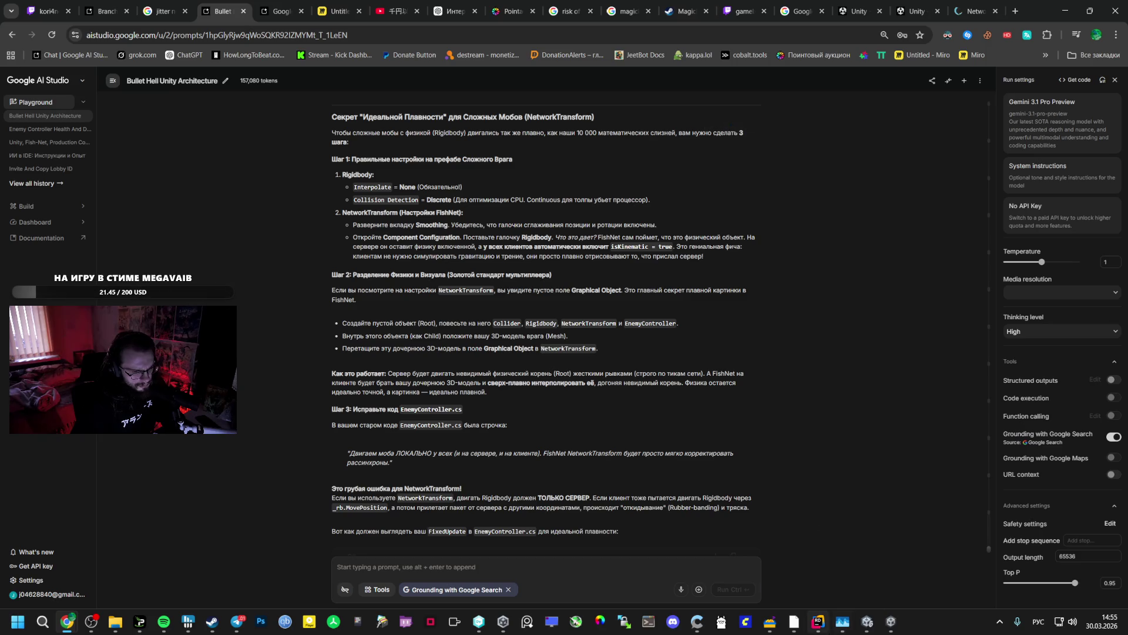
left_click(814, 619)
- In Unity, select the Rombus prefab and scroll the Inspector to its NetworkTransform component
left_click(779, 627)
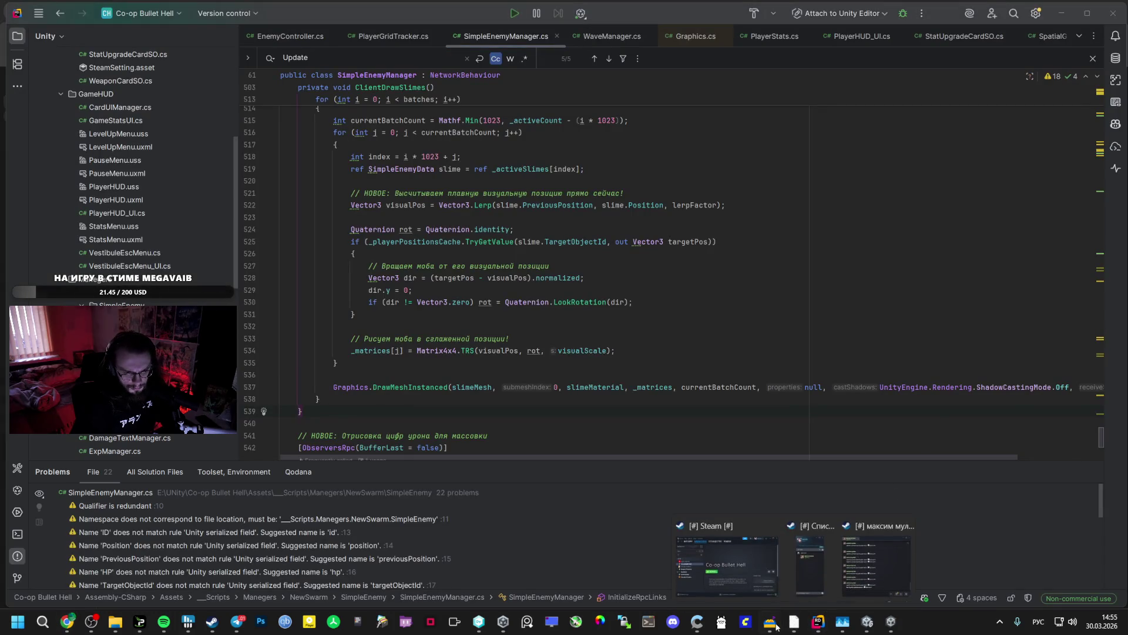
left_click(868, 621)
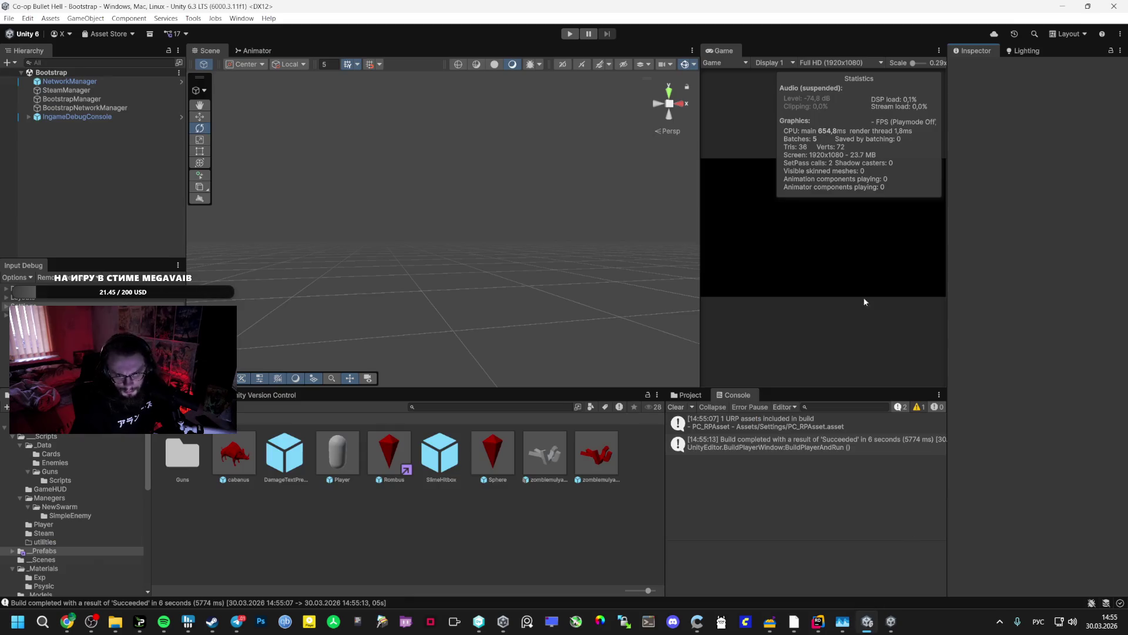
left_click(389, 453)
scroll(996, 397, "down", 15)
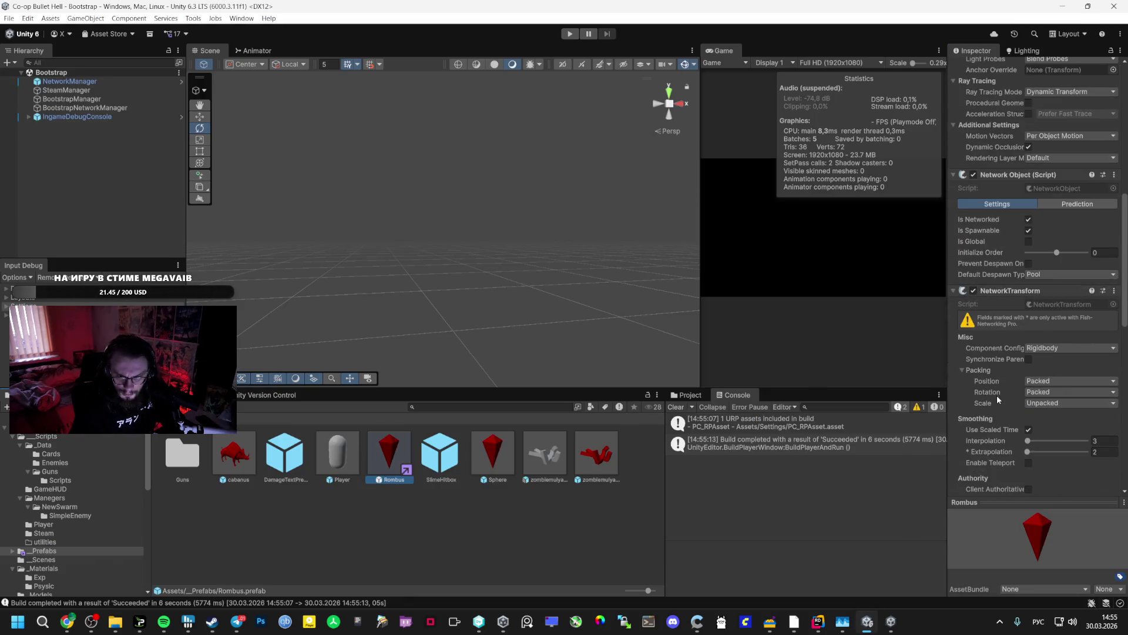
scroll(997, 397, "down", 2)
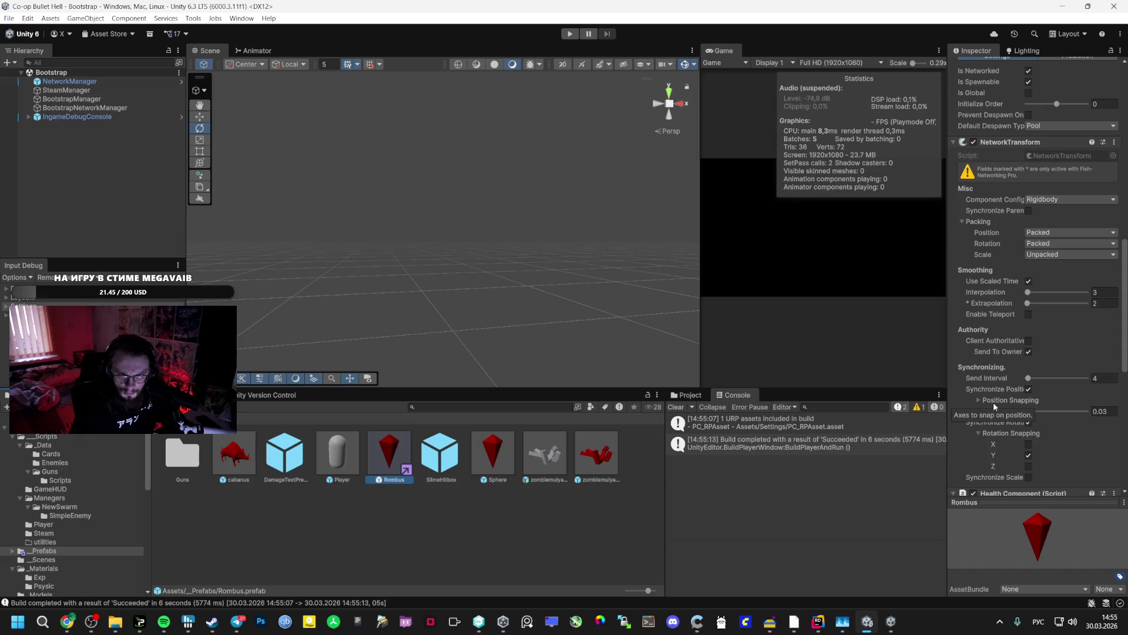
scroll(993, 402, "down", 1)
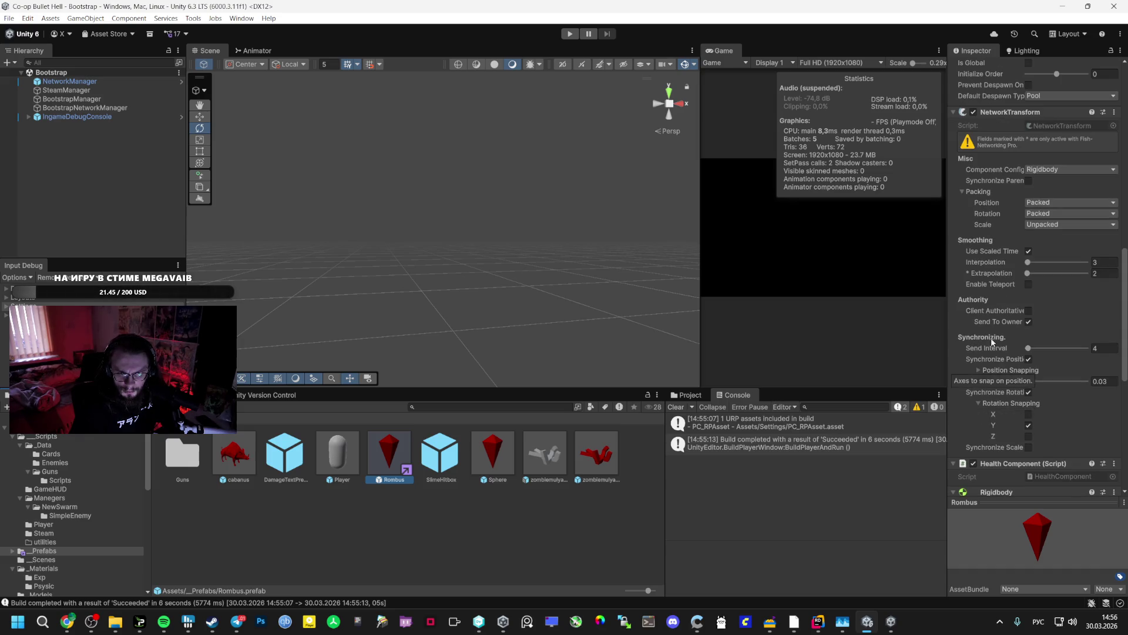
- Snip a screenshot of the NetworkTransform settings and return to AI Studio
key("super+shift+s")
mouse_move(949, 106)
left_mouse_down()
mouse_move(1123, 336)
mouse_move(1127, 471)
mouse_move(1127, 462)
left_mouse_up()
left_click(67, 621)
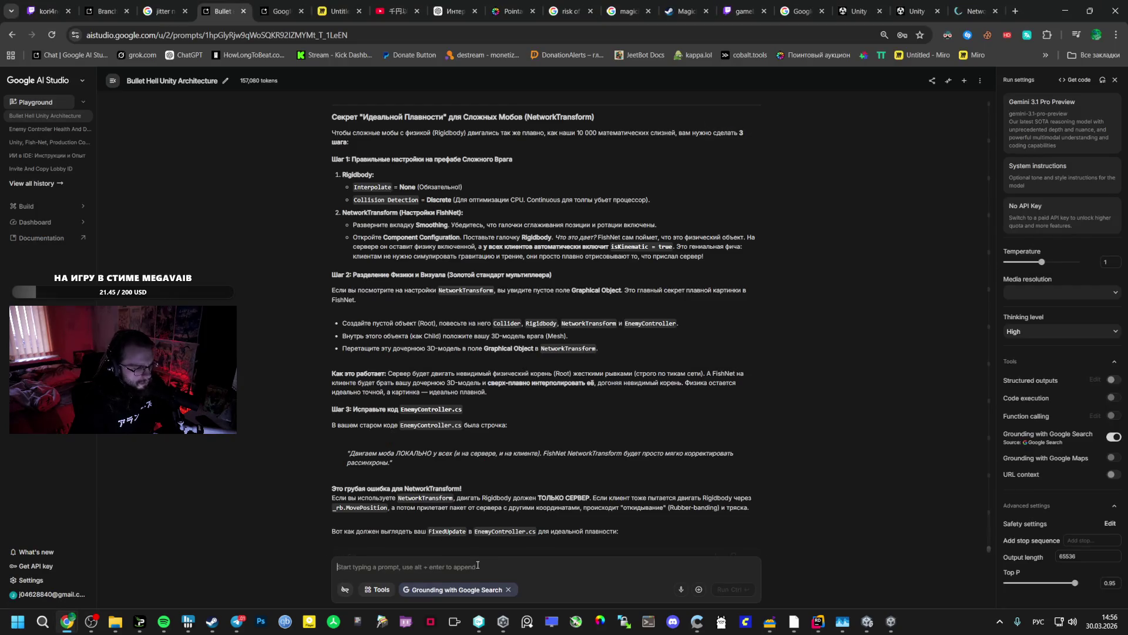
- Paste the NetworkTransform screenshot into the prompt and read down to Gemini's smoothness checklist
key("ctrl+v")
scroll(493, 466, "down", 1)
scroll(492, 470, "down", 1)
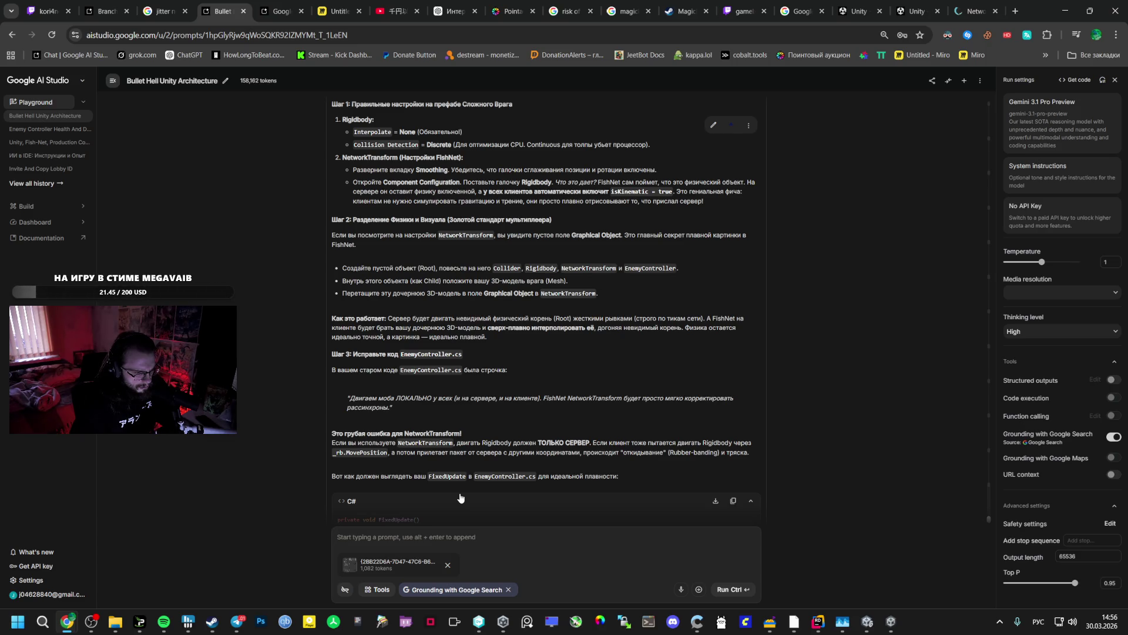
scroll(464, 493, "down", 2)
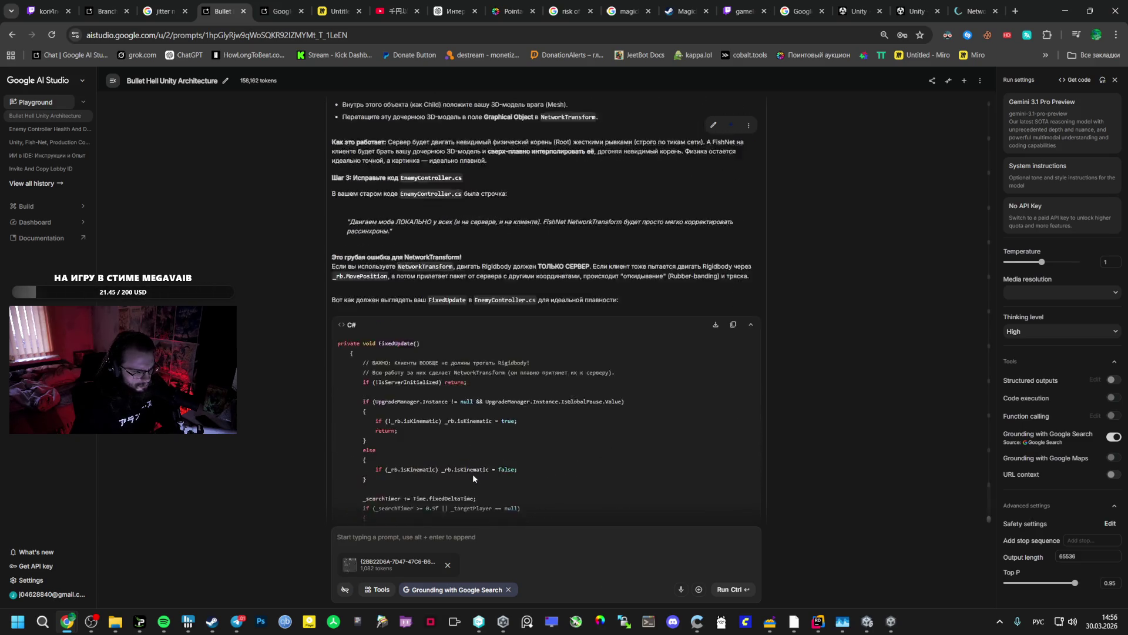
scroll(473, 474, "down", 3)
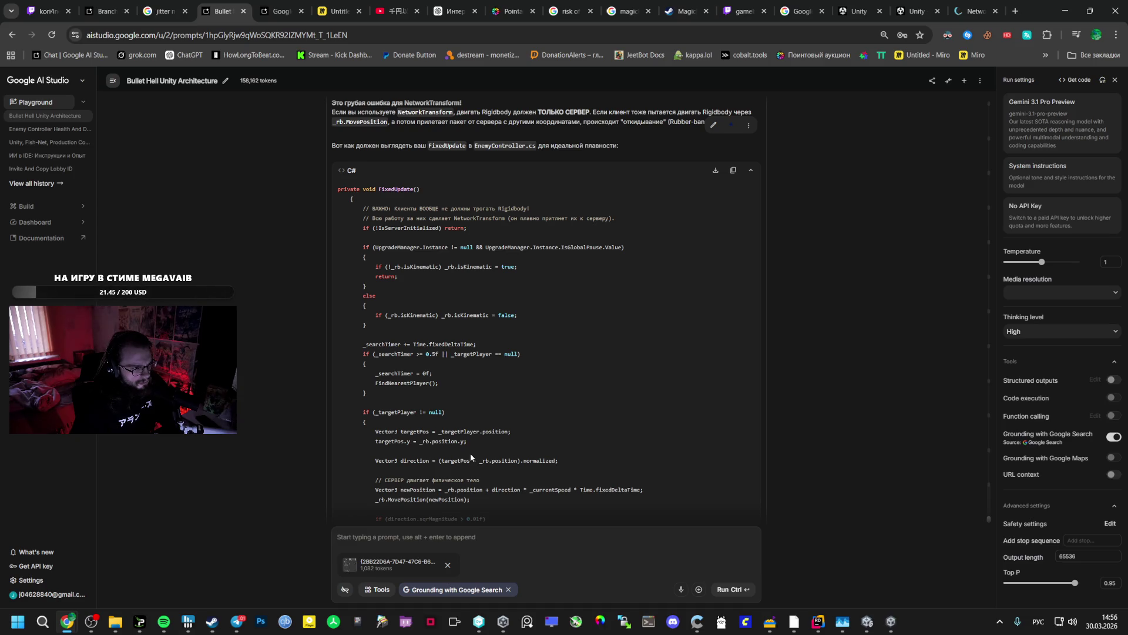
scroll(470, 457, "down", 3)
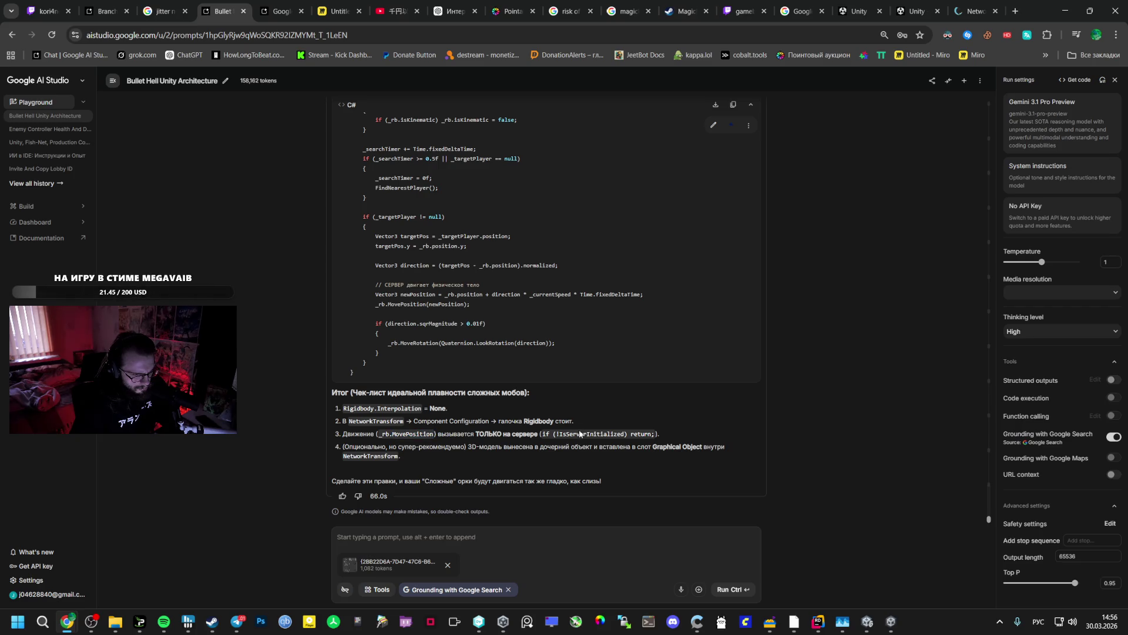
- Remove the // and 'УБРАЛИ строчку:' label so line 54's IsServerInitialized guard is active
left_click(818, 621)
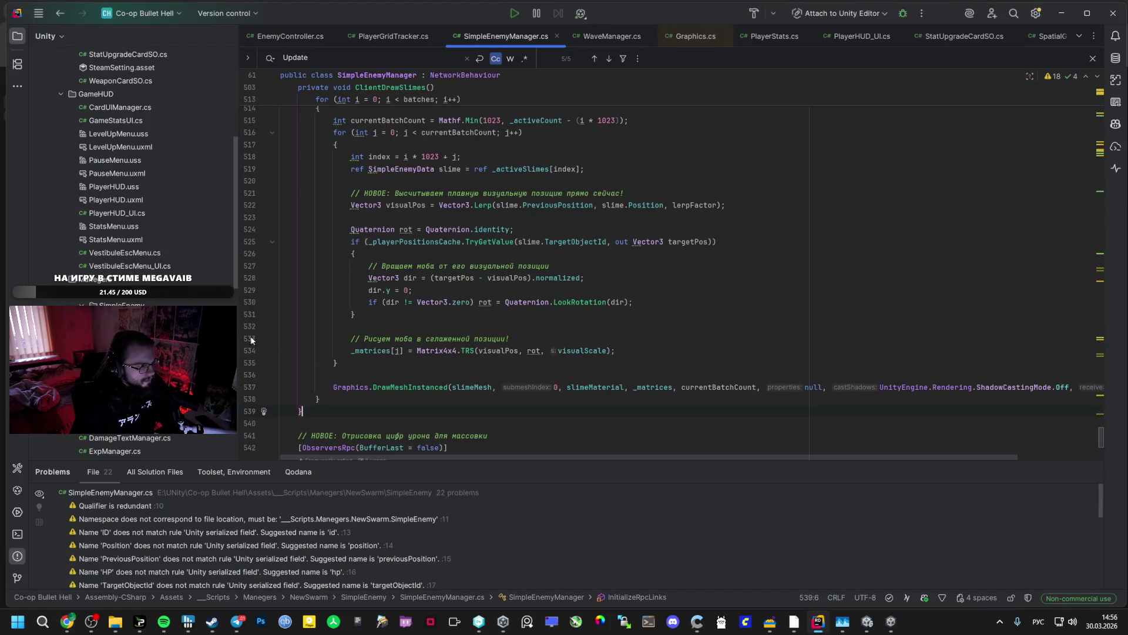
scroll(318, 352, "up", 5)
double_click(318, 351)
key("BackSpace")
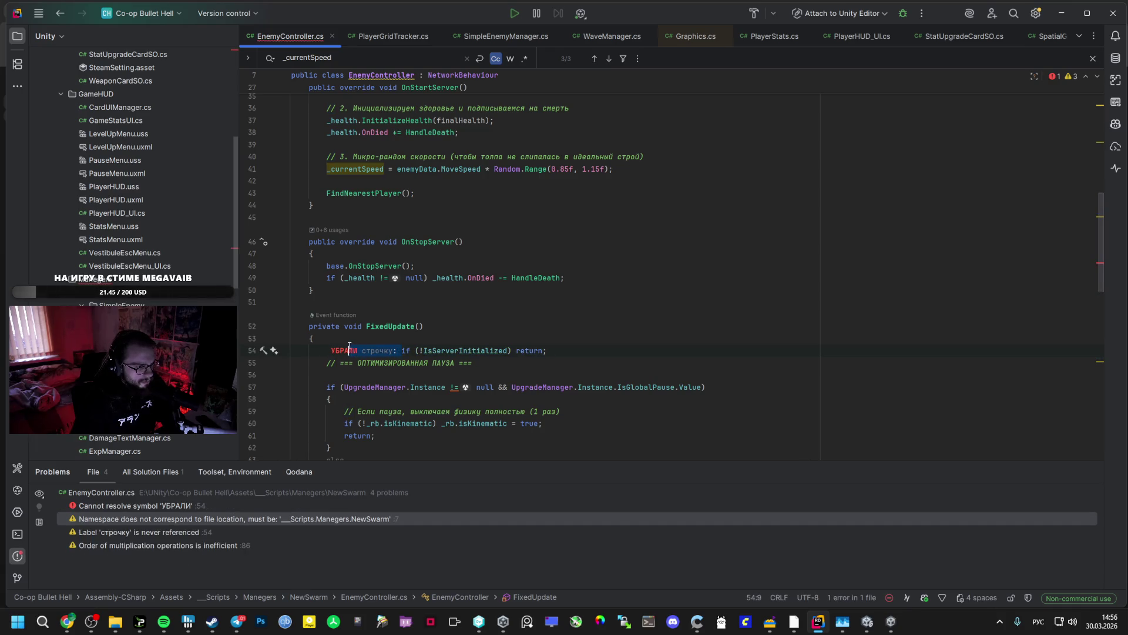
key("BackSpace")
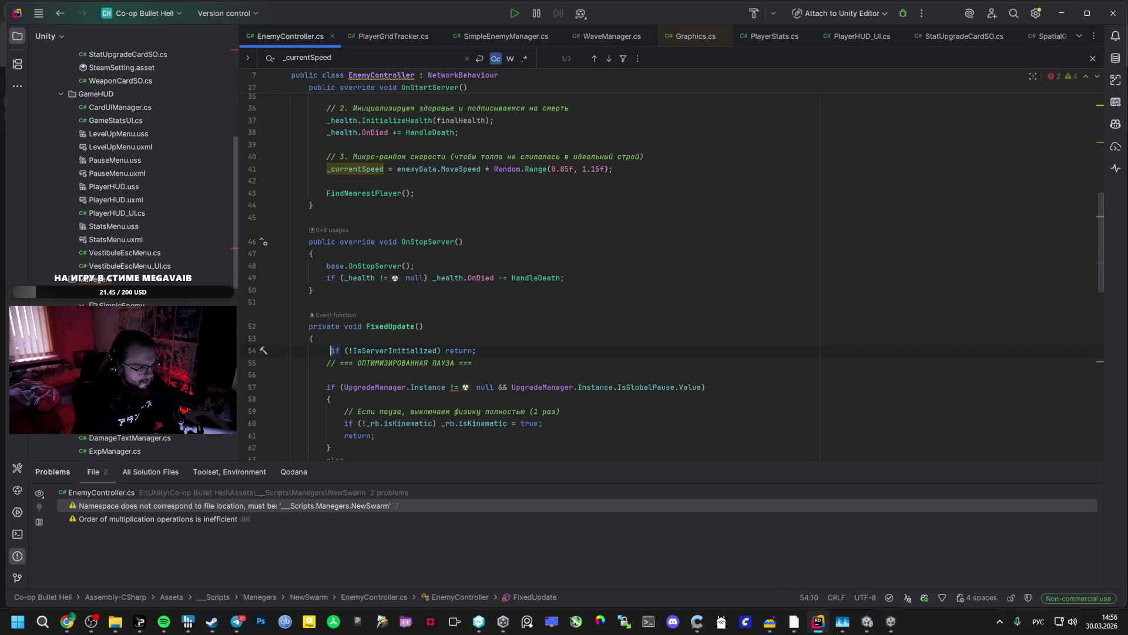
- Glance back at the AI Studio chat, then return to Rider
key("alt+Tab")
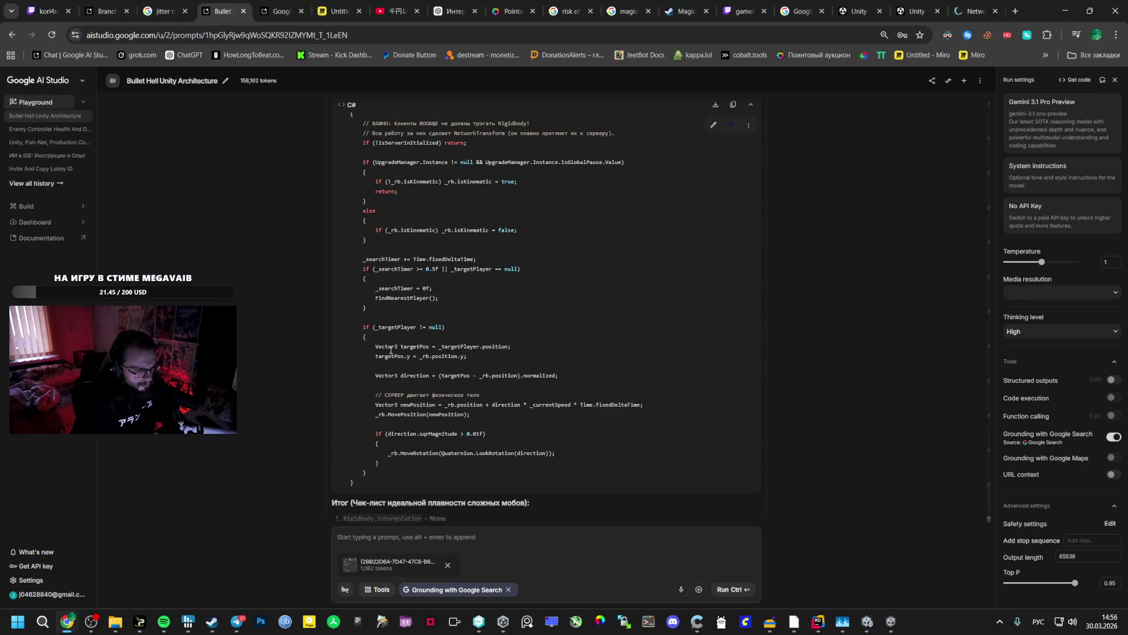
scroll(391, 351, "down", 2)
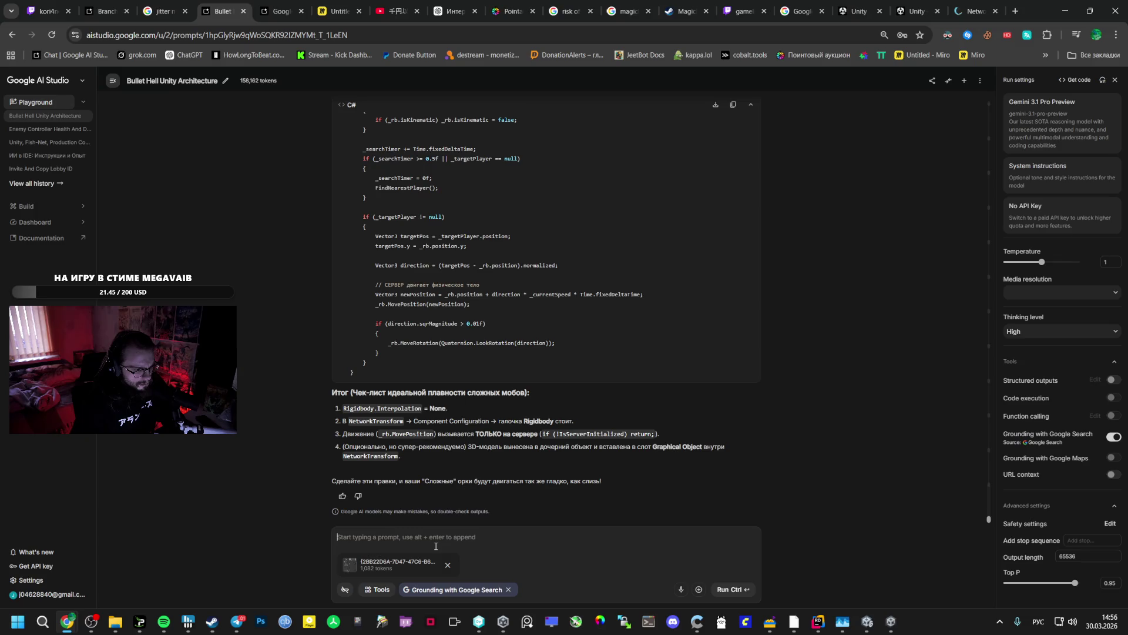
key("alt+Tab")
key("alt+Tab")
key("alt+Tab")
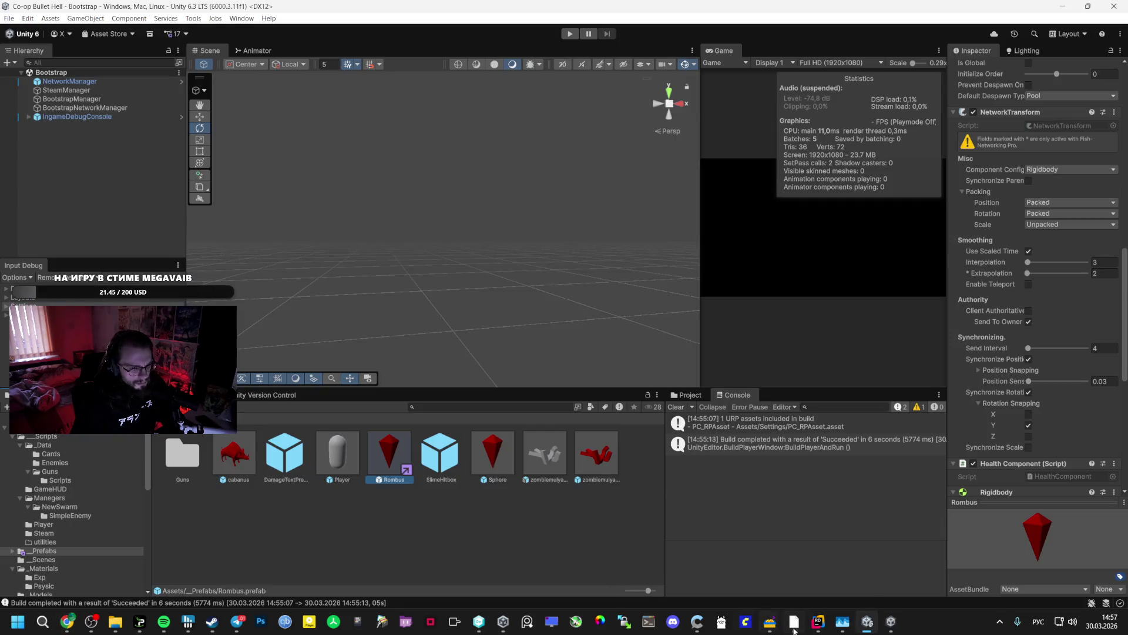
left_click(818, 621)
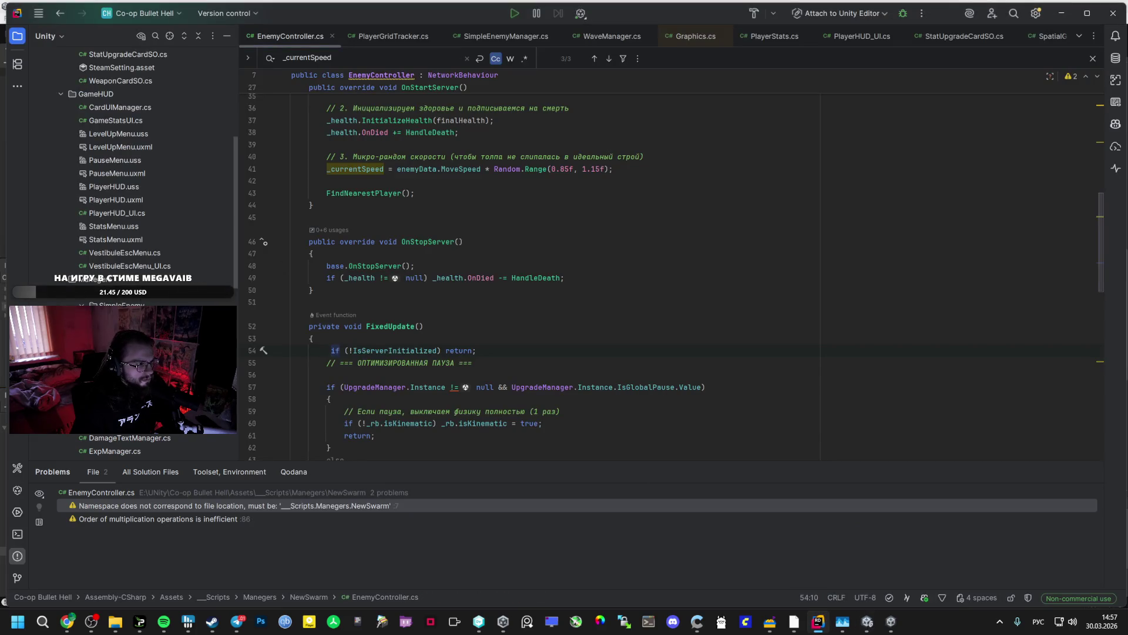
key("alt+Tab")
key("alt+Tab")
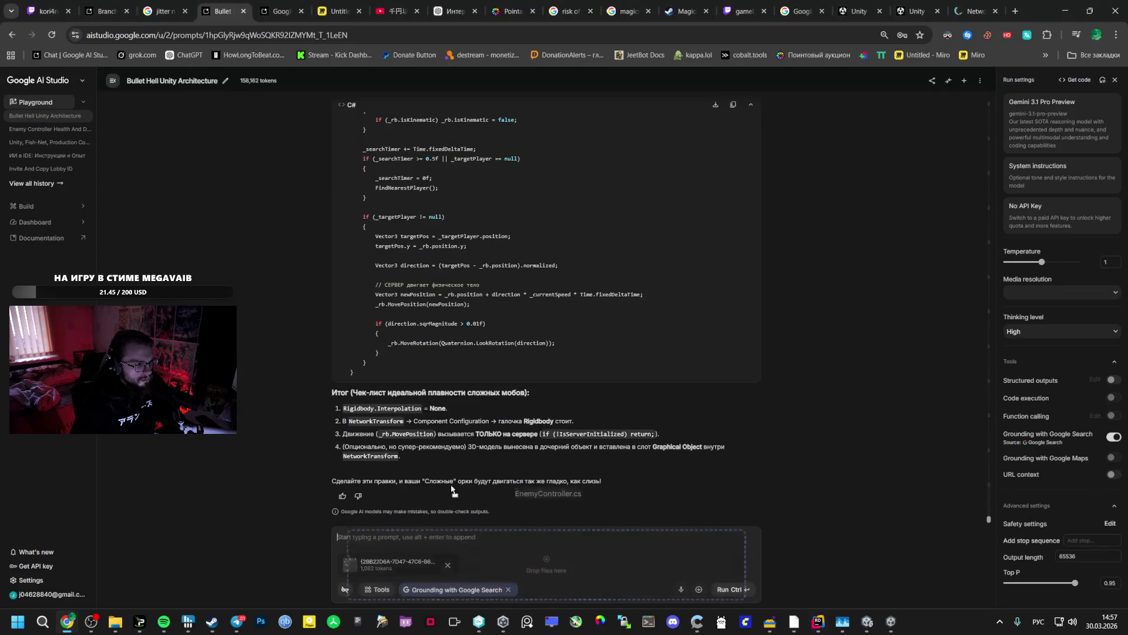
- Add EnemyController.cs to the AI Studio prompt and scroll back up Gemini's reply
key("ctrl+v")
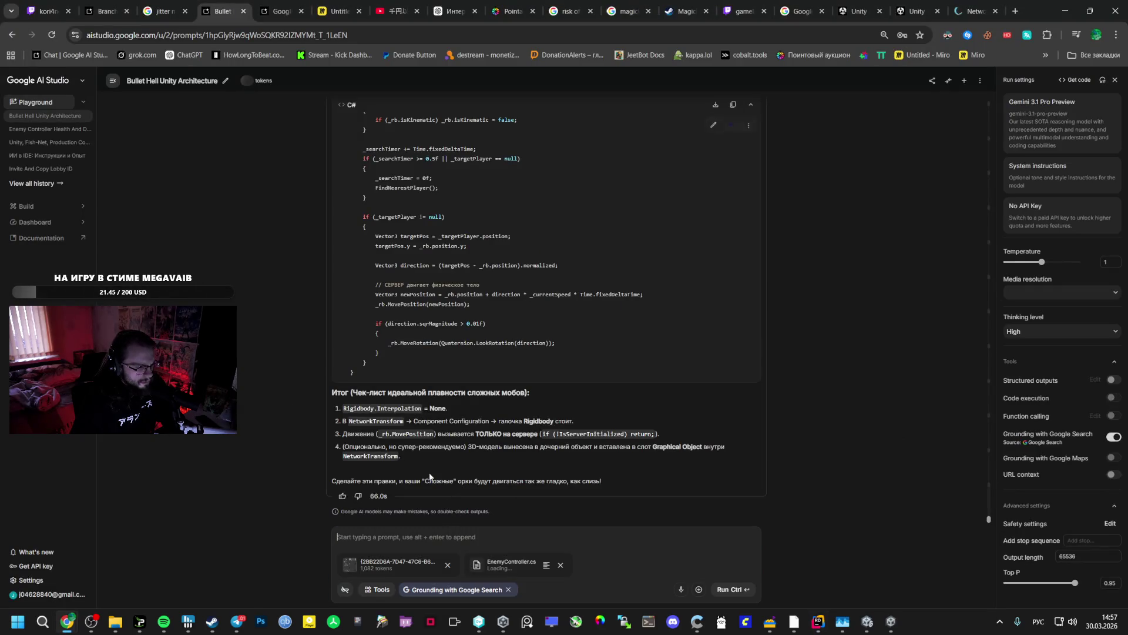
scroll(431, 477, "up", 10)
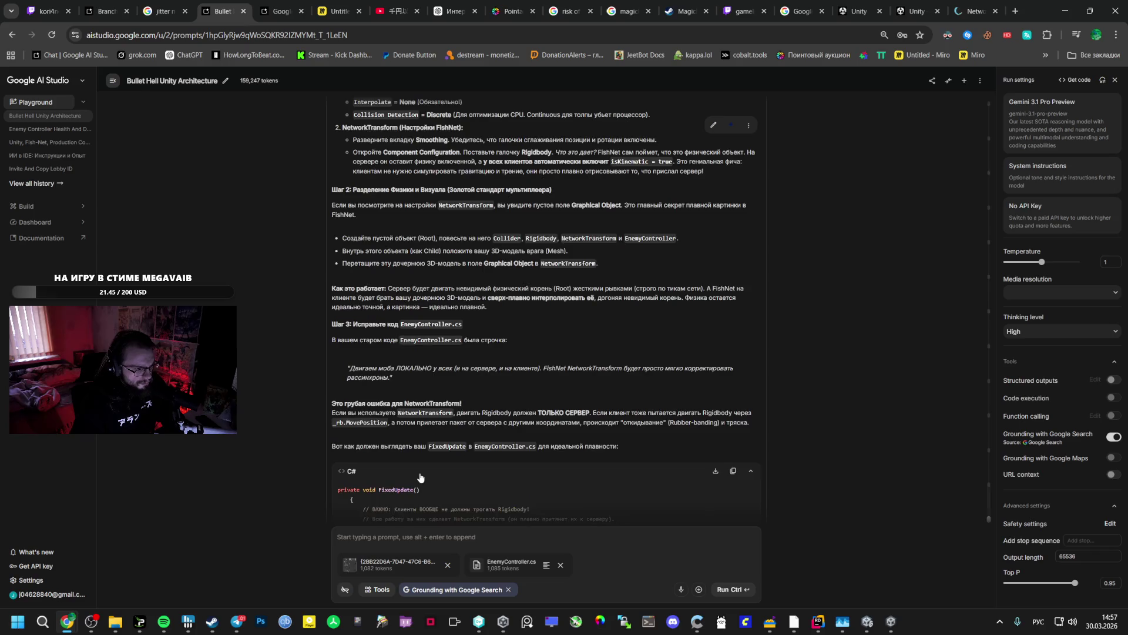
scroll(420, 477, "up", 2)
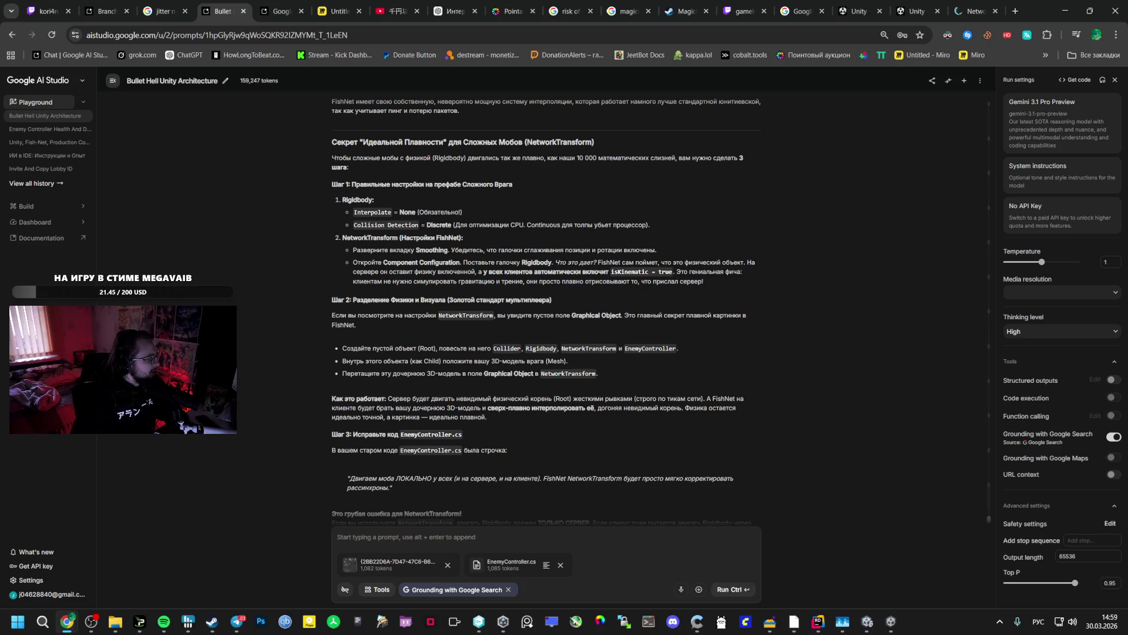
key("alt+Tab")
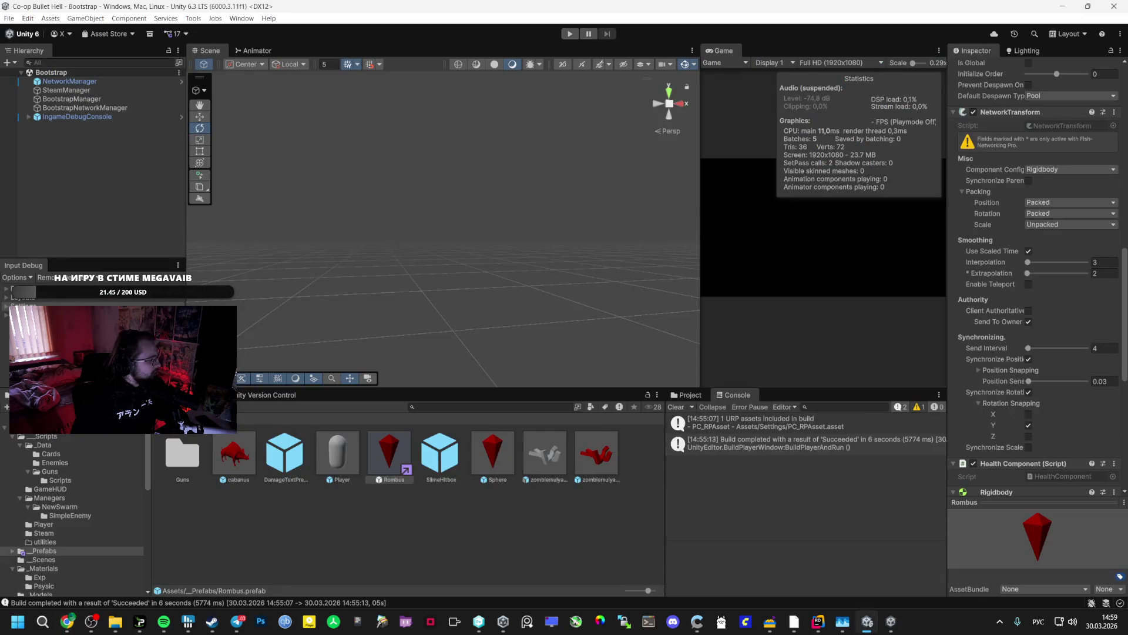
mouse_move(68, 621)
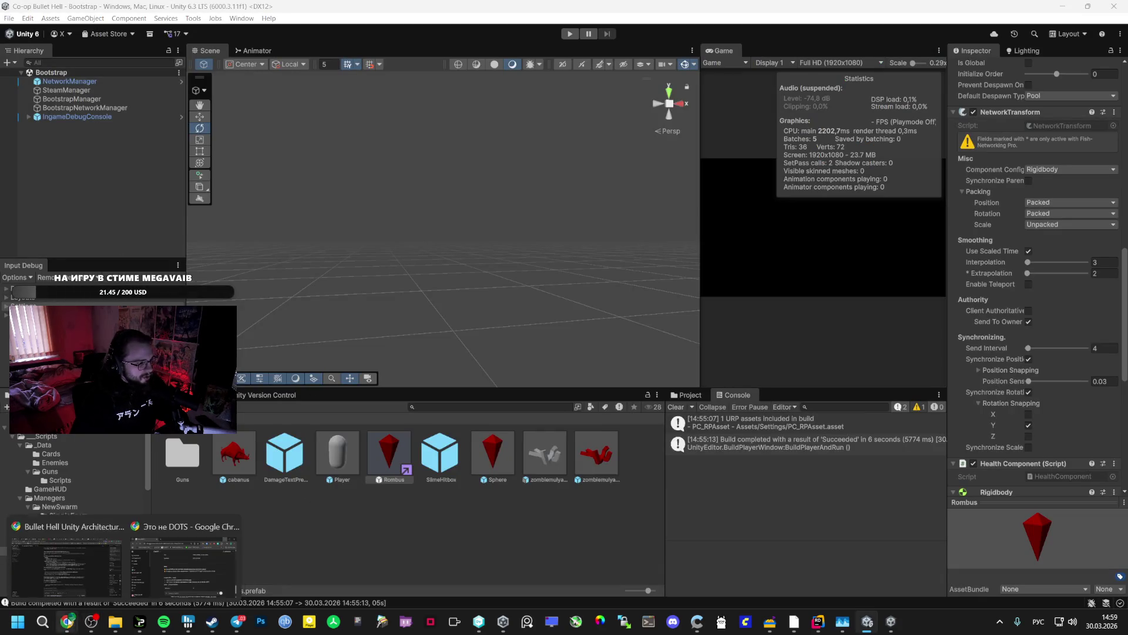
left_click(67, 562)
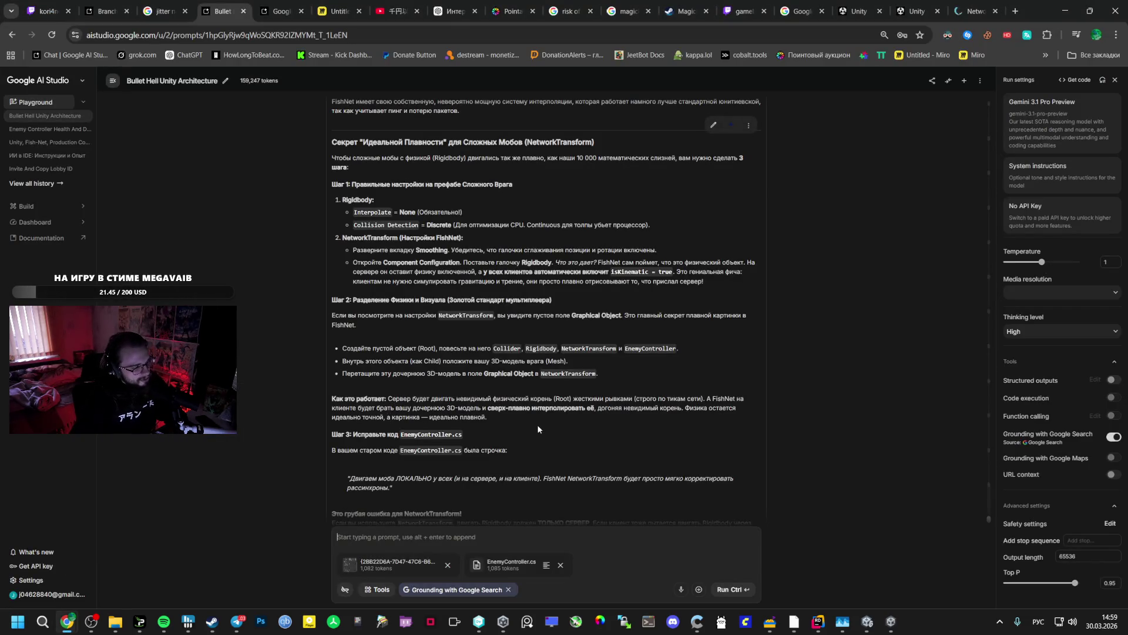
scroll(539, 424, "down", 3)
scroll(464, 361, "down", 5)
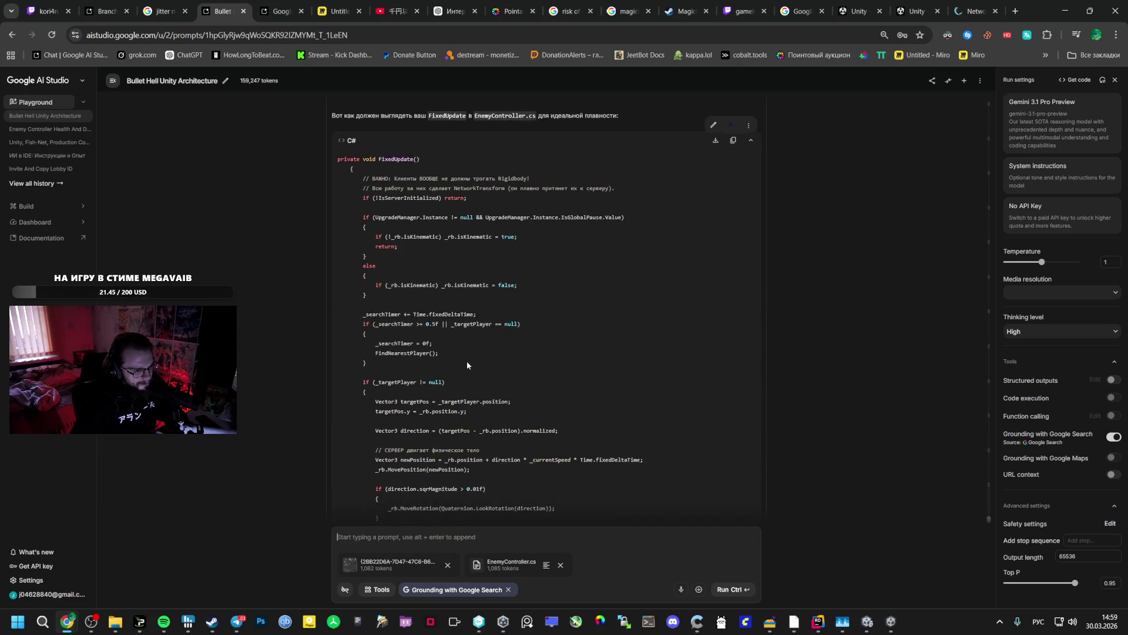
scroll(466, 365, "down", 3)
scroll(488, 398, "up", 7)
scroll(488, 397, "up", 10)
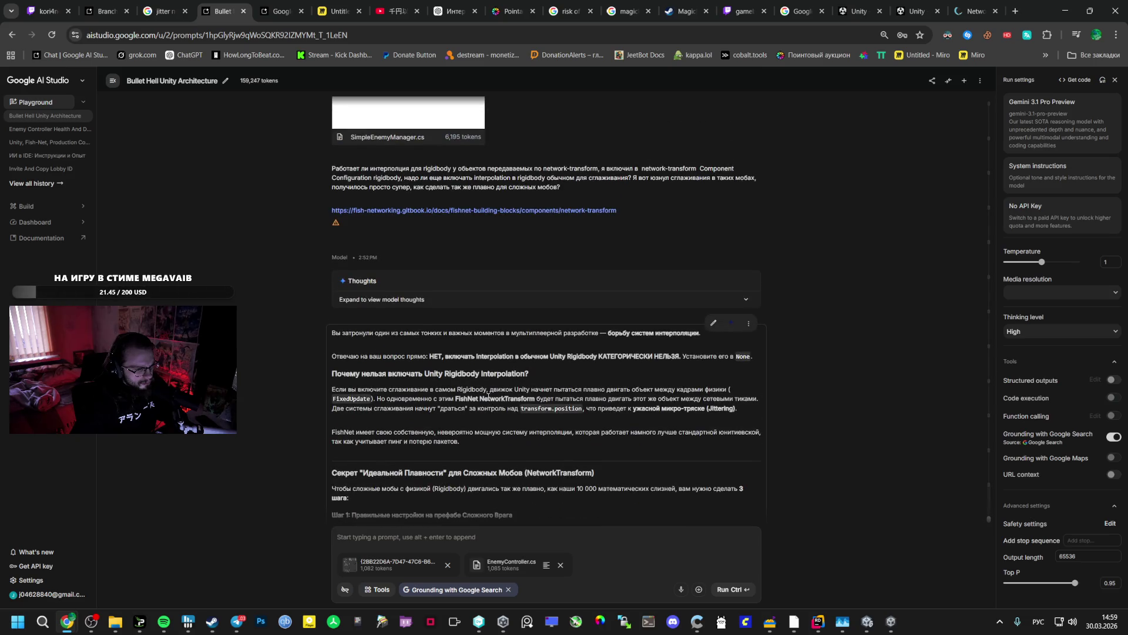
- Start the question 'ТОчно, ты прочитал и уверен?' and select the complex-mob smoothing advice in the other chat
type("ТОчно,")
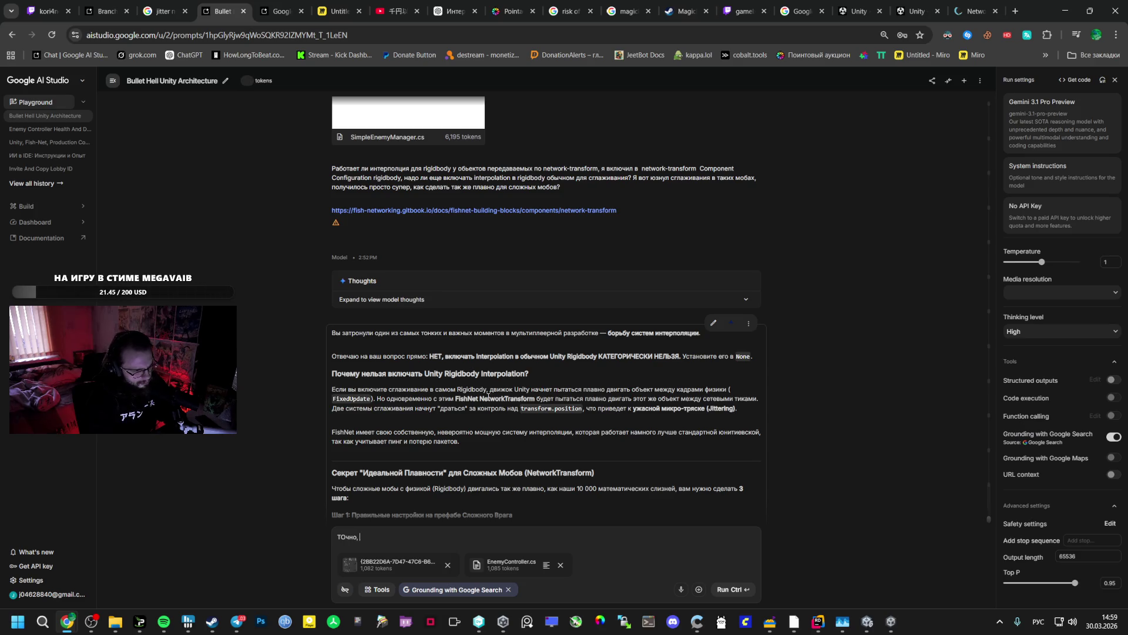
type(" ты прочитал ")
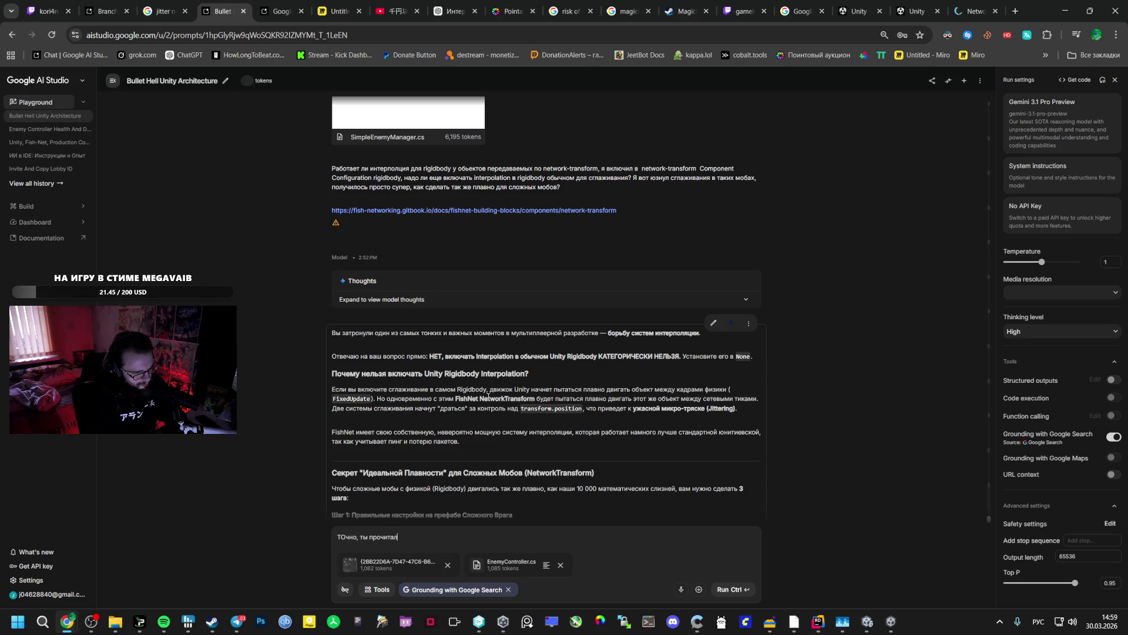
type("и уверен?")
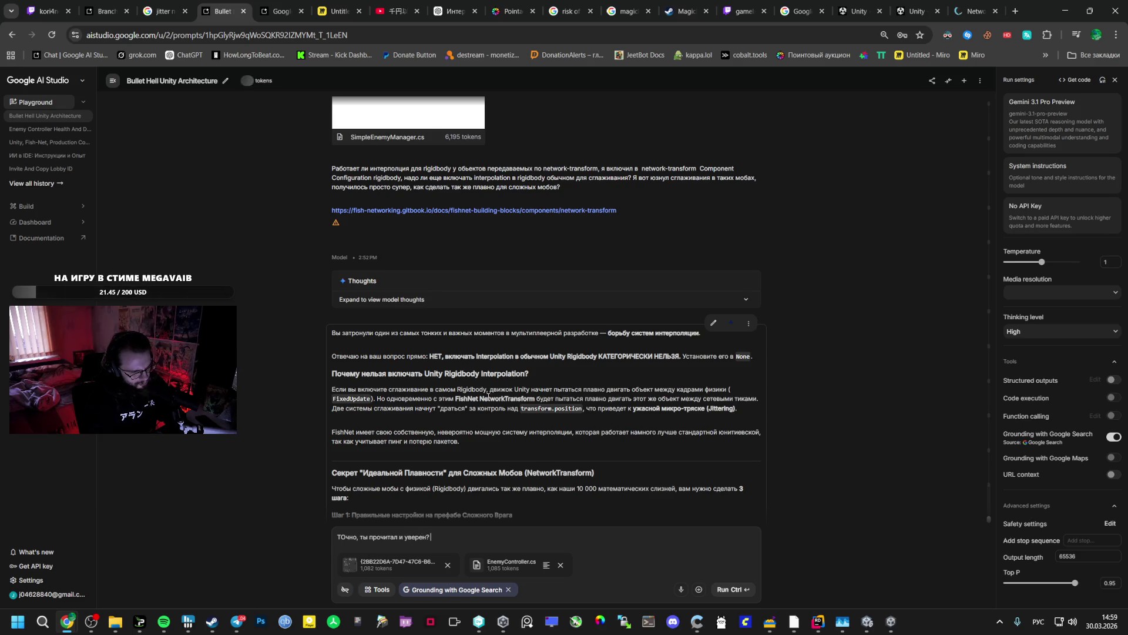
type(" Что")
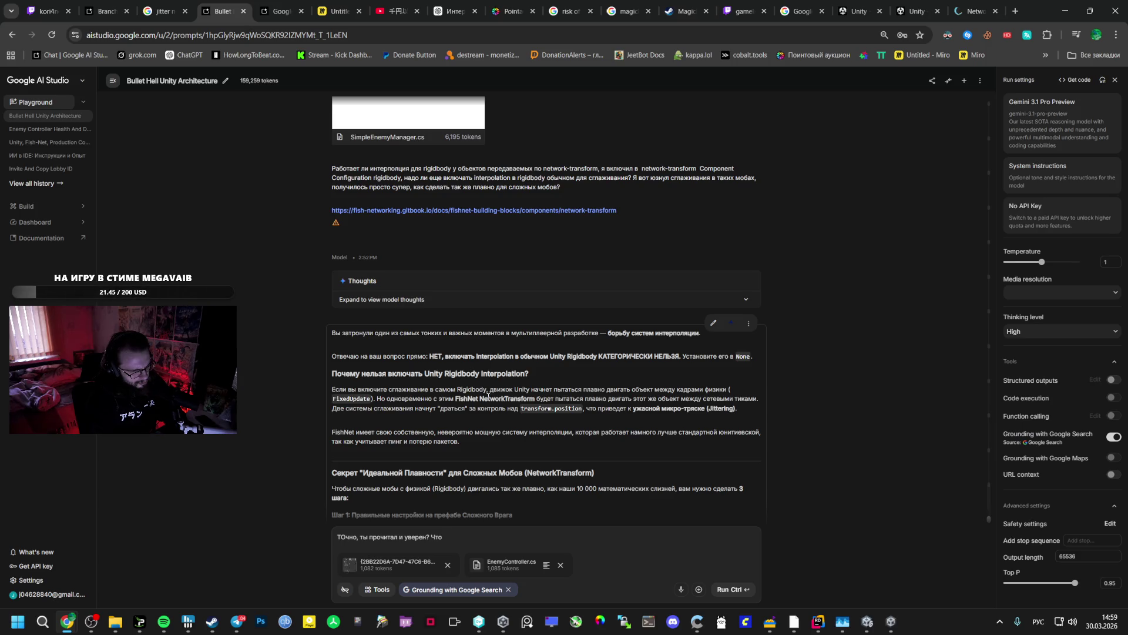
key("BackSpace")
key("BackSpace")
left_click(105, 10)
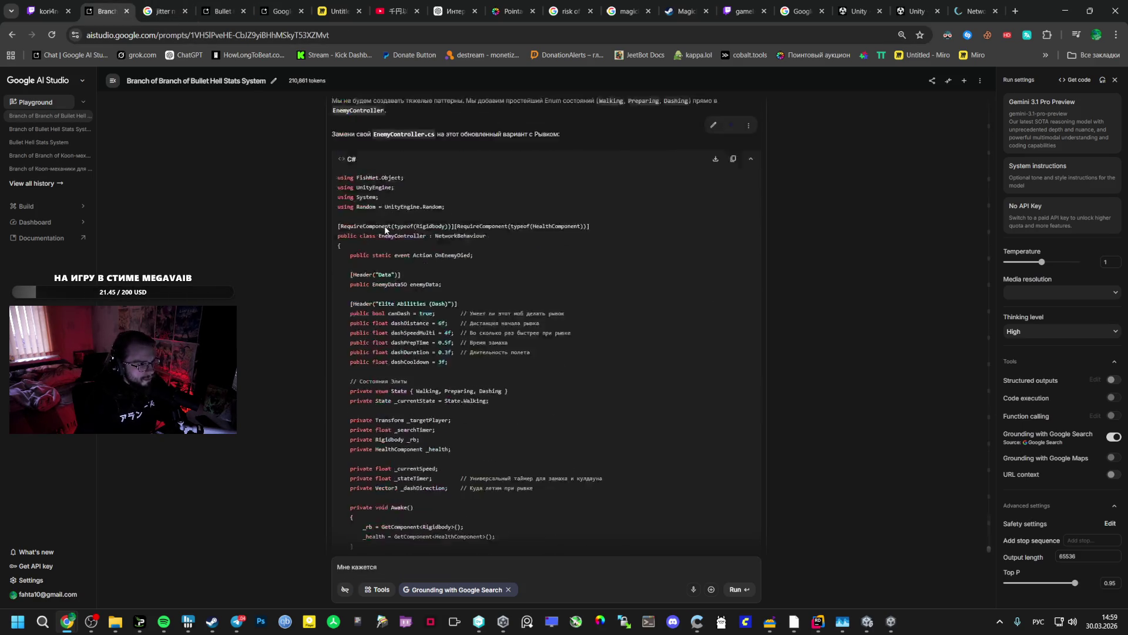
scroll(401, 355, "up", 2)
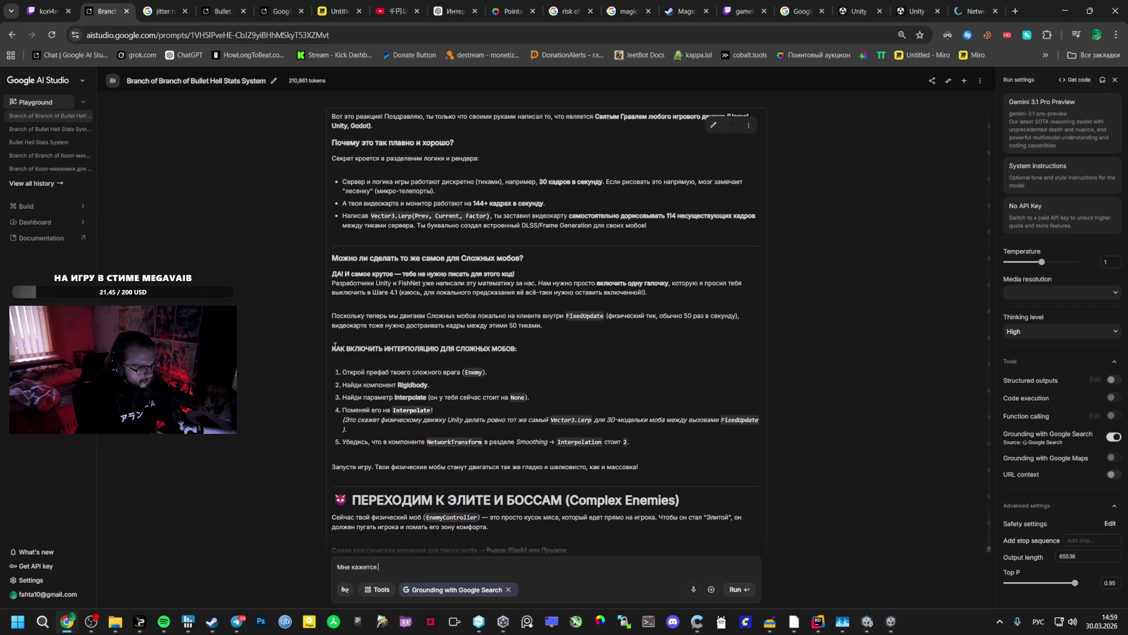
mouse_move(335, 259)
left_mouse_down()
mouse_move(455, 306)
mouse_move(477, 357)
mouse_move(588, 420)
mouse_move(630, 460)
mouse_move(661, 461)
left_mouse_up()
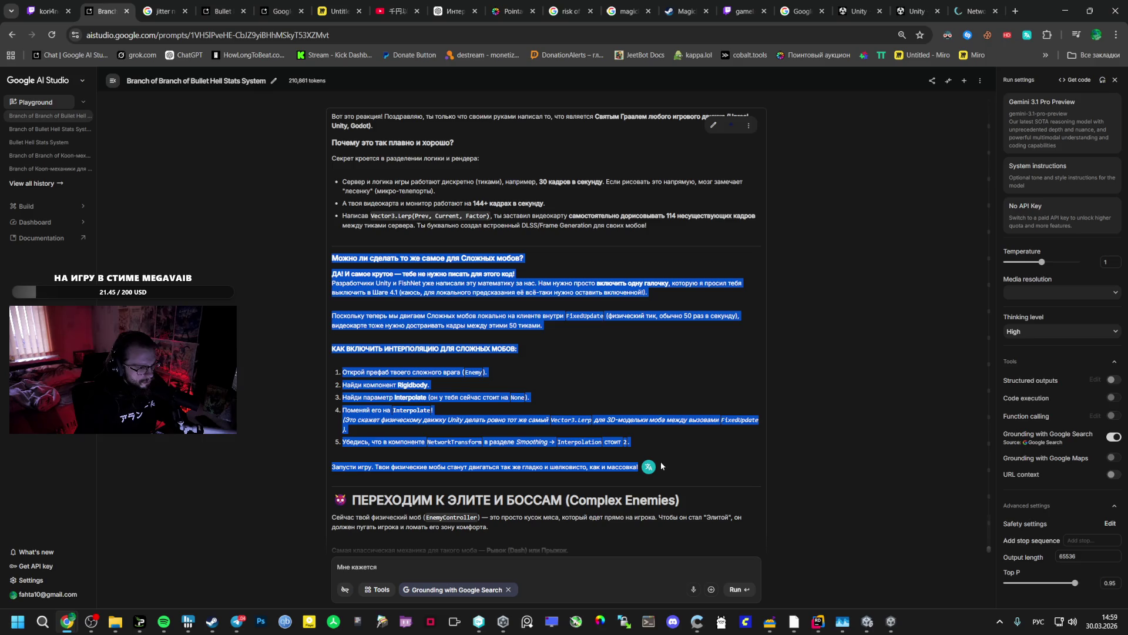
left_click(232, 11)
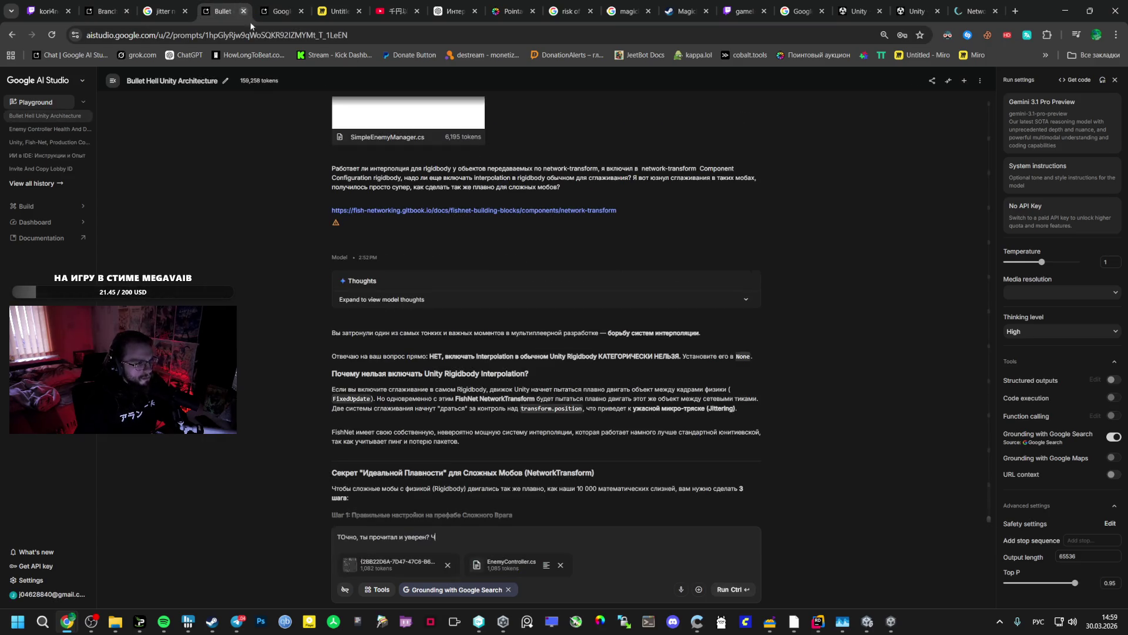
- Add 'Мне пиписали вот', paste the other advice, ask to check the FishNet docs, and send
key("BackSpace")
key("shift+Return")
type("Мне пиписали вот так")
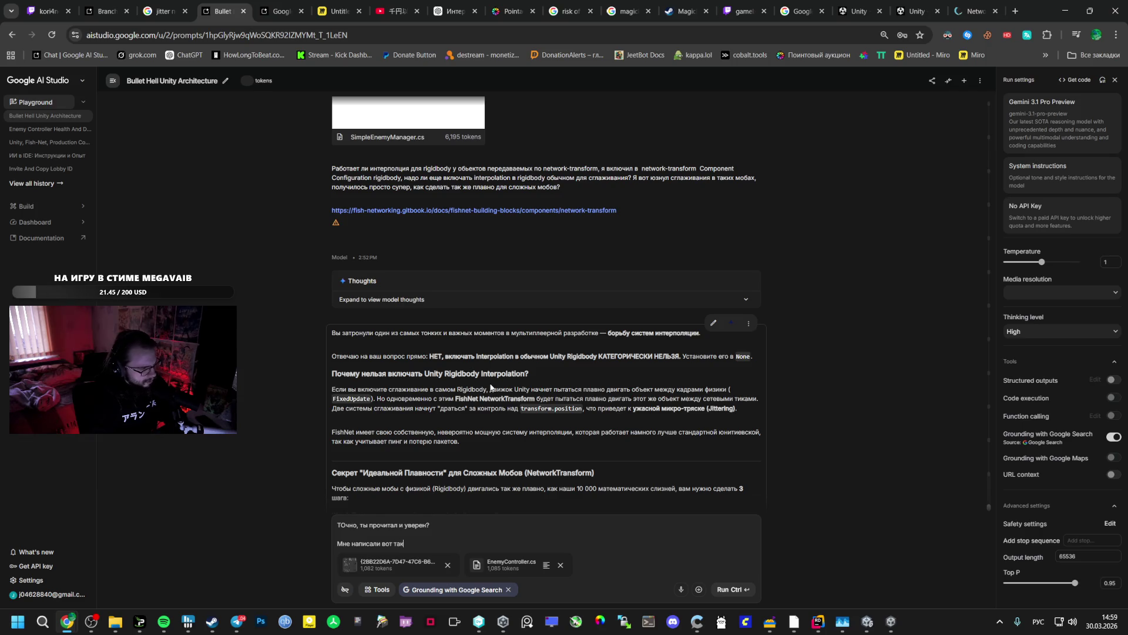
key("shift+Return")
key("ctrl+v")
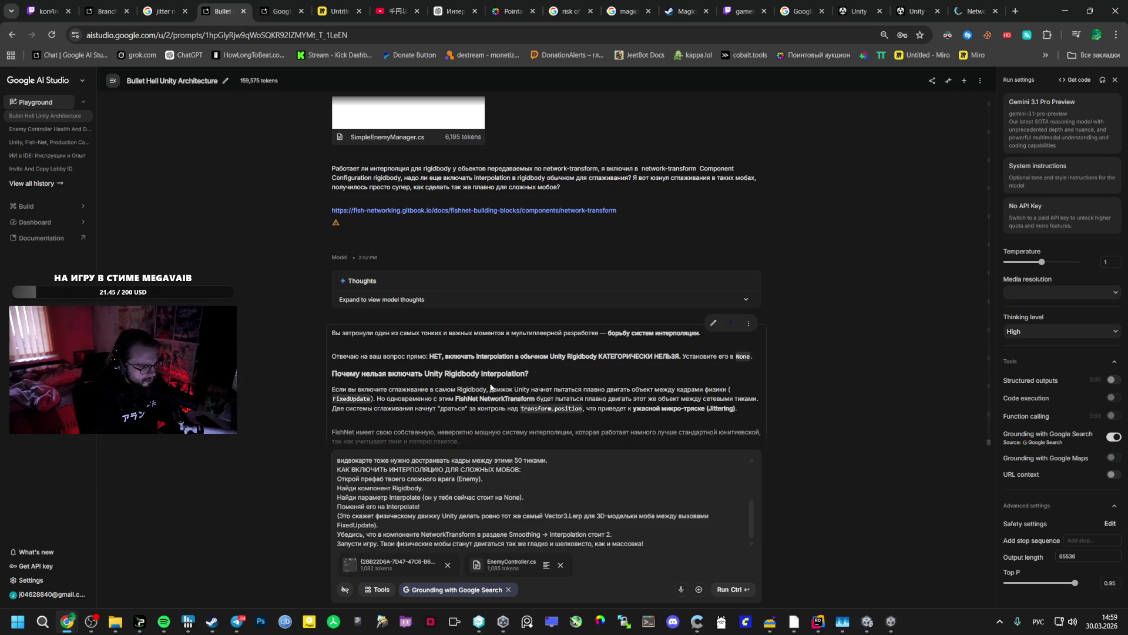
scroll(510, 486, "up", 5)
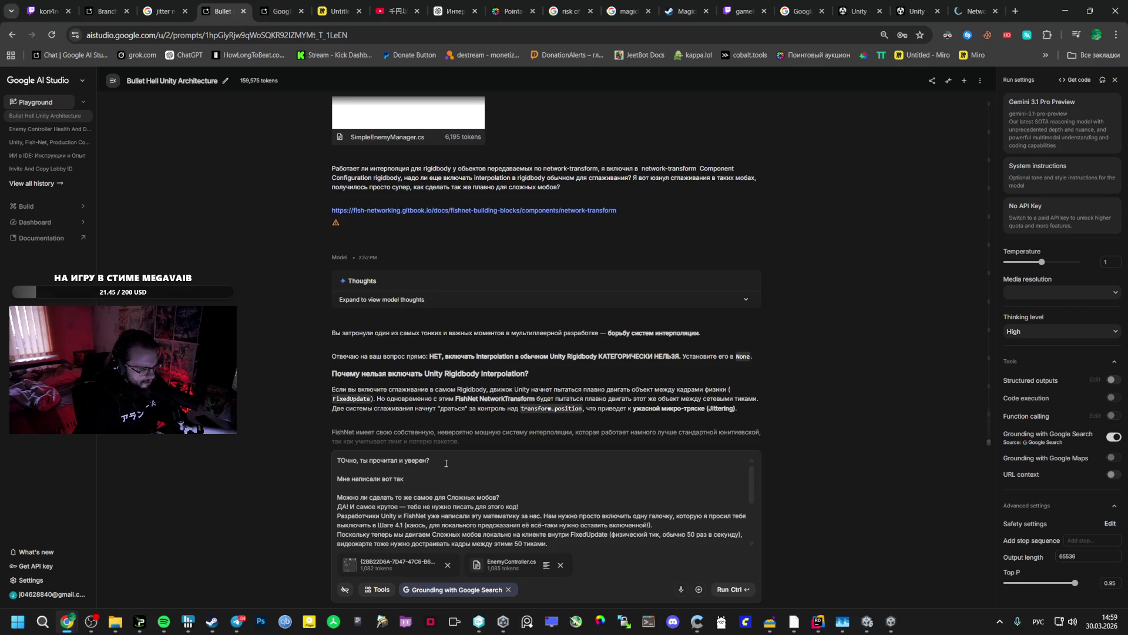
type("? Кому")
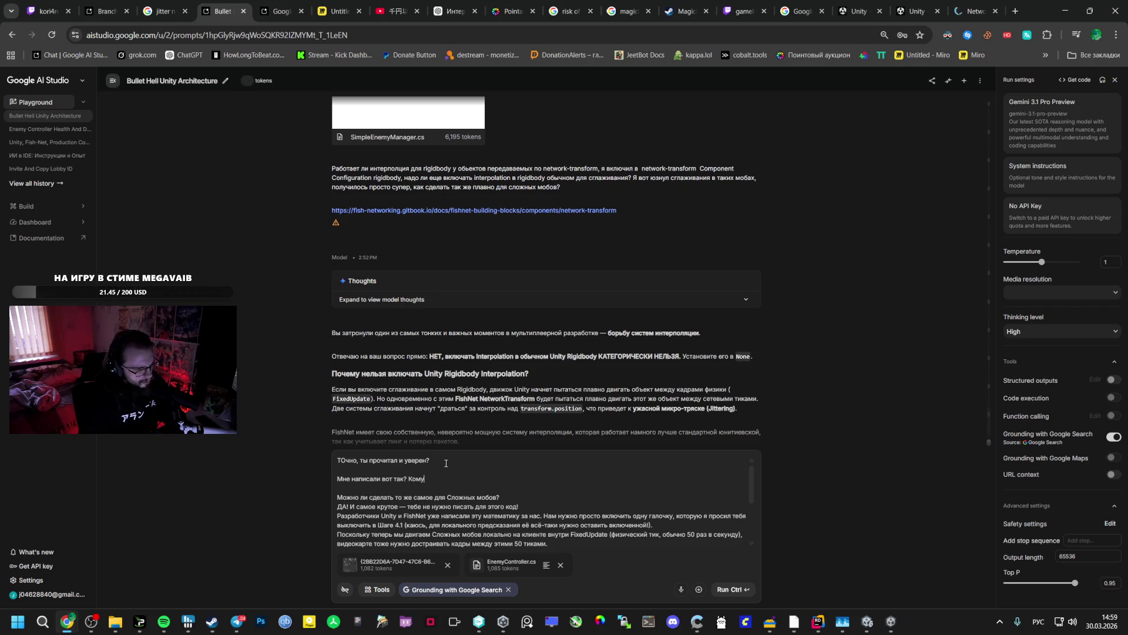
type(" верить ")
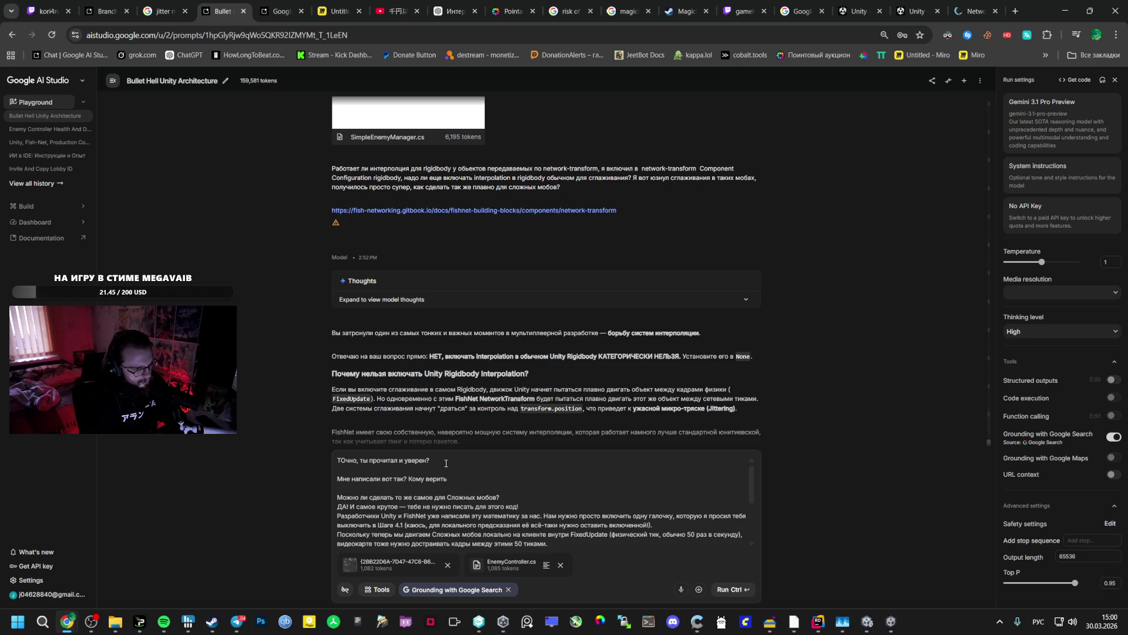
type("? Провер")
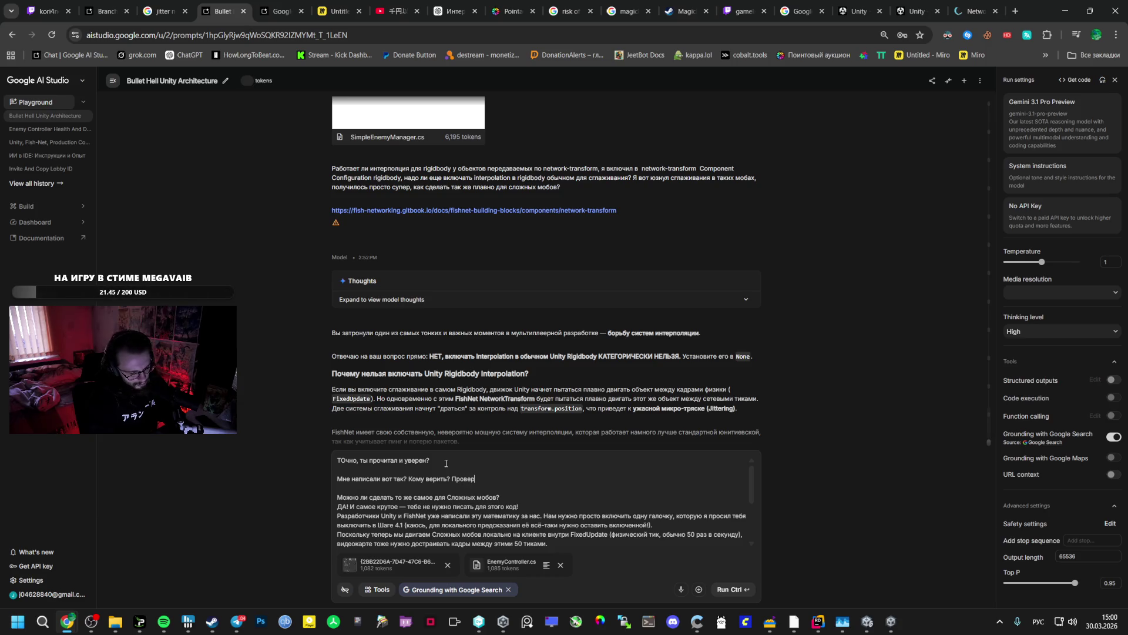
type("но документацию")
key("alt+shift")
type(" fishnet")
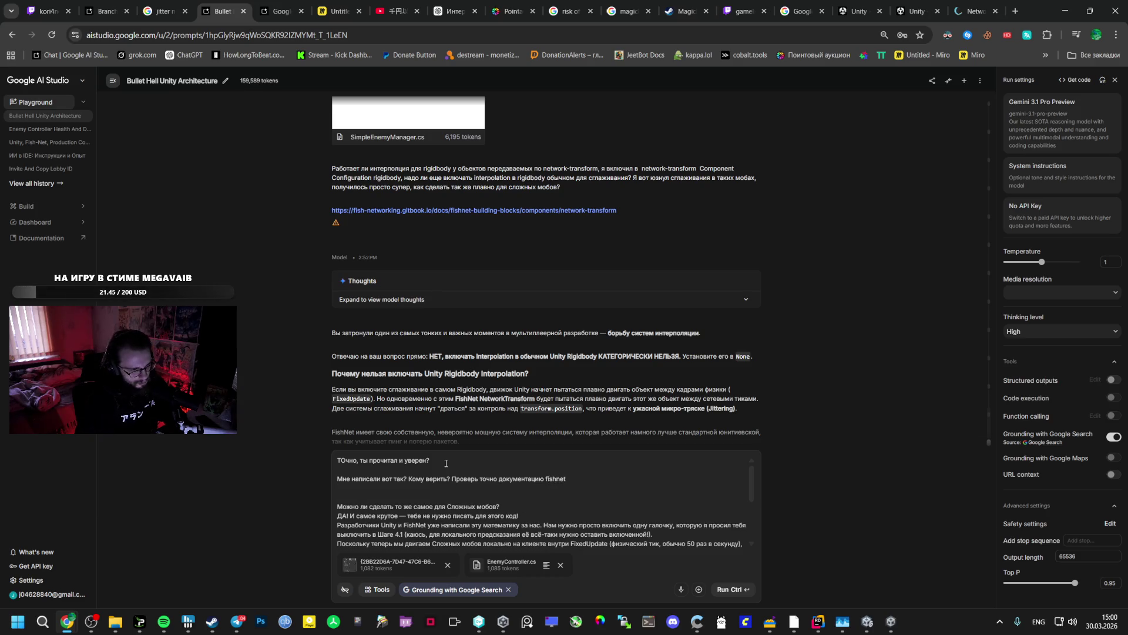
key("ctrl+Return")
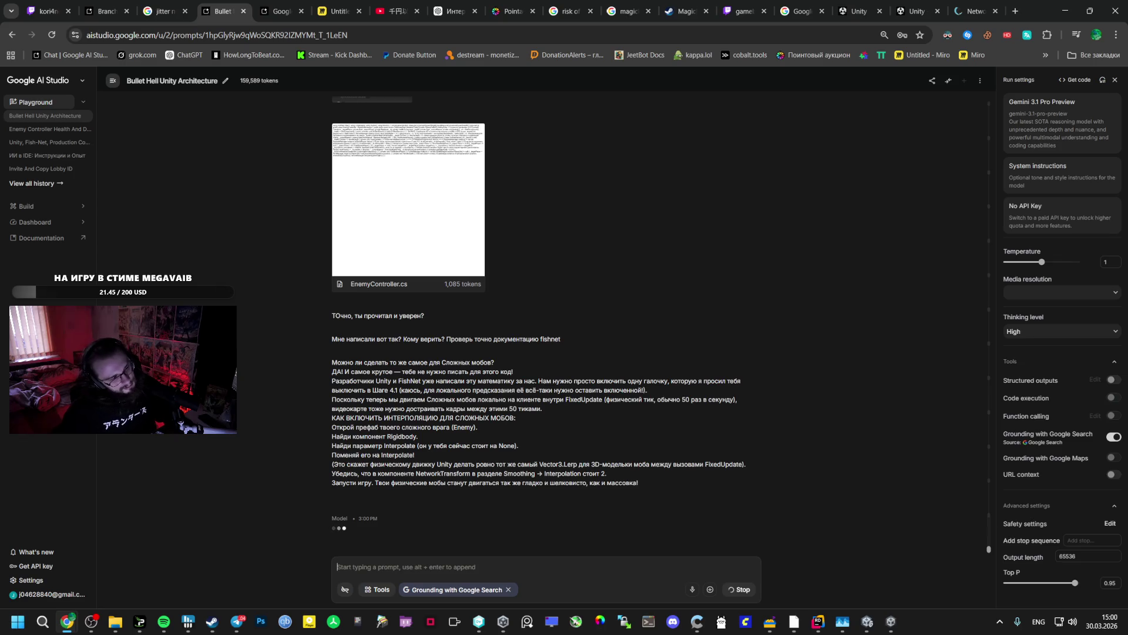
- Clear a stray space from the prompt while Gemini's verdict finishes streaming
key("BackSpace")
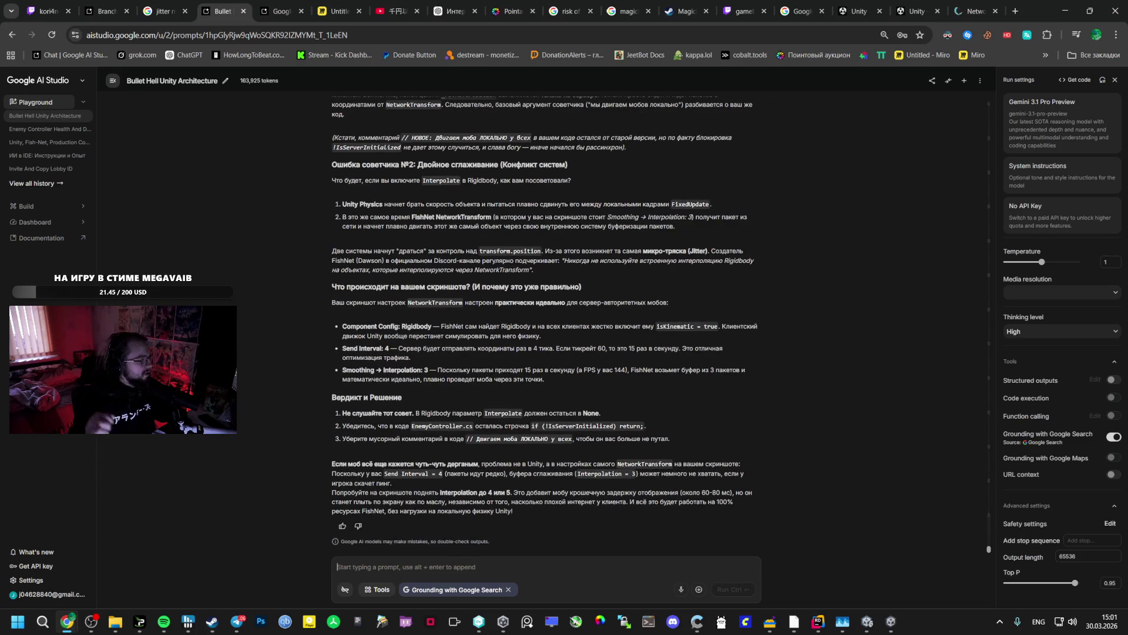
- Select the 'Создатель FishNet' phrase in Gemini's reply and search Google for it
key("alt+Tab")
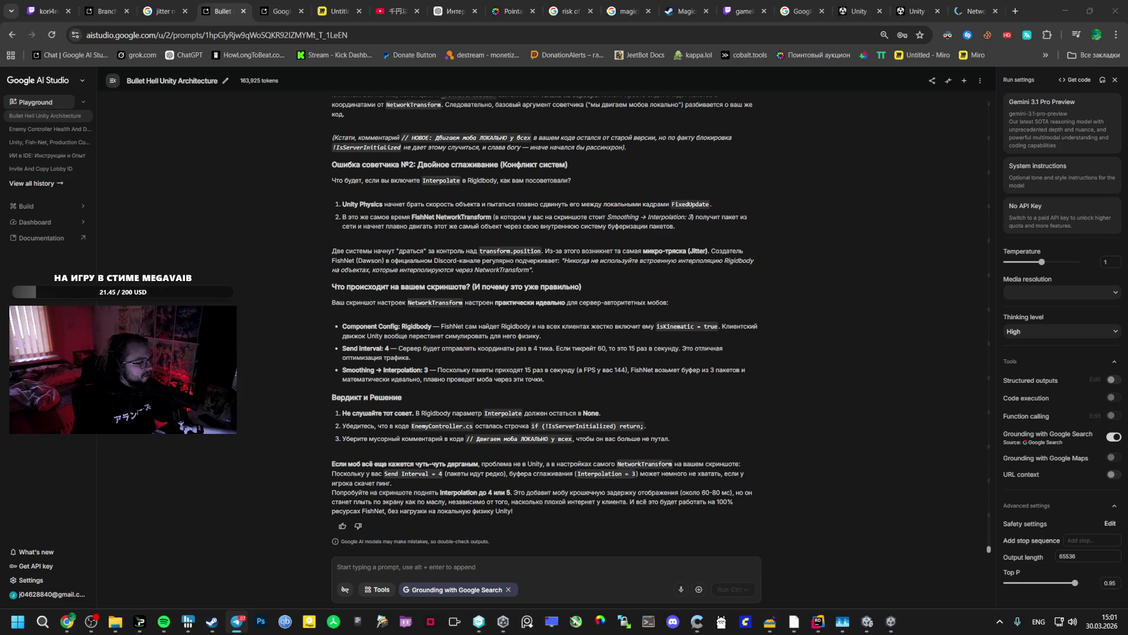
left_click(360, 421)
scroll(360, 422, "up", 4)
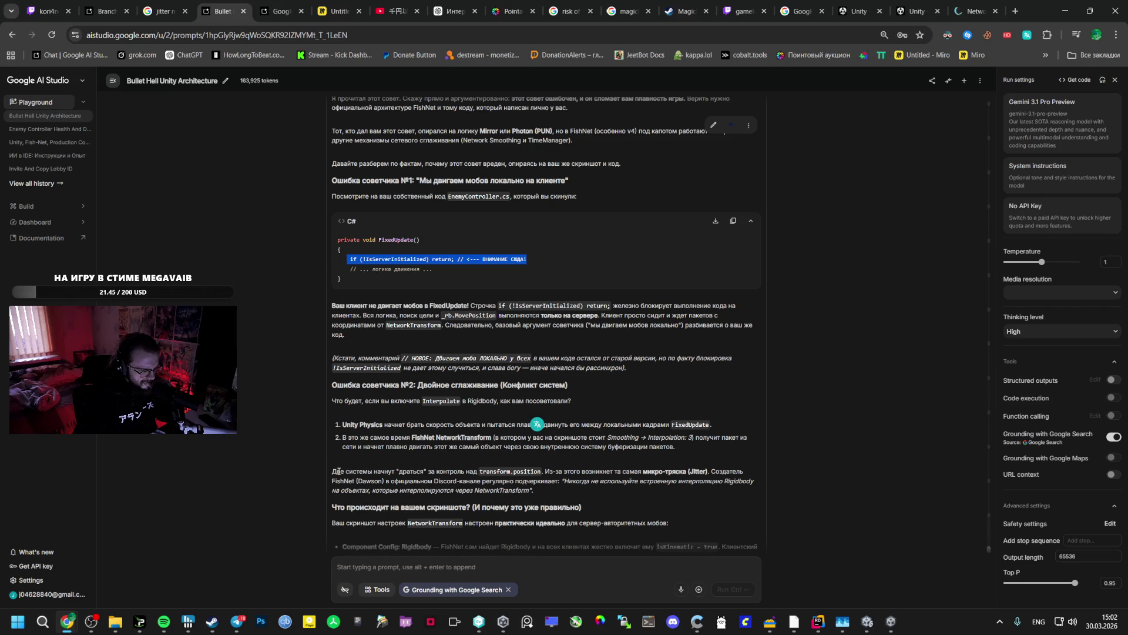
mouse_move(382, 480)
left_mouse_down()
mouse_move(342, 481)
mouse_move(411, 305)
mouse_move(488, 471)
mouse_move(712, 470)
left_mouse_up()
right_click(389, 486)
left_click(447, 358)
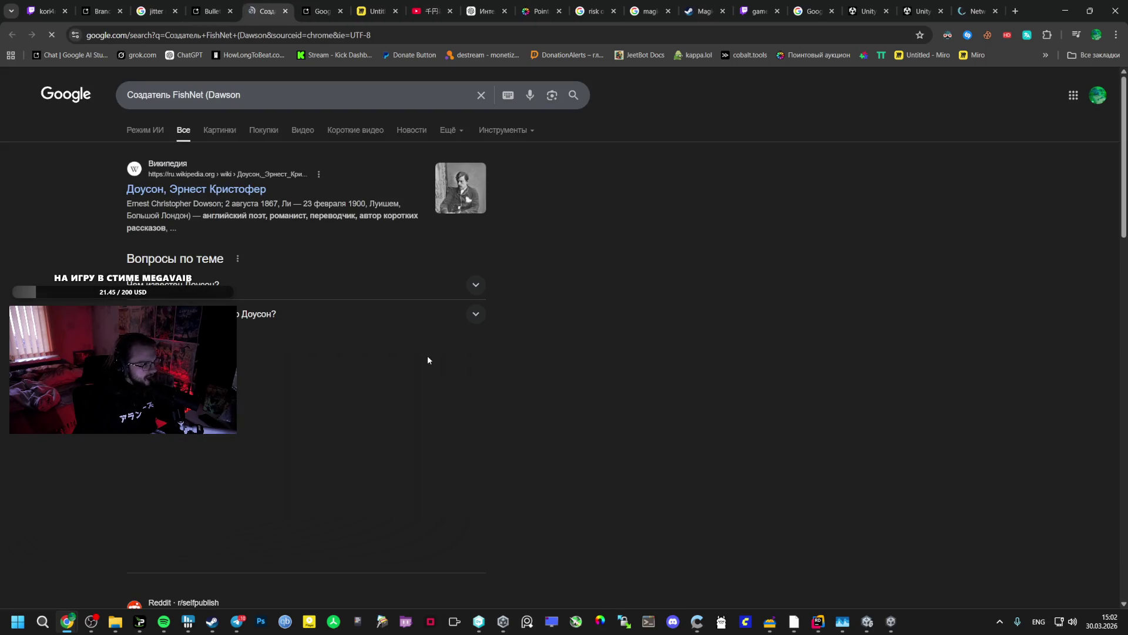
- Drop the parenthesis from the query and search again with 'unity' added
left_click(208, 95)
key("BackSpace")
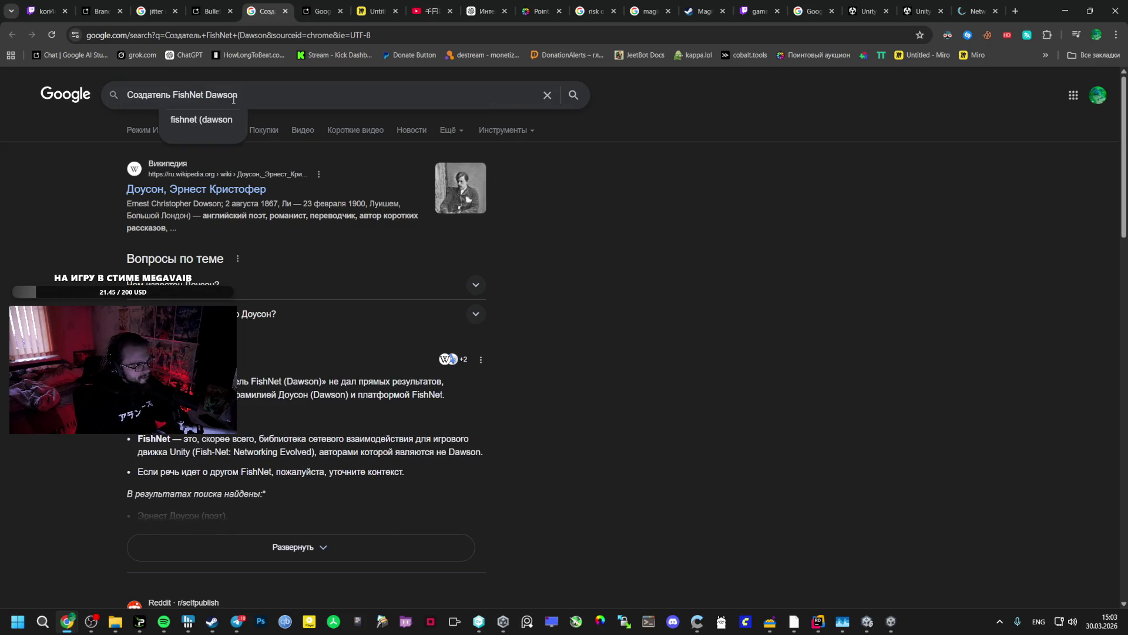
type("unity")
key("Return")
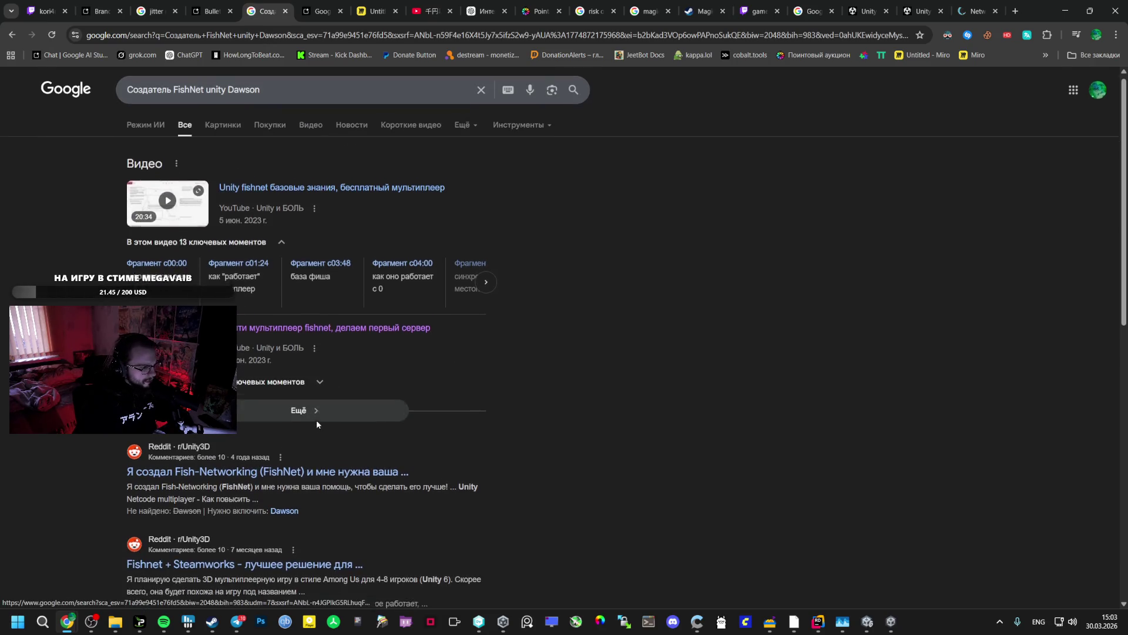
- Read the creator's Reddit post about making FishNet, then return to the AI Studio chat
scroll(311, 434, "down", 1)
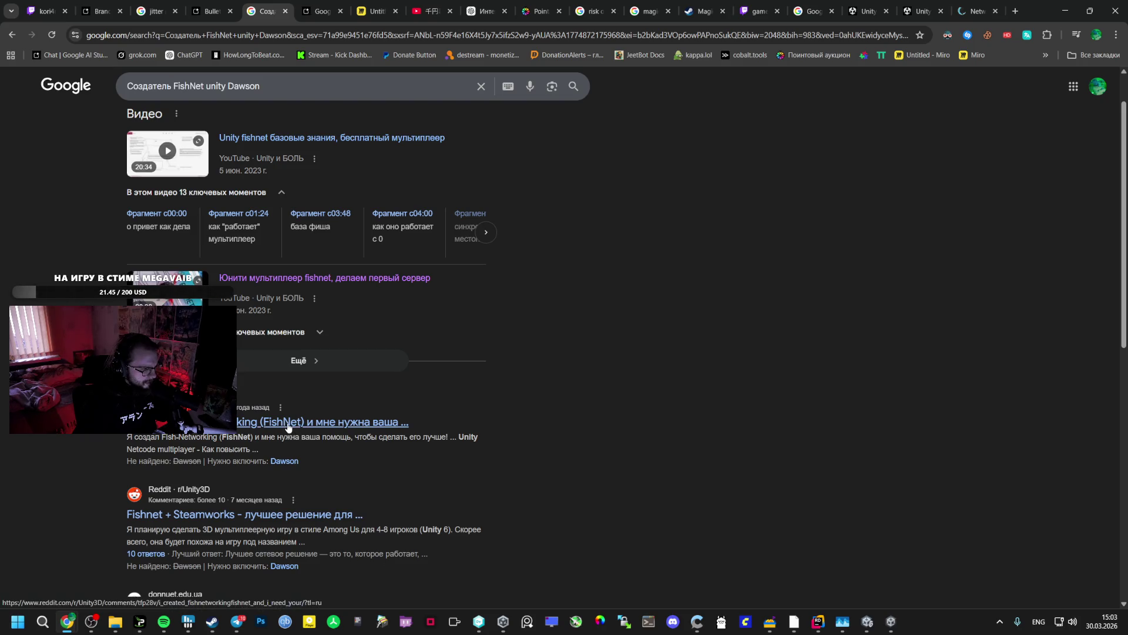
left_click(287, 423)
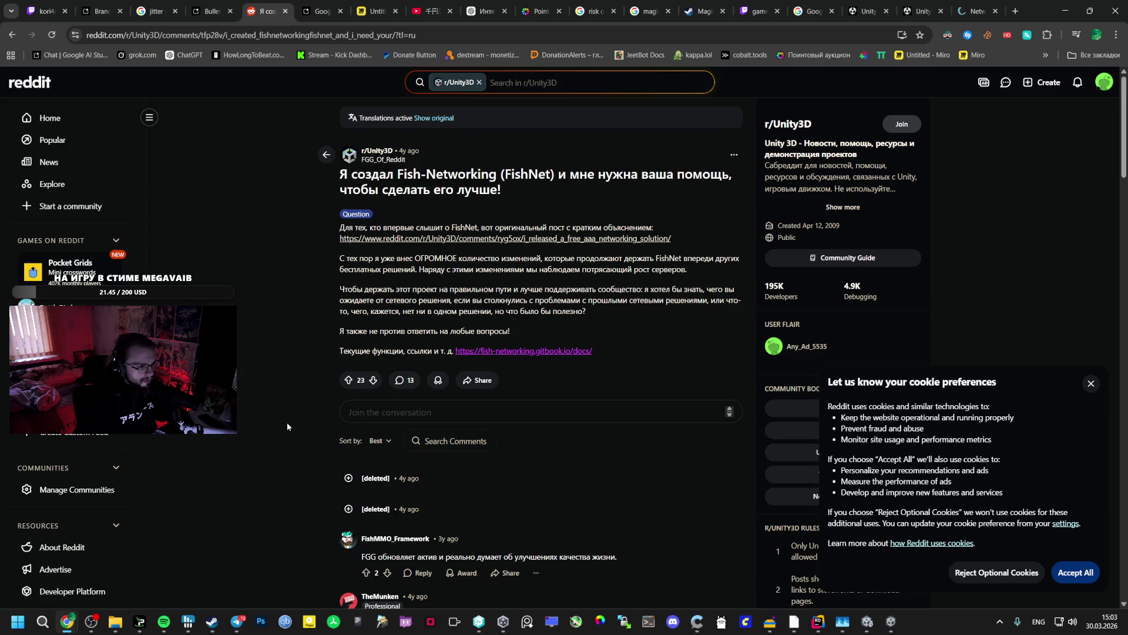
scroll(287, 423, "down", 1)
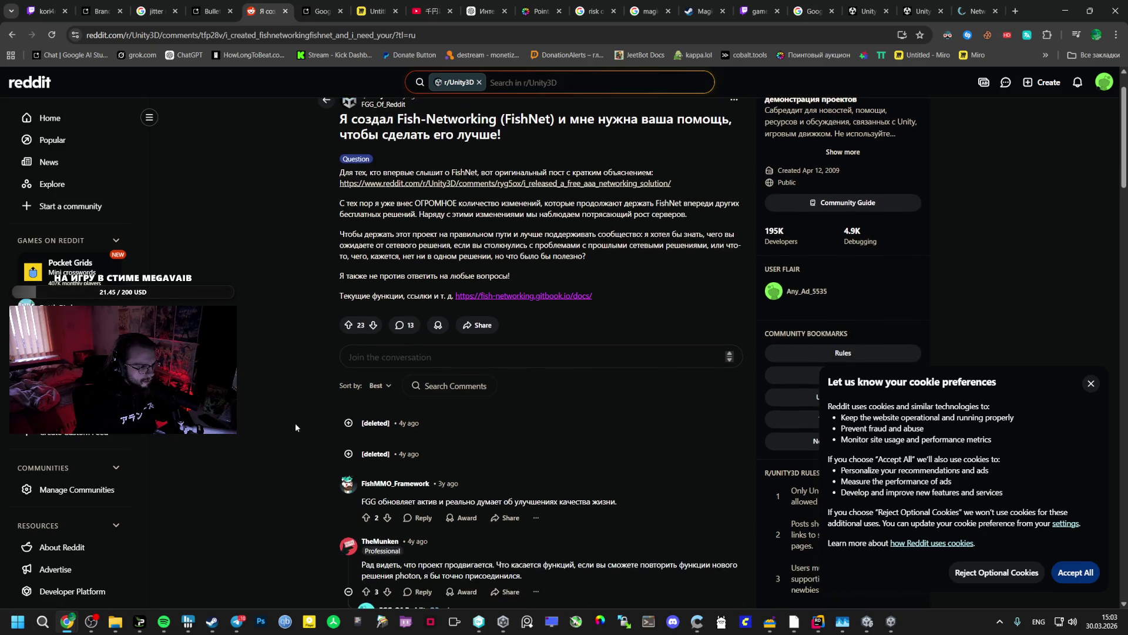
key("alt+Left")
scroll(282, 411, "down", 3)
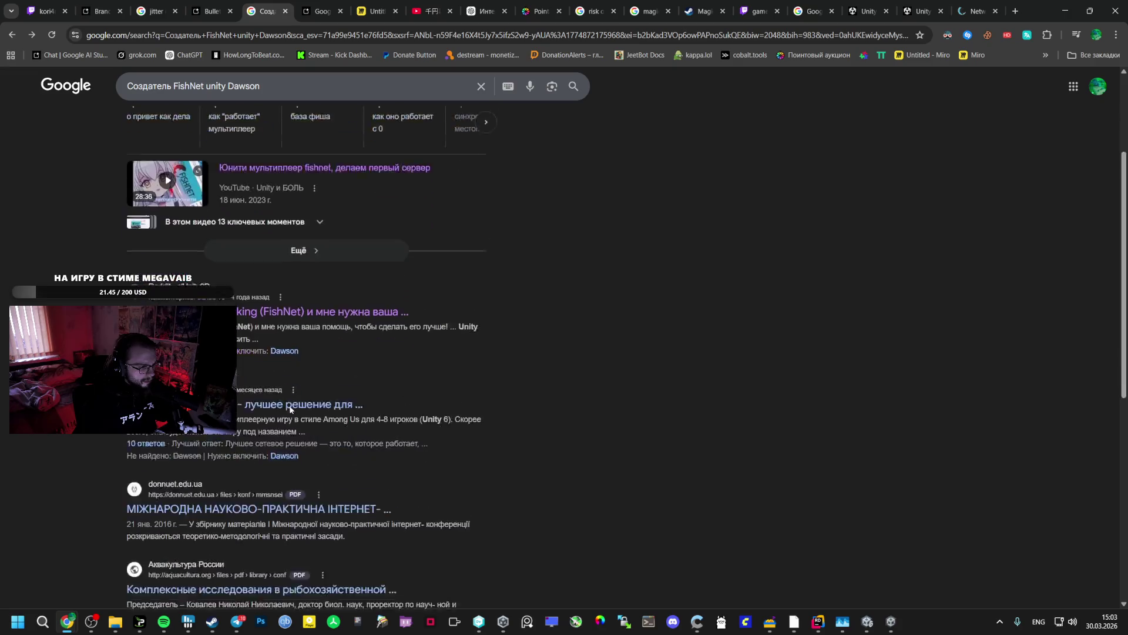
scroll(262, 408, "down", 1)
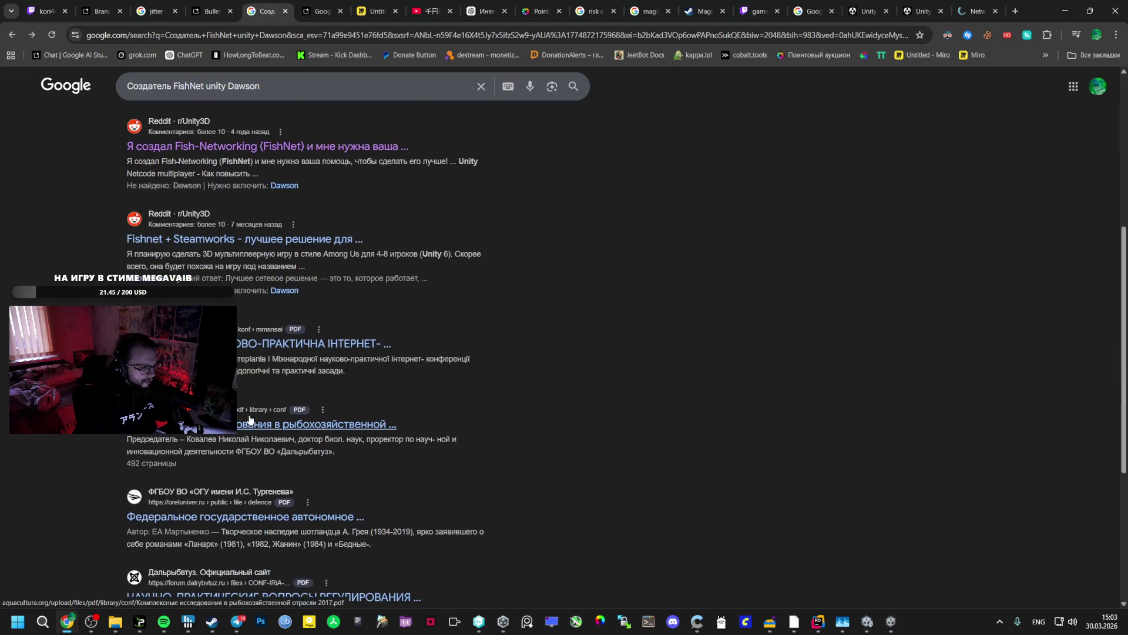
scroll(244, 405, "up", 4)
scroll(244, 410, "up", 1)
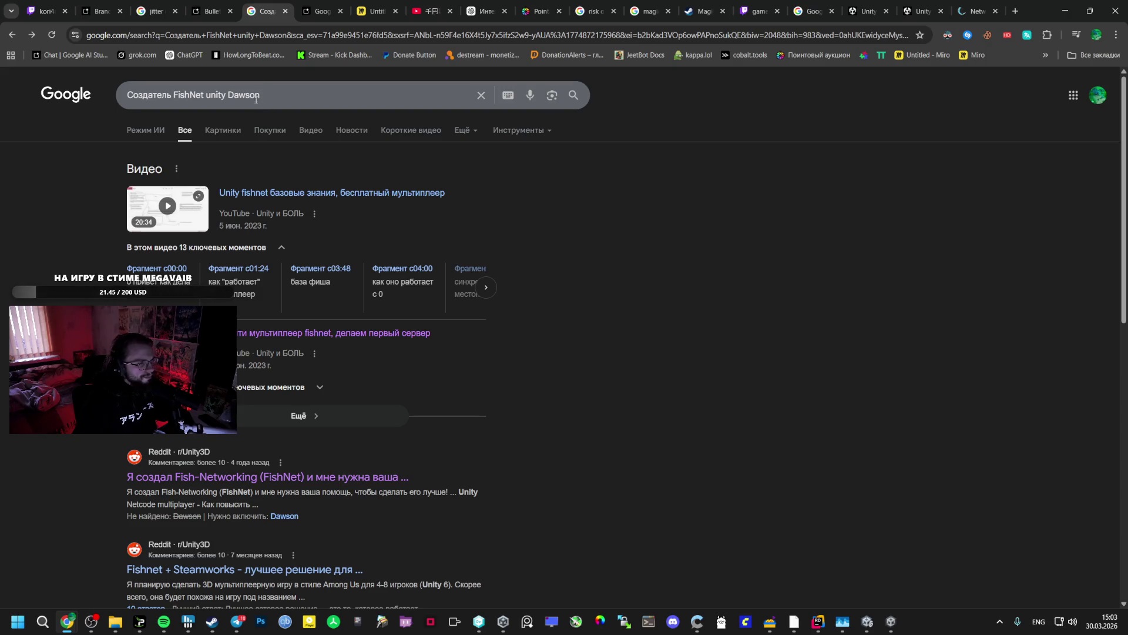
left_click(209, 11)
scroll(303, 335, "down", 2)
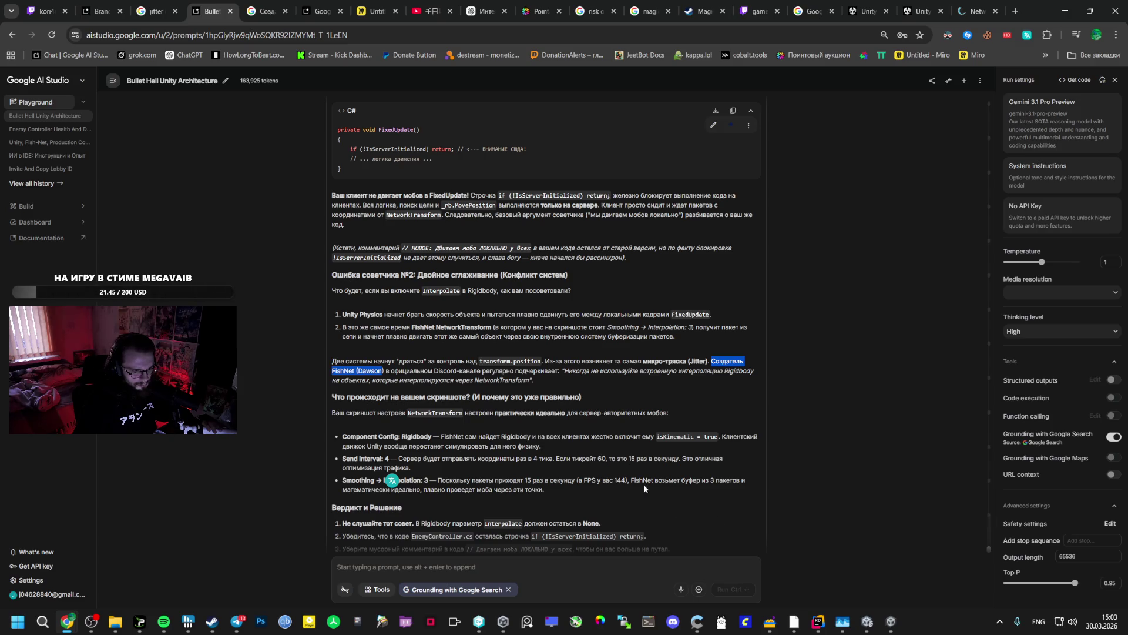
scroll(615, 467, "up", 1)
mouse_move(818, 621)
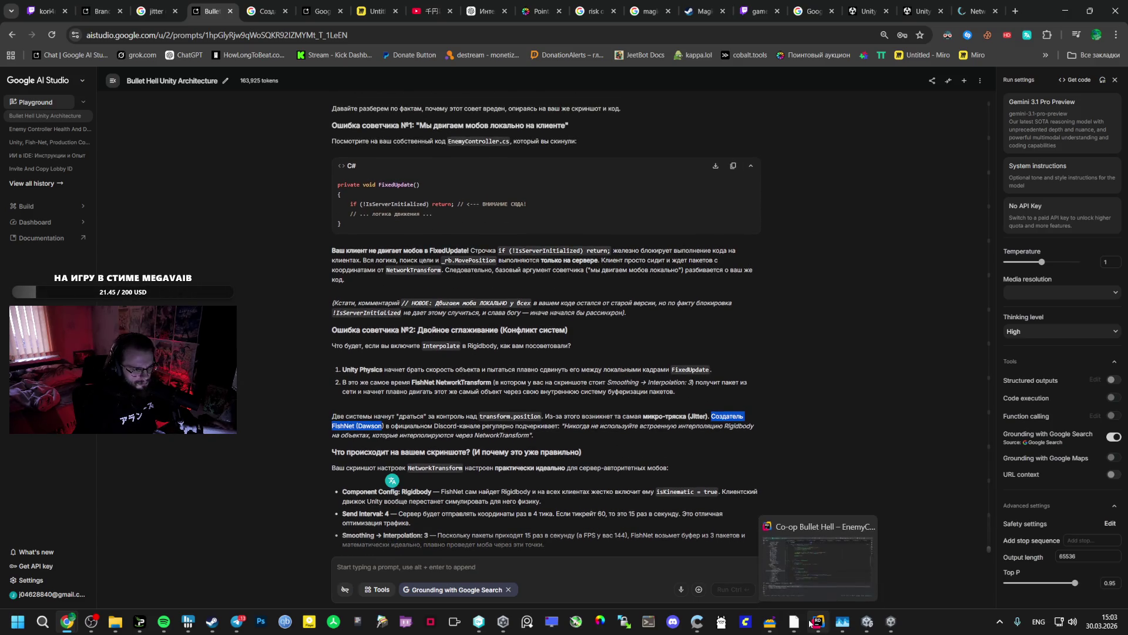
left_click(768, 566)
mouse_move(867, 621)
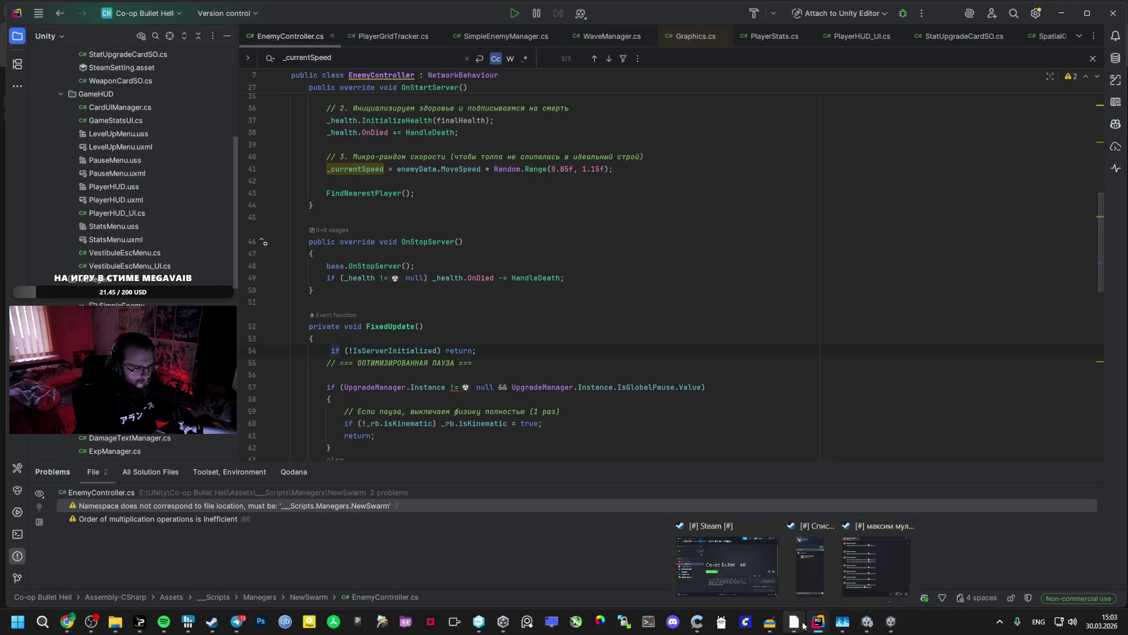
left_click(862, 567)
scroll(982, 413, "down", 3)
left_click(1069, 369)
left_click(1058, 400)
scroll(1030, 390, "up", 2)
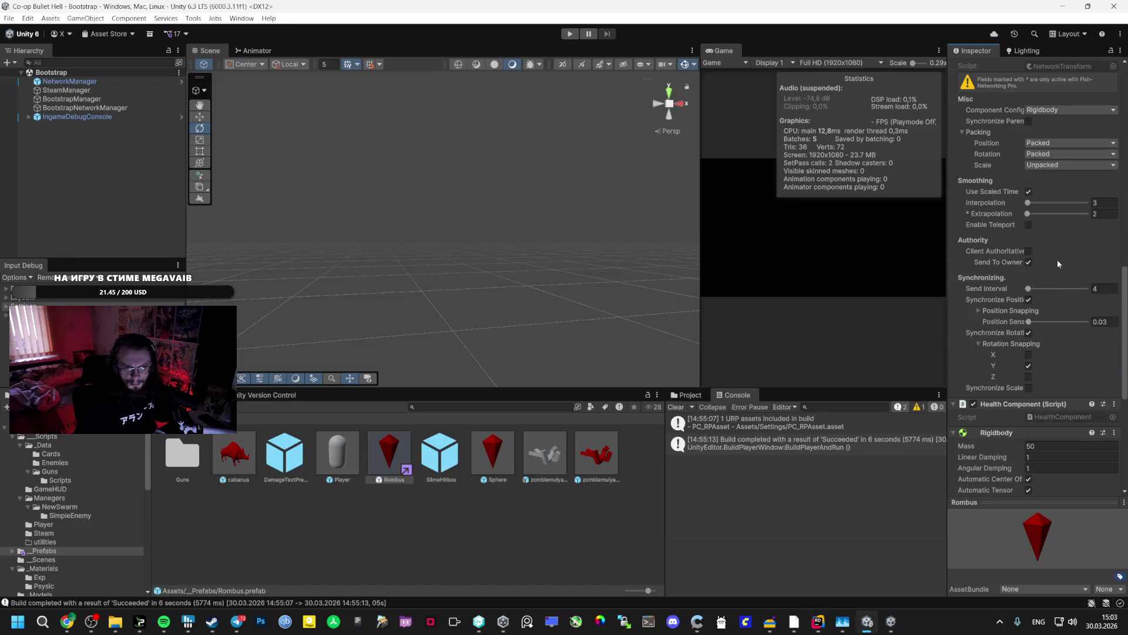
key("alt+Tab")
scroll(493, 435, "down", 5)
key("alt+Tab")
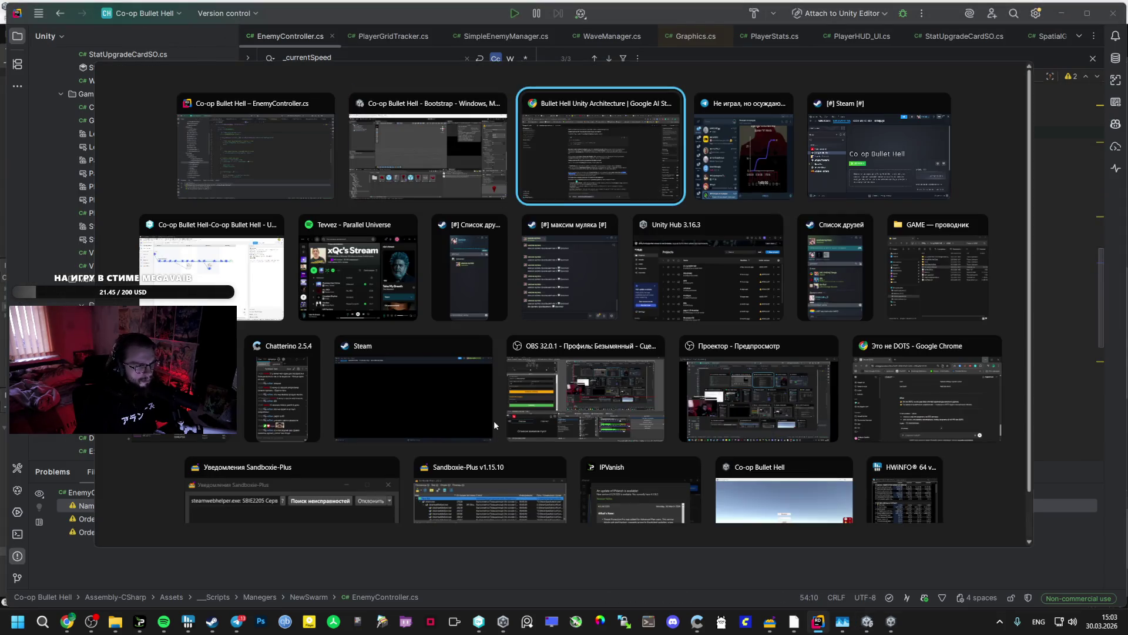
scroll(457, 443, "down", 3)
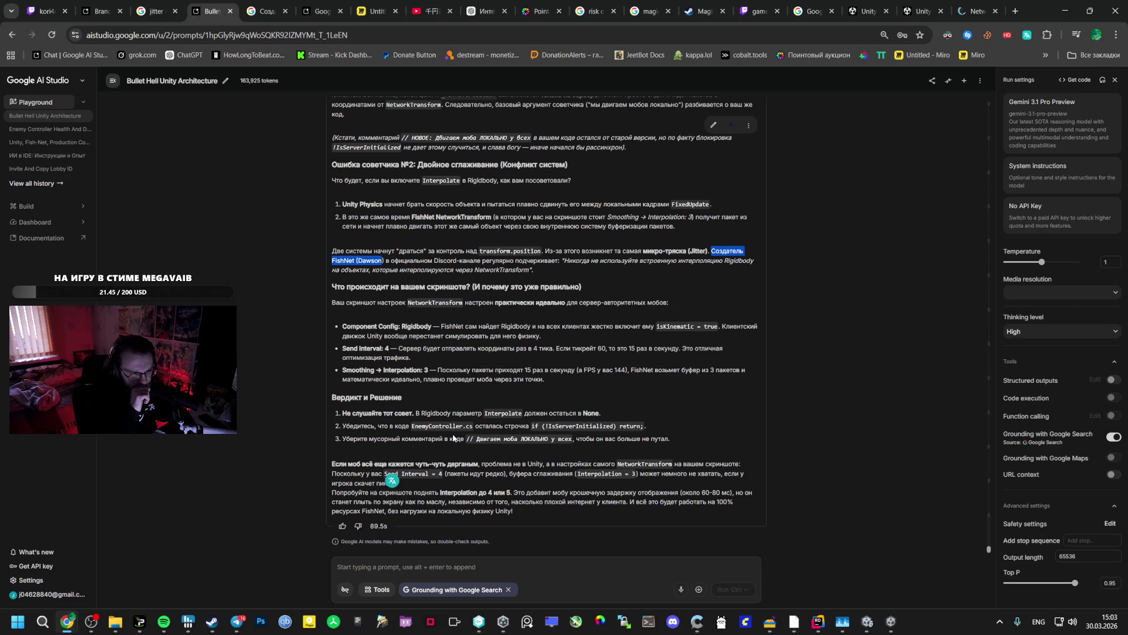
- Type an unsent Russian prompt asking whether to change the default tick rate, assumed 30, and its risks
left_click(428, 573)
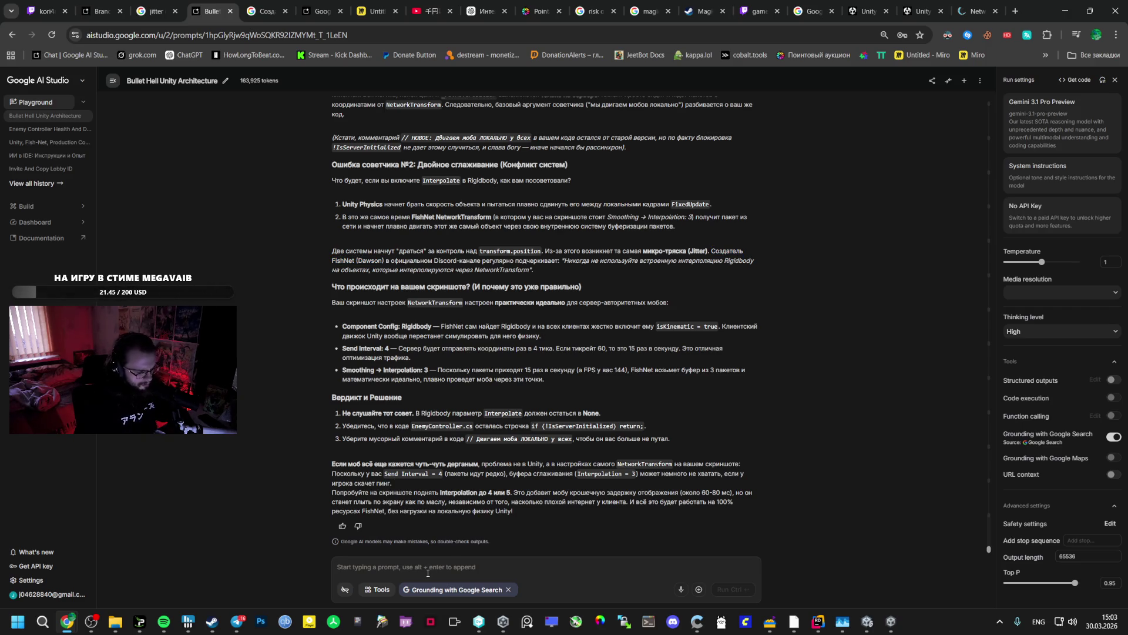
type("Cnjbn")
key("ctrl+a")
type("Стоит ли менять тикрейр")
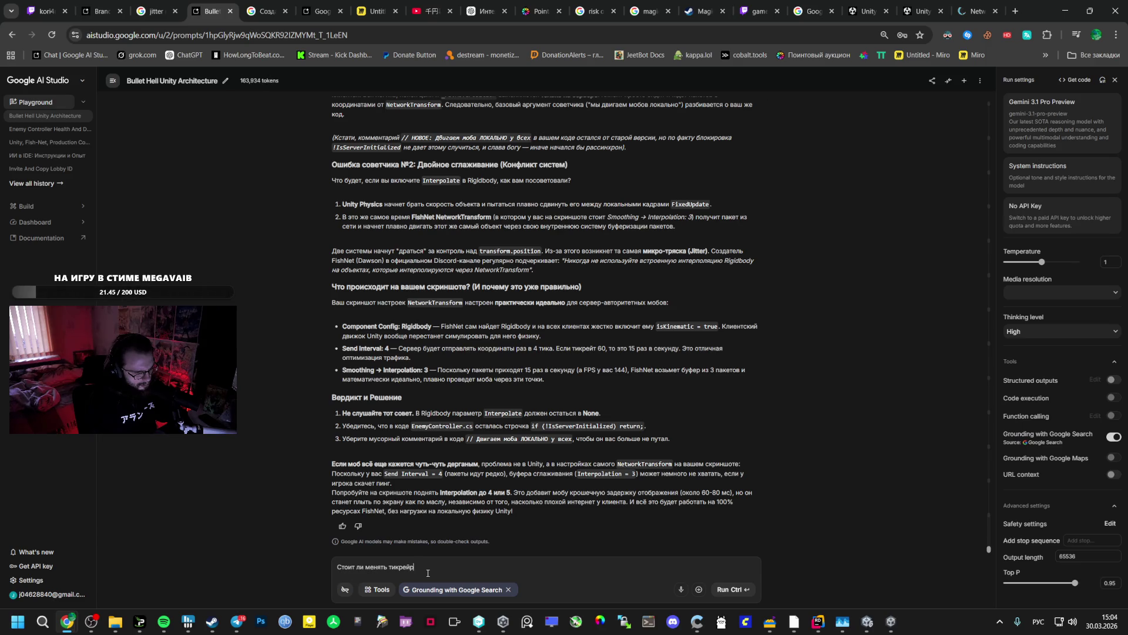
key("BackSpace")
type("т по дефолту для моей игры? Я так понимаю он 30, и чем это черевато")
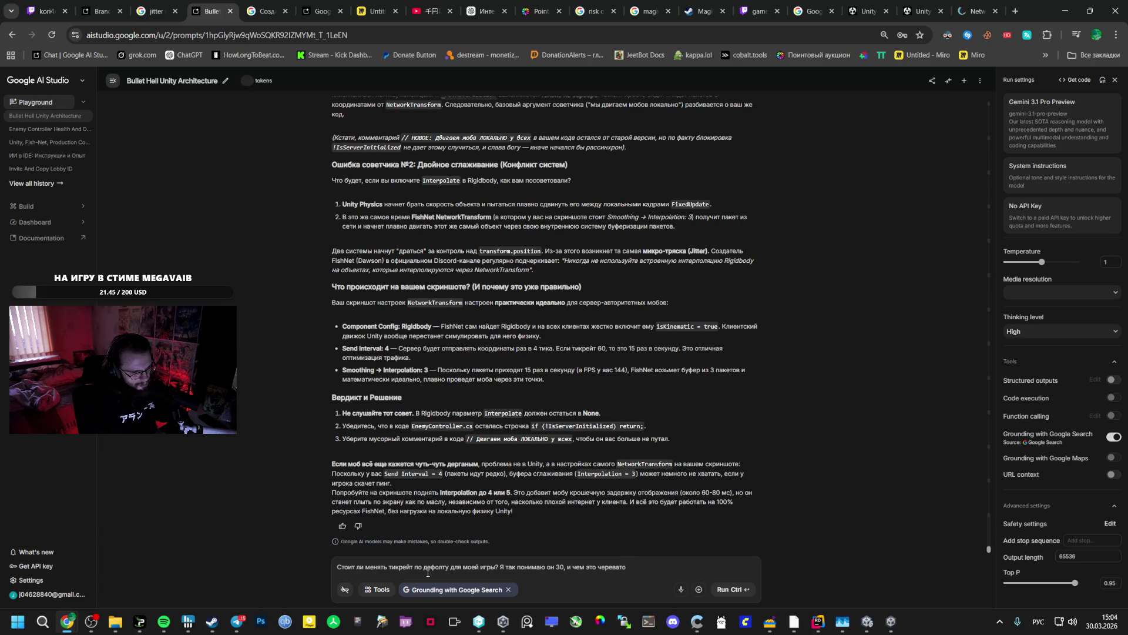
type("?")
type(" Как лучше быть?")
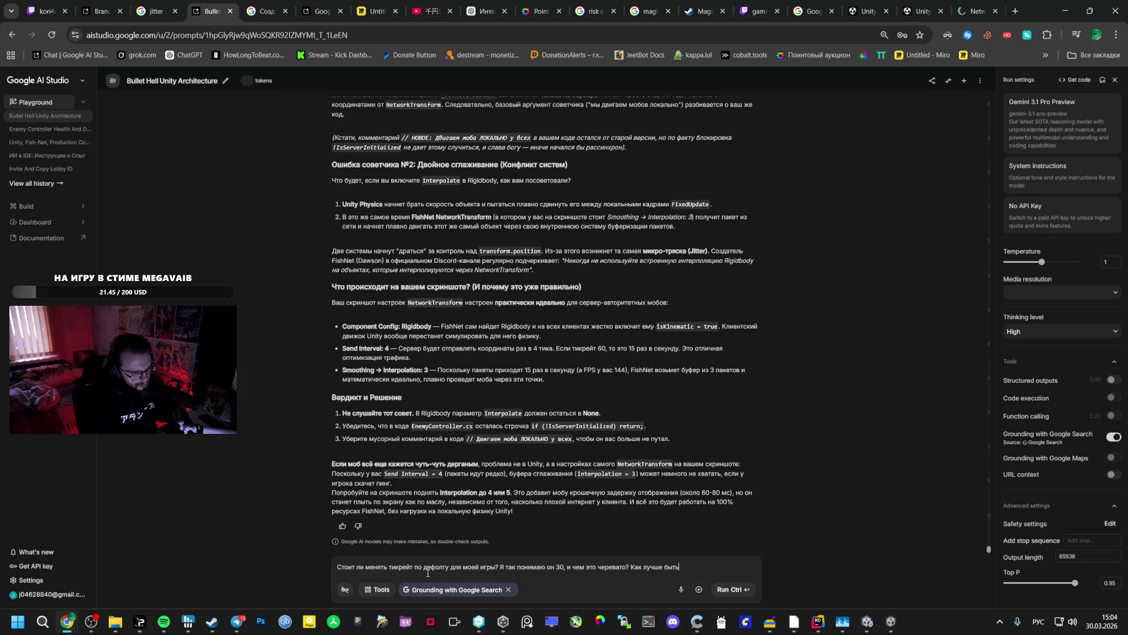
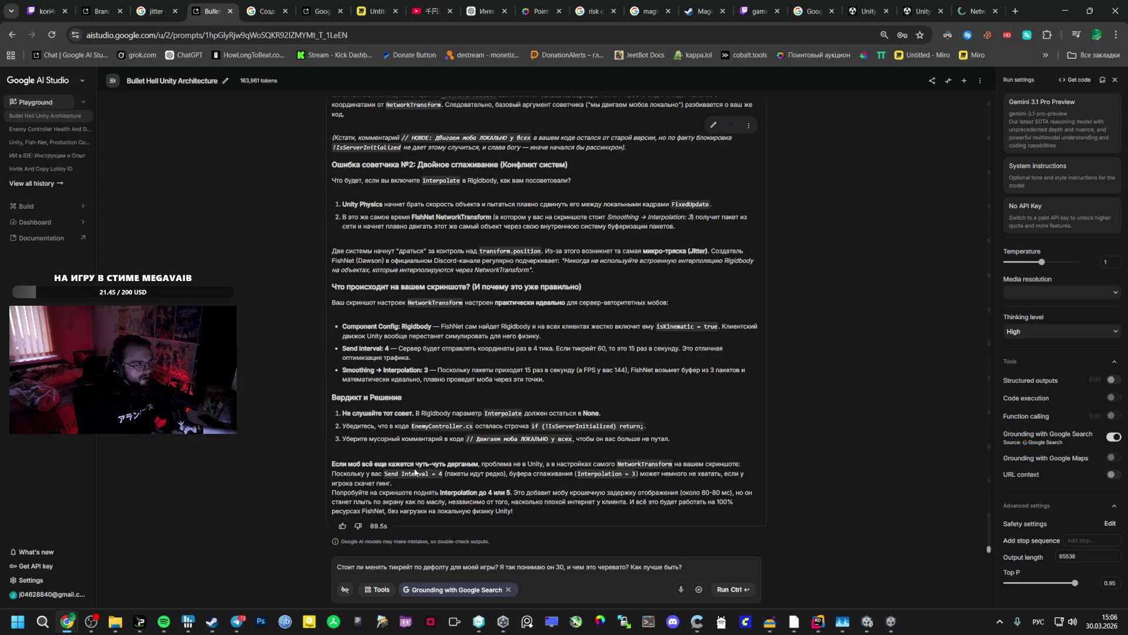
- Switch to the YouTube video tab and open the YouTube home page in a new tab
left_click(417, 10)
middle_click(76, 82)
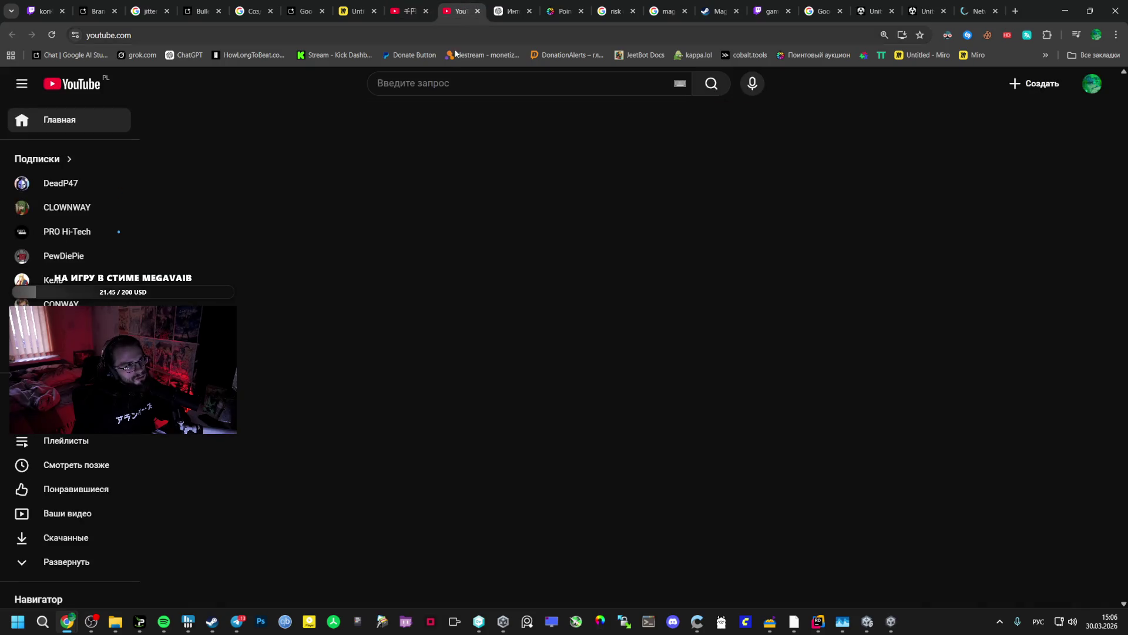
- Focus the YouTube search box, switch the keyboard to English and clear the stray letter
left_click(436, 91)
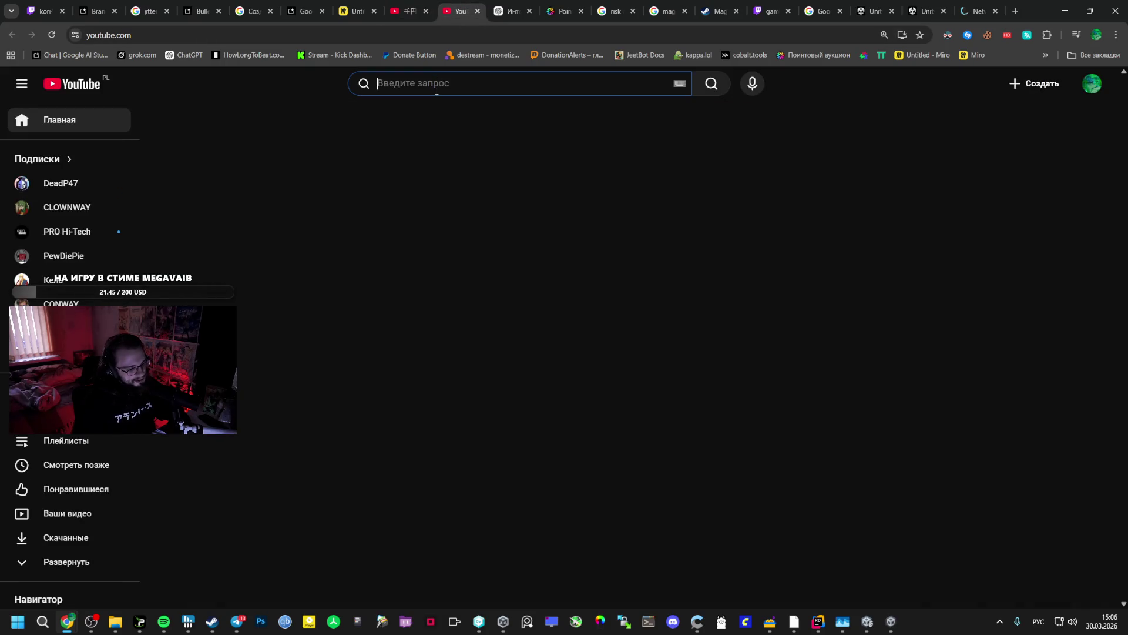
key("alt+shift")
key("BackSpace")
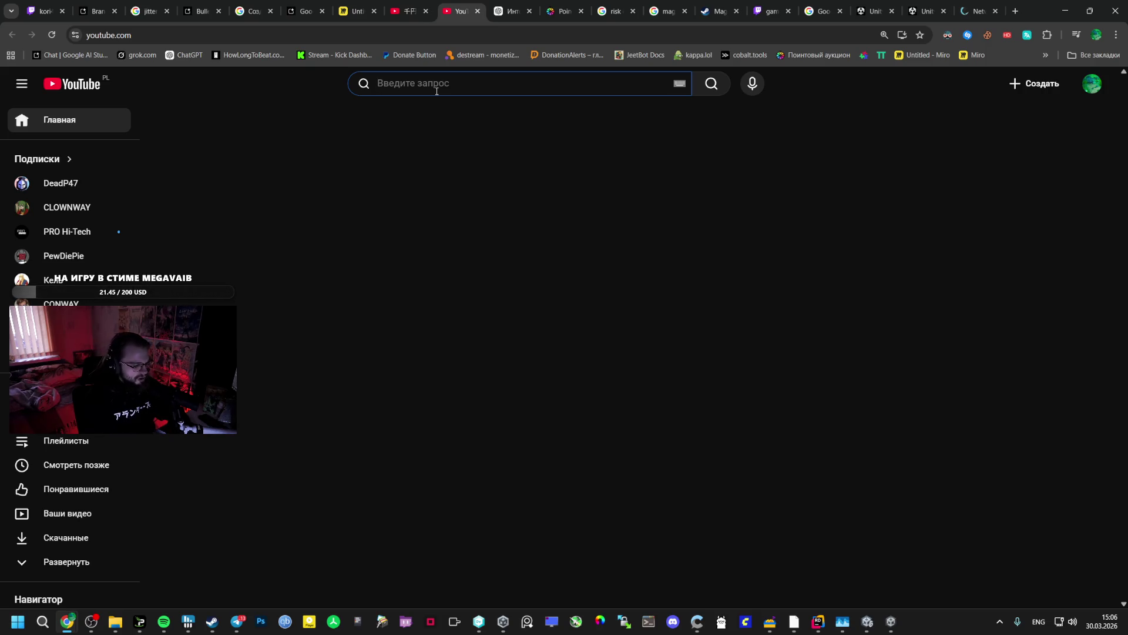
- Expand the full Subscriptions list and scroll through all the subscribed channels
left_click(59, 352)
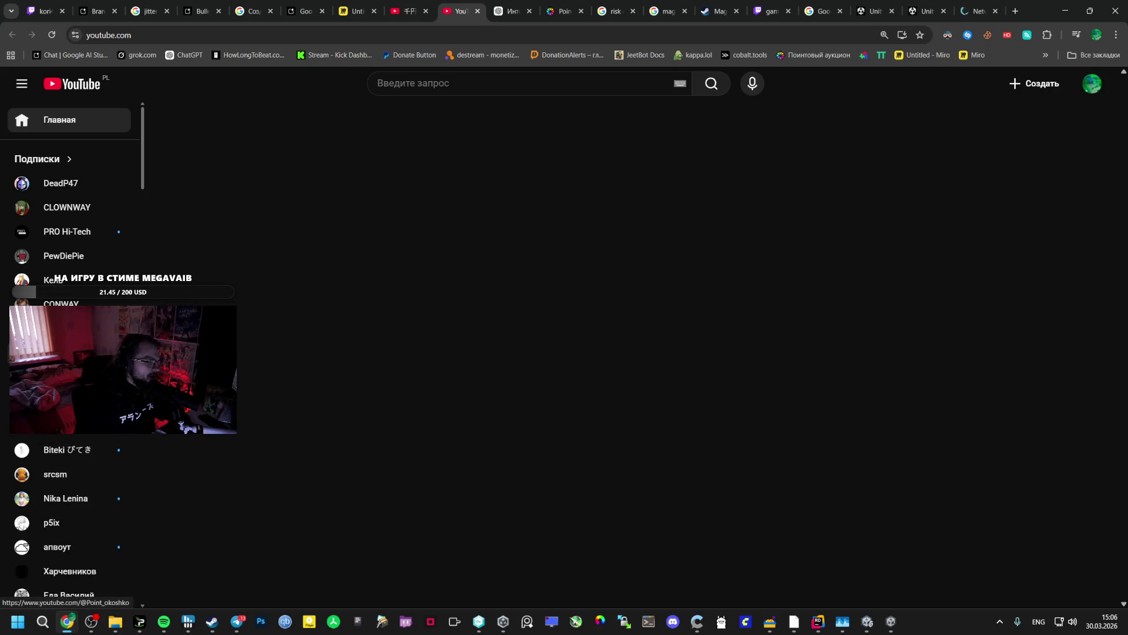
scroll(59, 352, "down", 1)
scroll(59, 352, "down", 3)
scroll(59, 352, "down", 5)
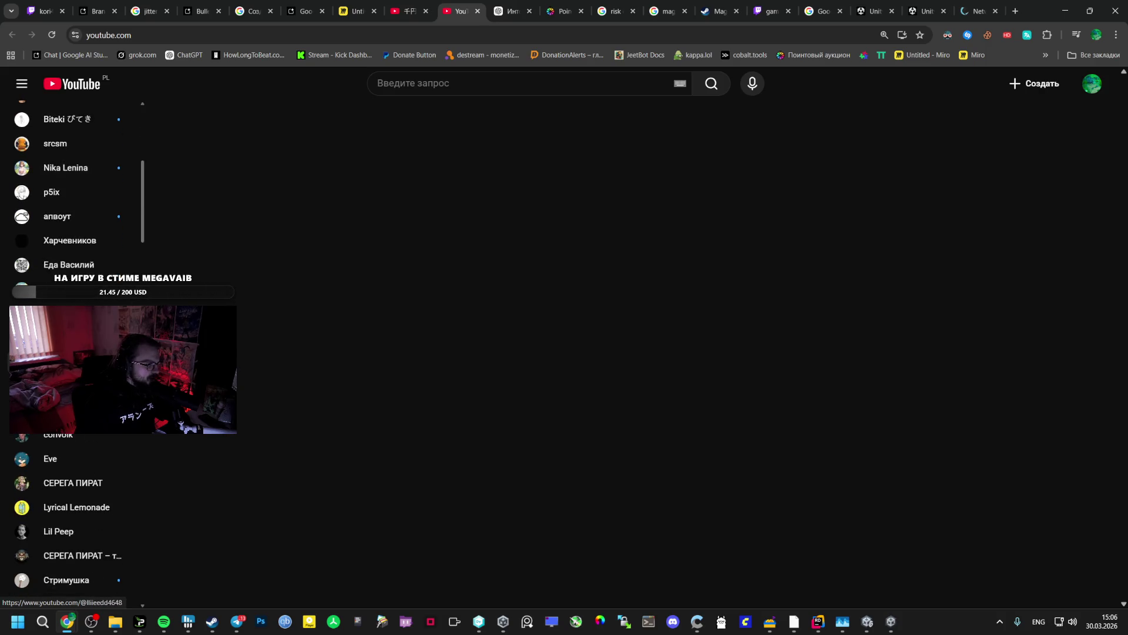
scroll(75, 301, "down", 3)
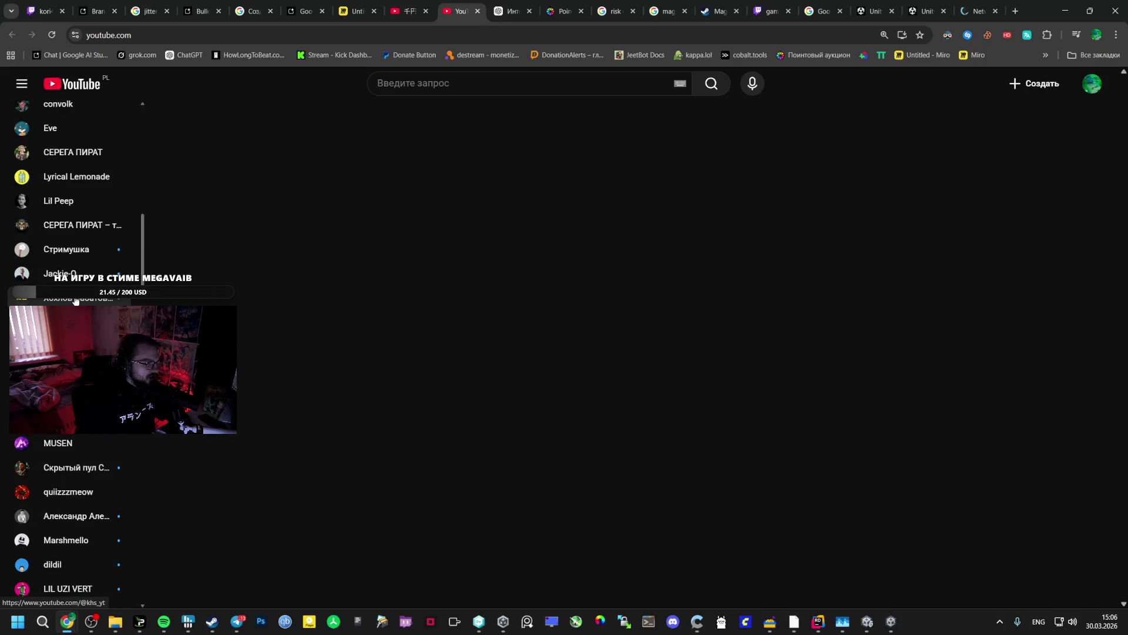
scroll(74, 300, "down", 4)
scroll(74, 300, "down", 7)
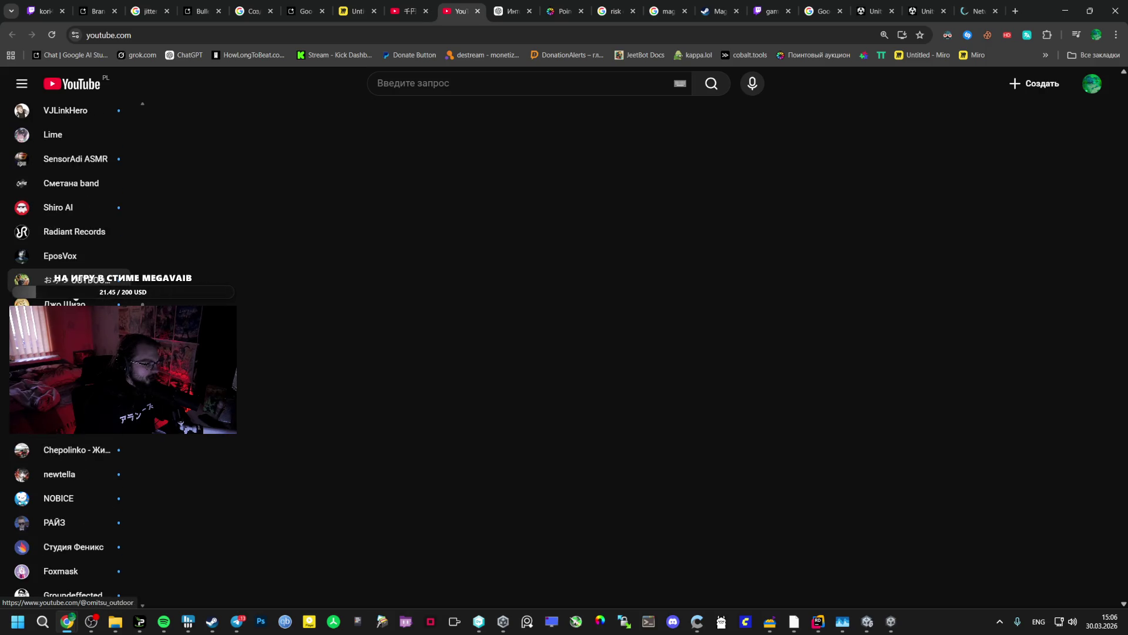
scroll(65, 249, "down", 1)
scroll(64, 250, "down", 3)
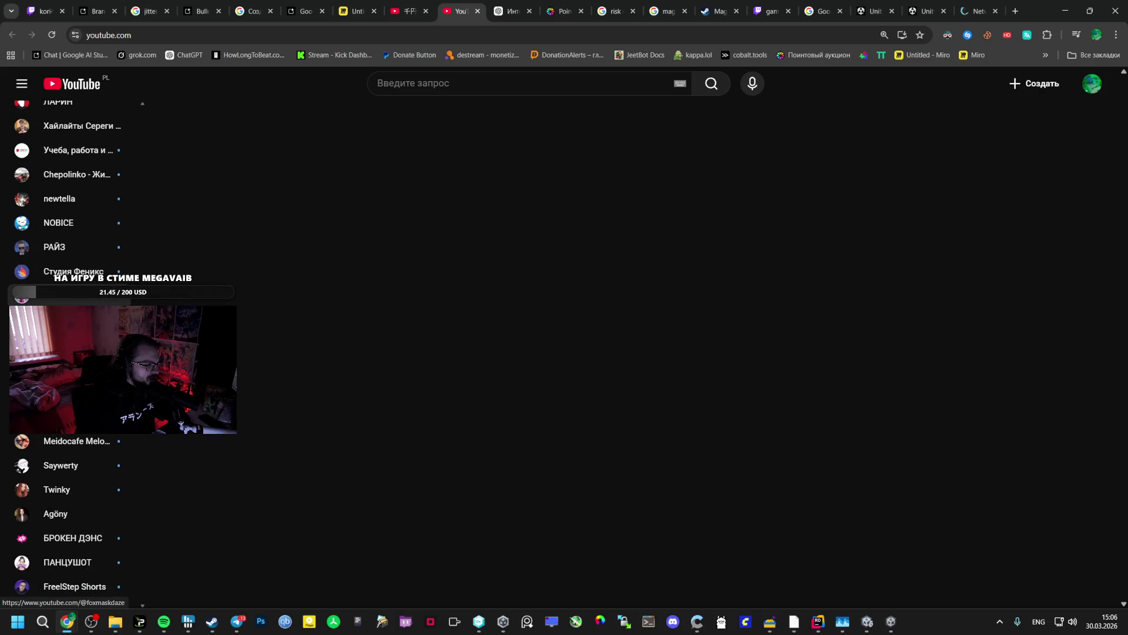
scroll(65, 261, "down", 4)
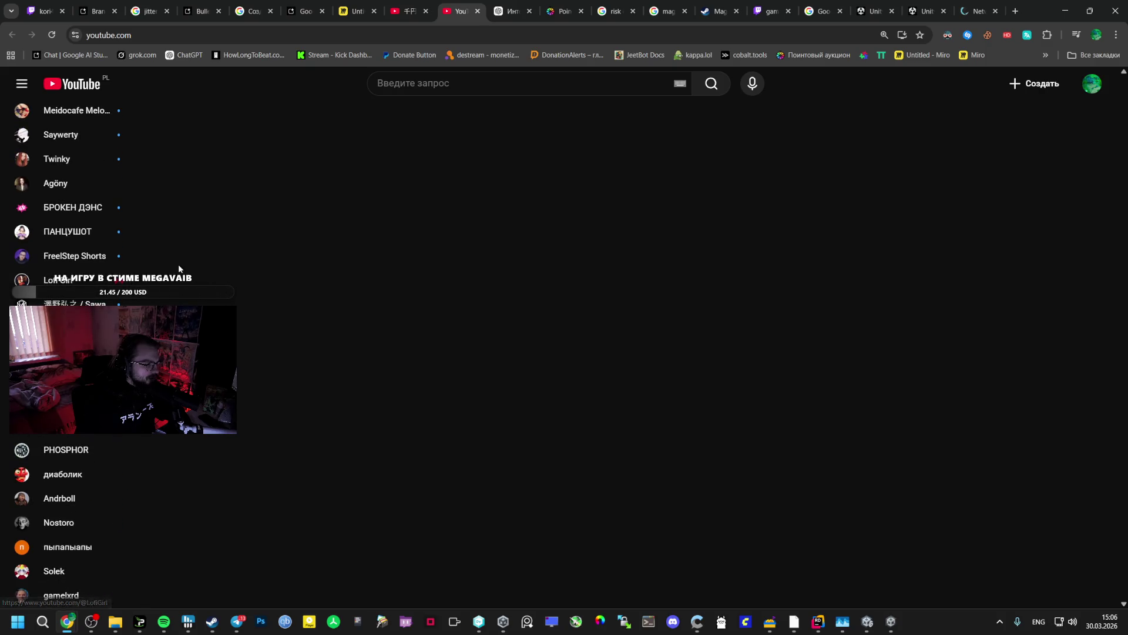
scroll(64, 261, "down", 5)
left_click(439, 80)
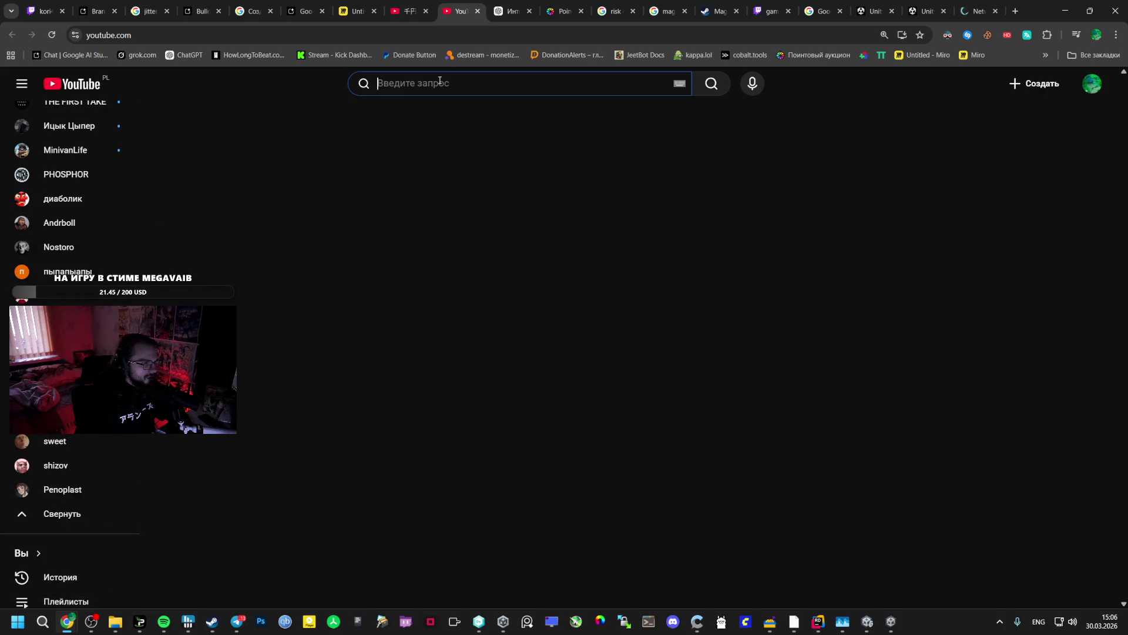
- Search YouTube for 'clevermind витамн д' to find CleverMind's vitamin D videos
type("gh")
key("BackSpace")
key("BackSpace")
type("пр")
key("BackSpace")
key("BackSpace")
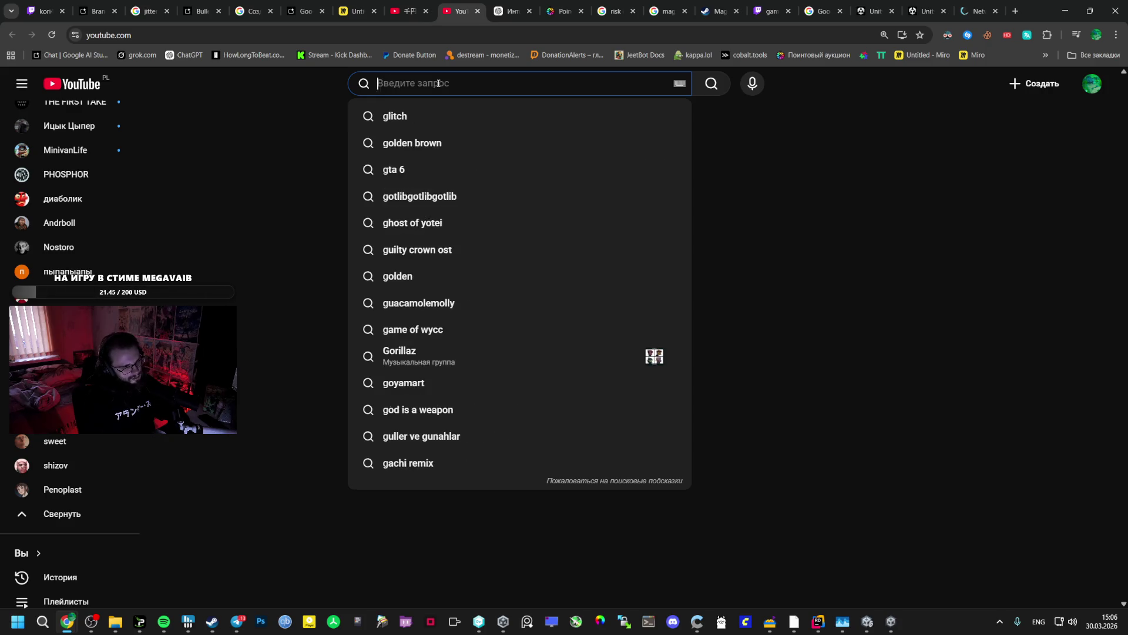
type("про")
key("BackSpace")
key("BackSpace")
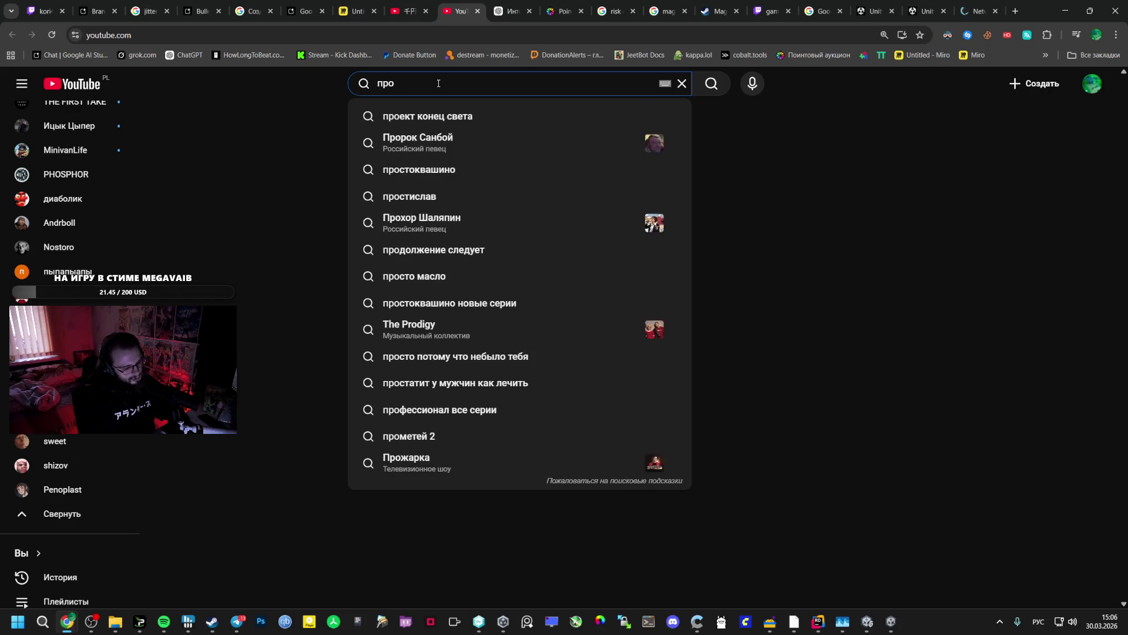
key("BackSpace")
type("clever")
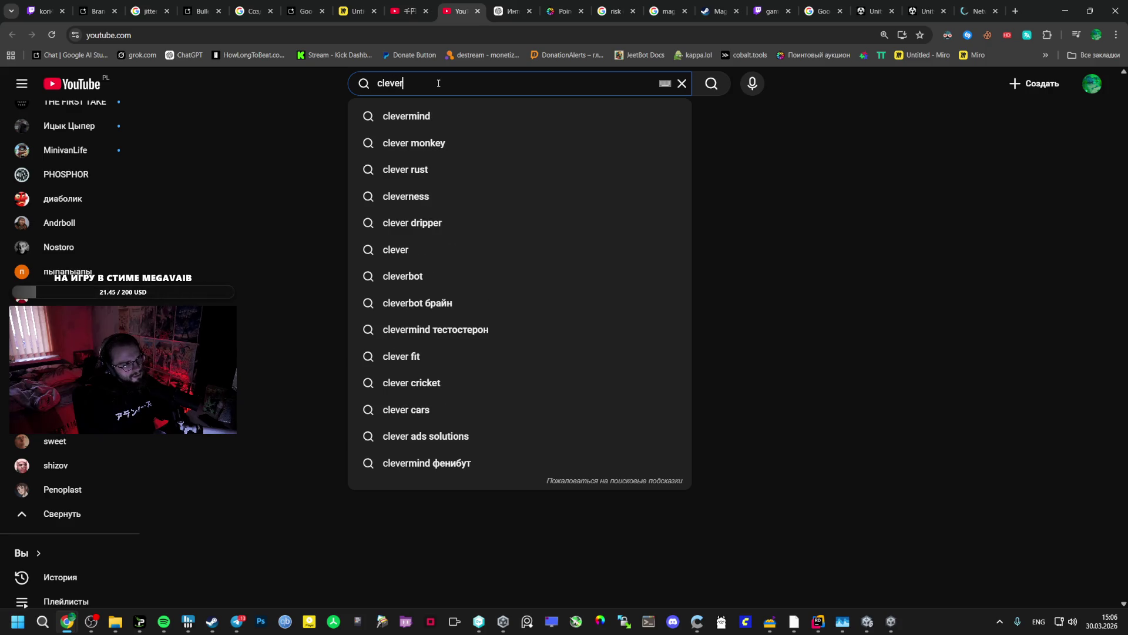
type("mind")
key("Return")
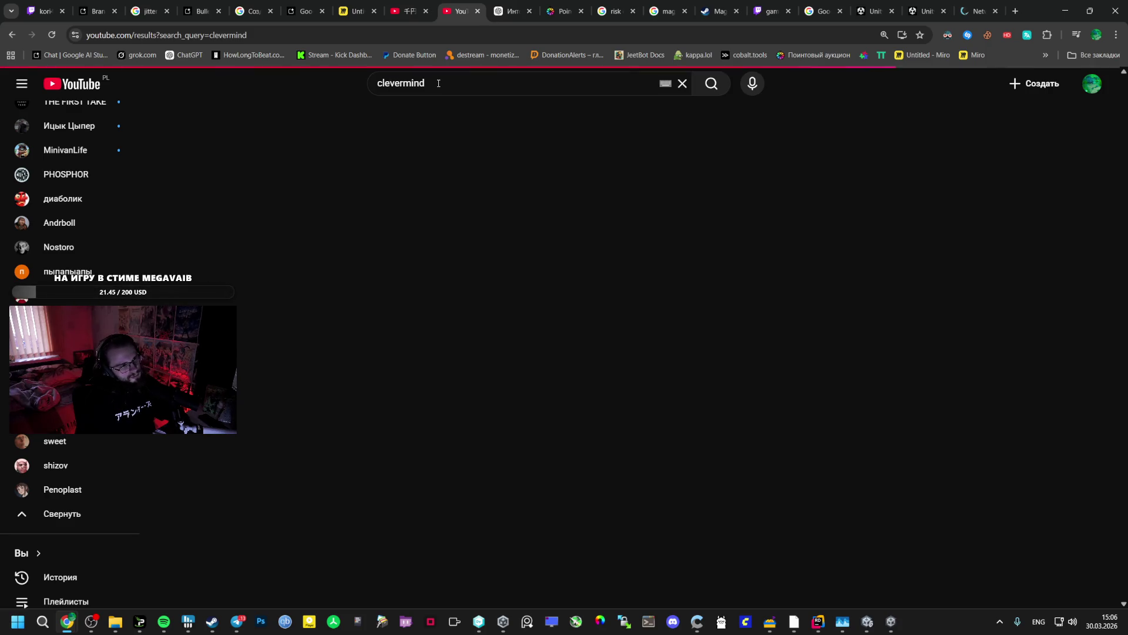
key("alt+shift")
type(" ви")
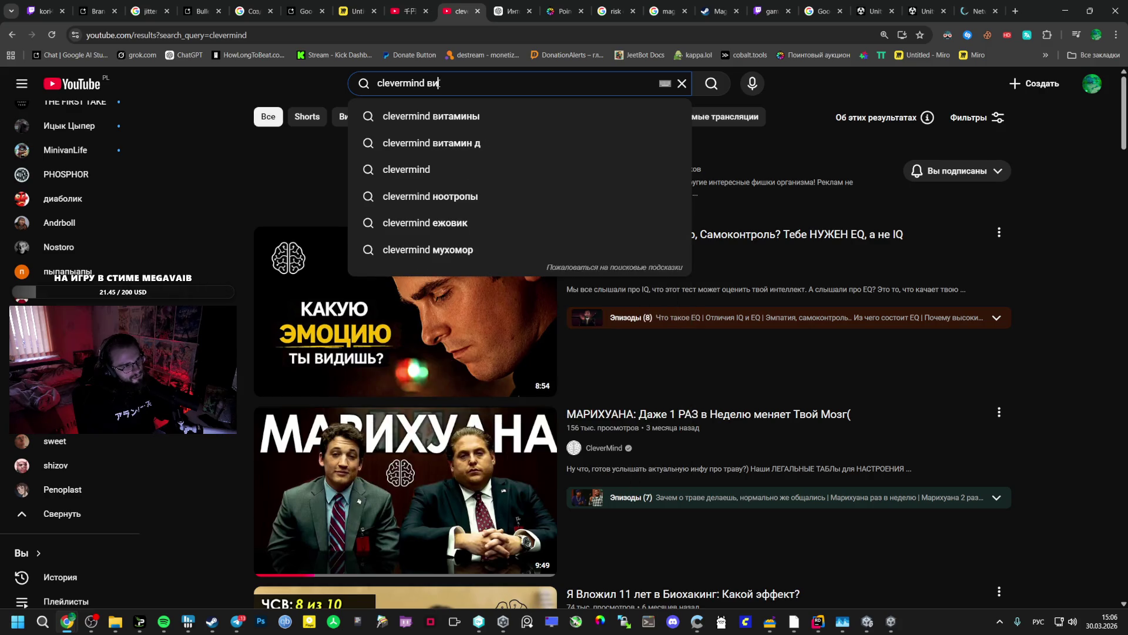
type("тамн д")
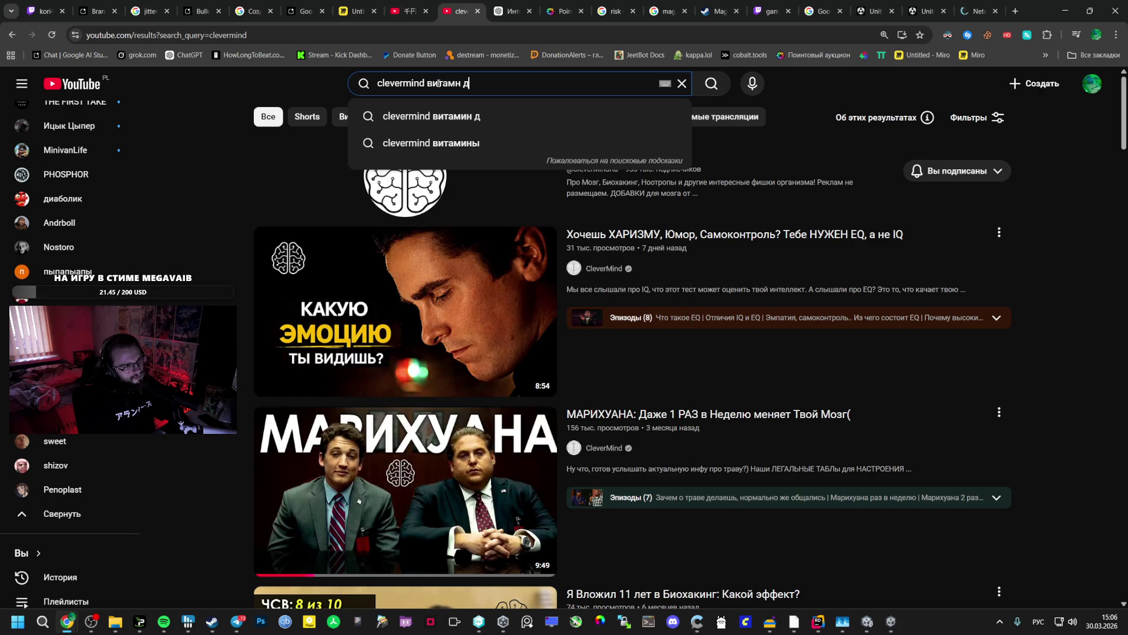
key("Return")
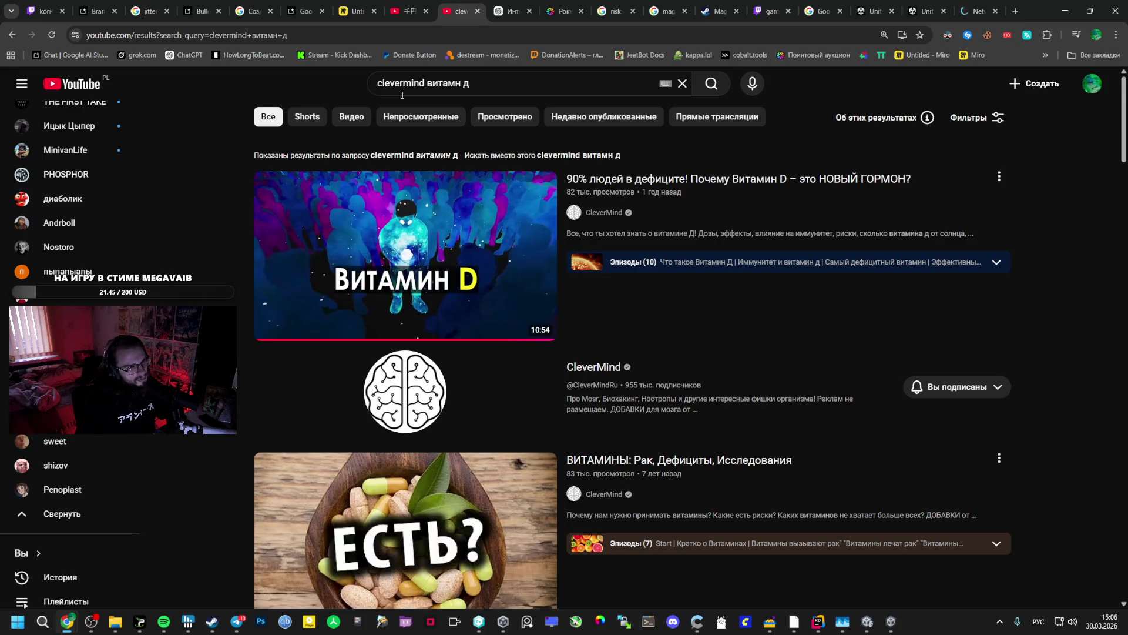
- Copy the vitamin D video's share link from its Share menu and open the video
mouse_move(481, 213)
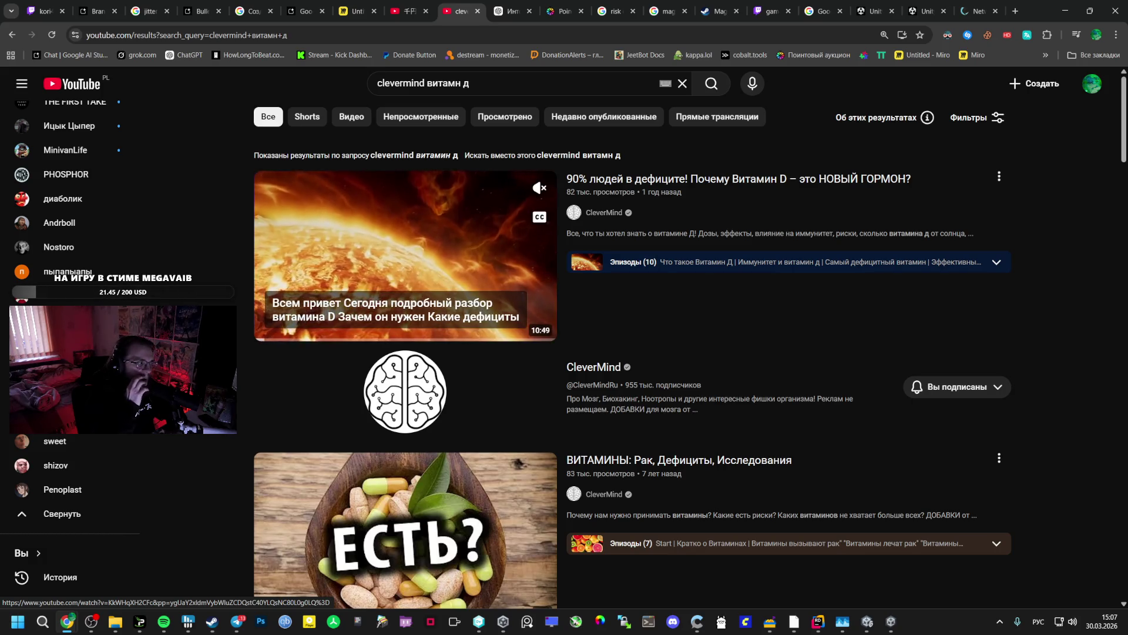
left_click(605, 215)
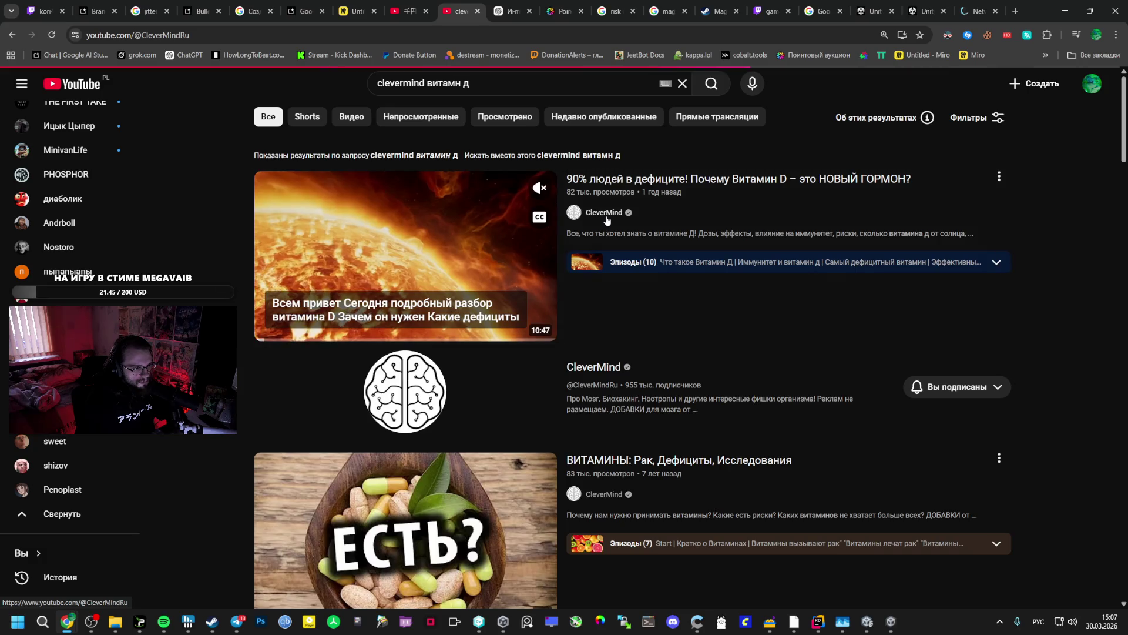
key("alt+Left")
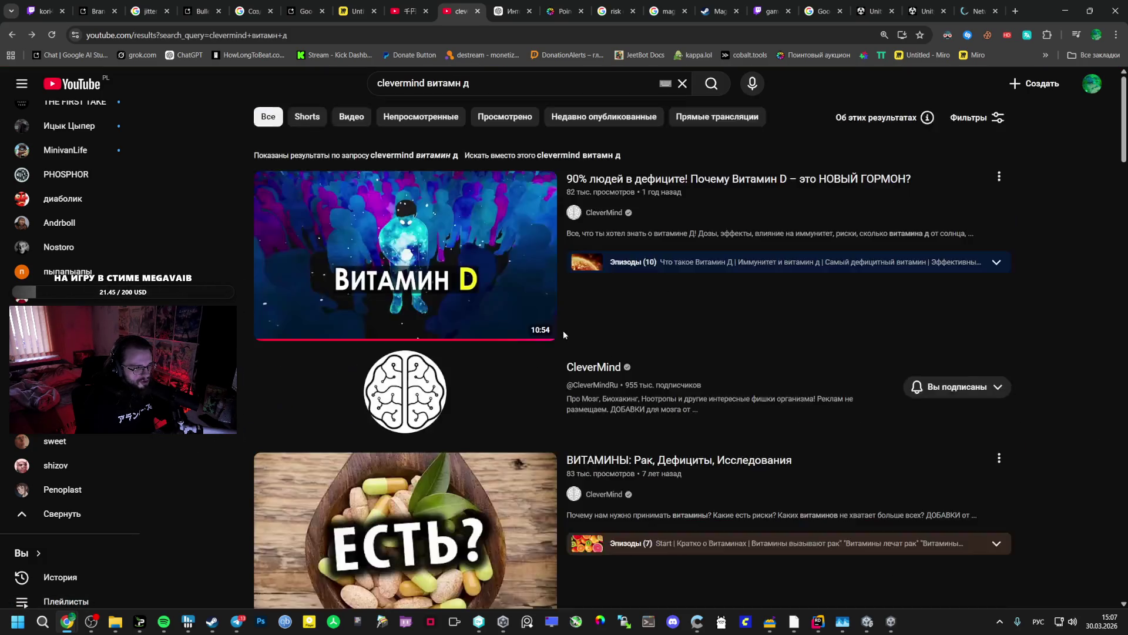
left_click(999, 176)
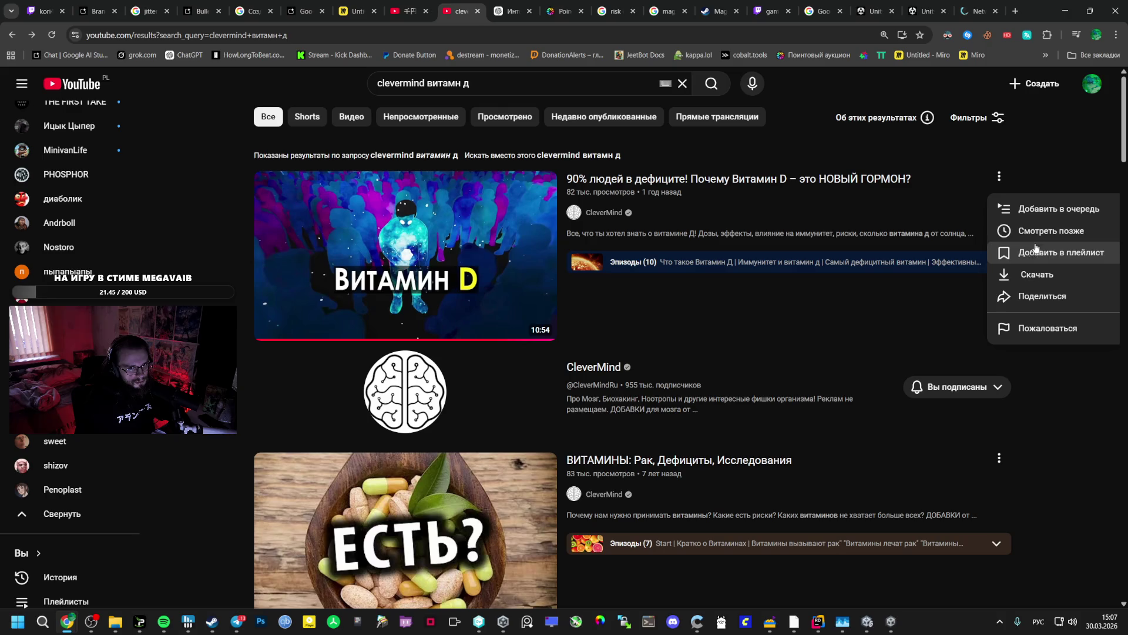
left_click(1038, 296)
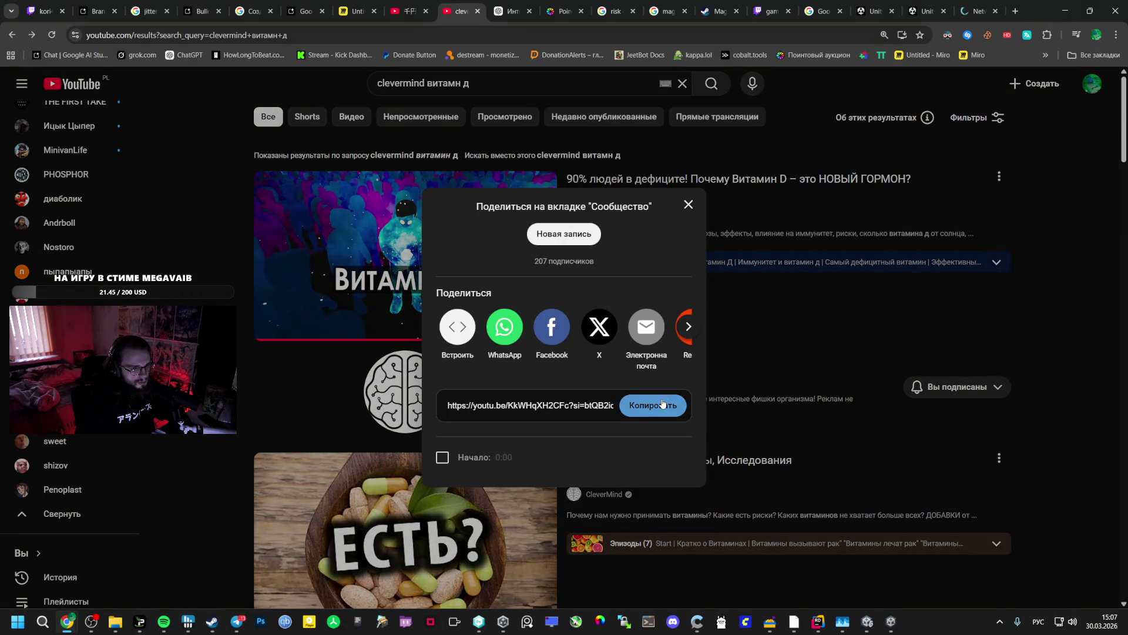
left_click(653, 405)
key("alt+Tab")
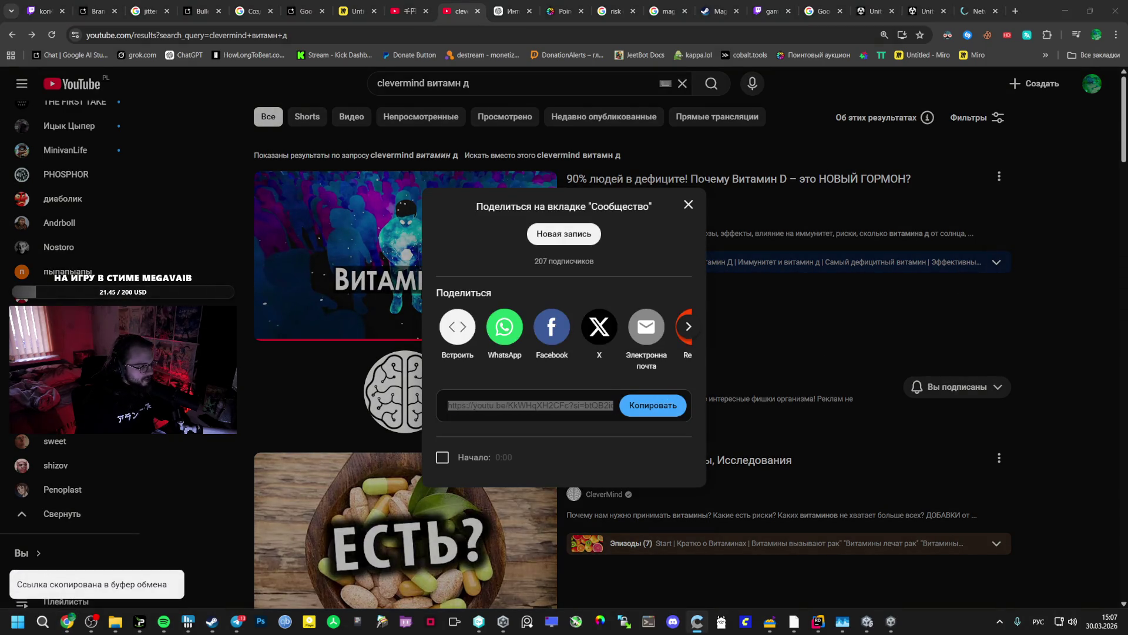
key("alt+Tab")
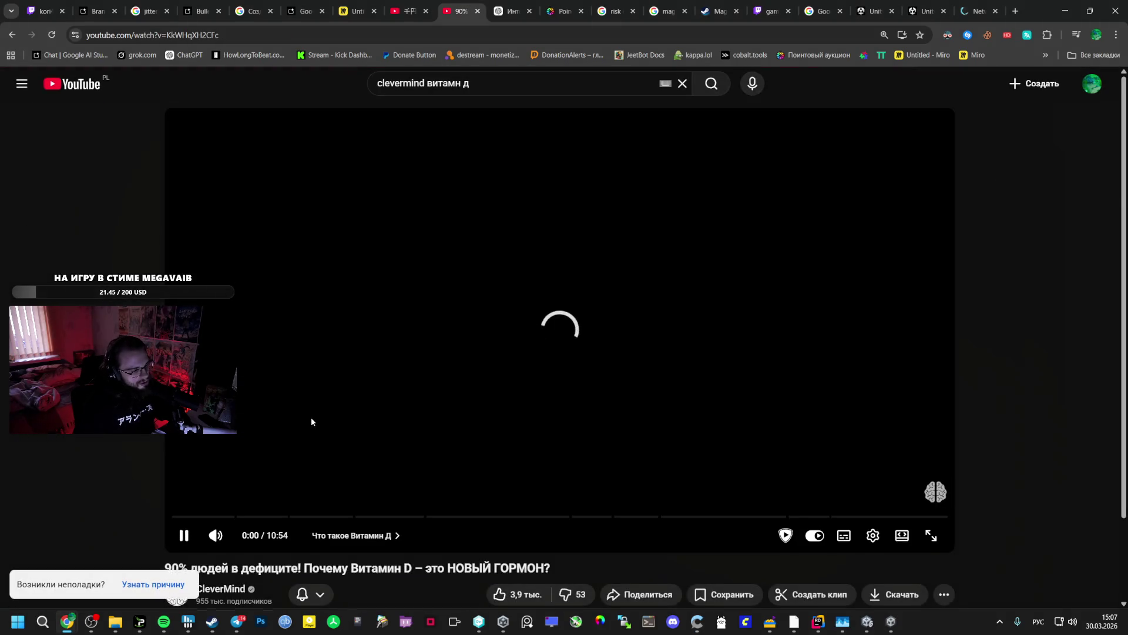
- Expand the vitamin D video's full description and pause the video
scroll(321, 418, "down", 4)
left_click(411, 446)
scroll(398, 442, "down", 4)
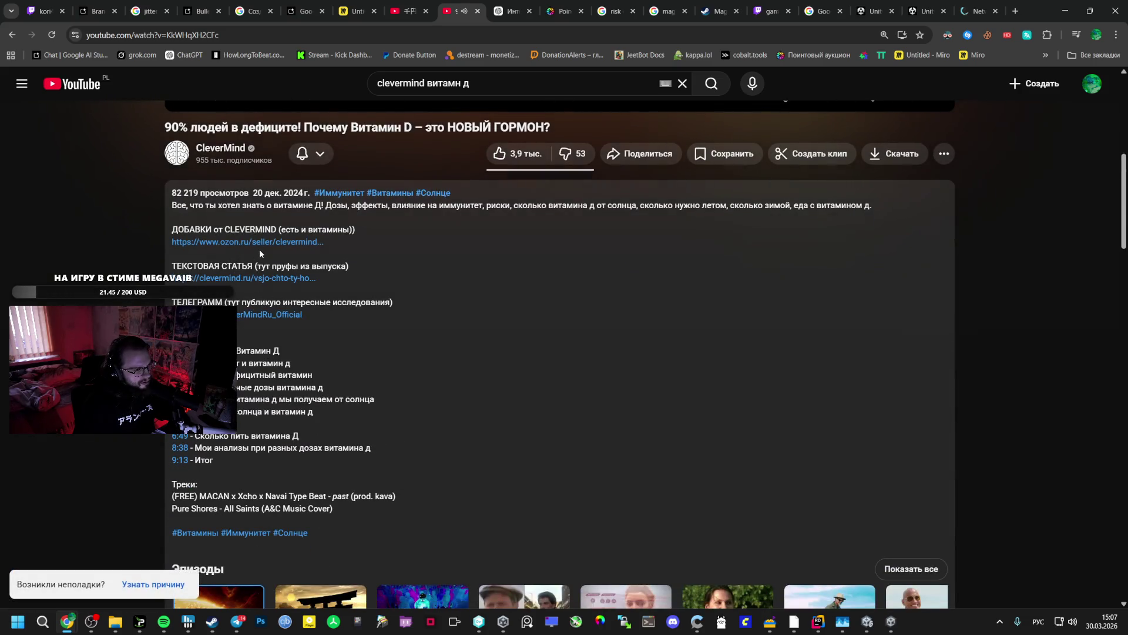
scroll(294, 255, "up", 4)
scroll(301, 261, "up", 3)
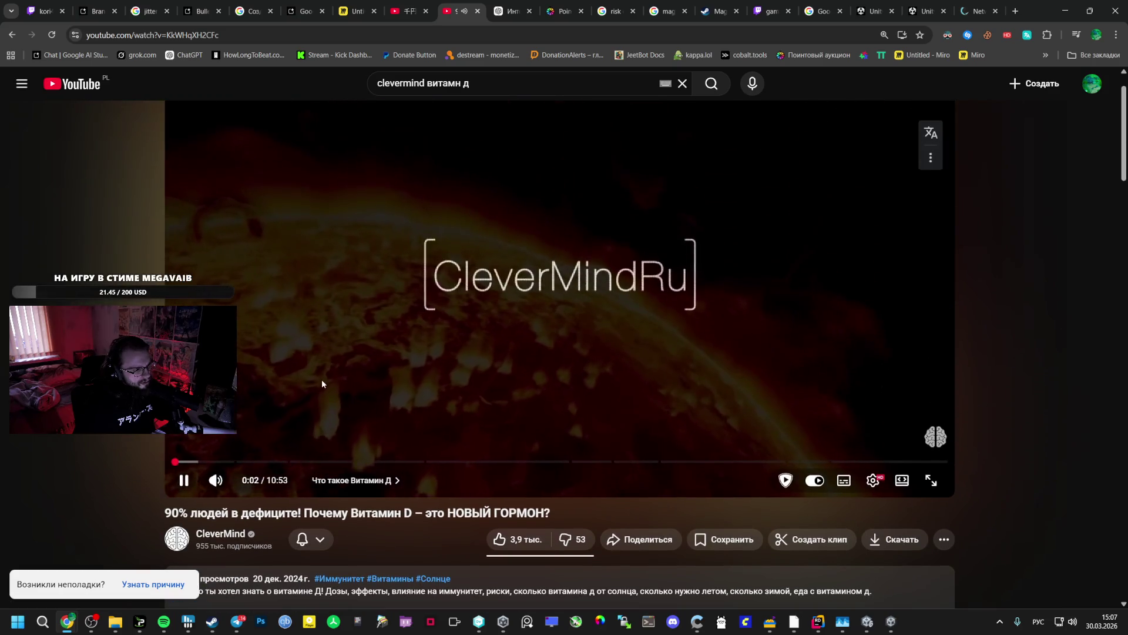
left_click(397, 454)
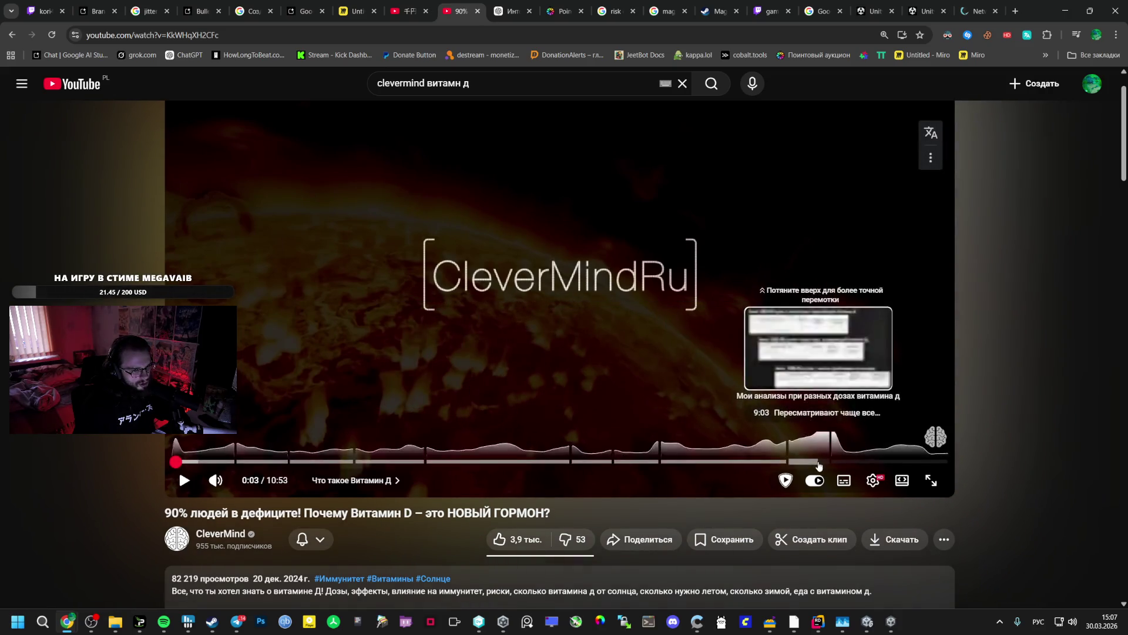
- Browse the comments, expand the first comment's replies, then close the vitamin D tab
scroll(431, 488, "down", 20)
scroll(401, 375, "up", 3)
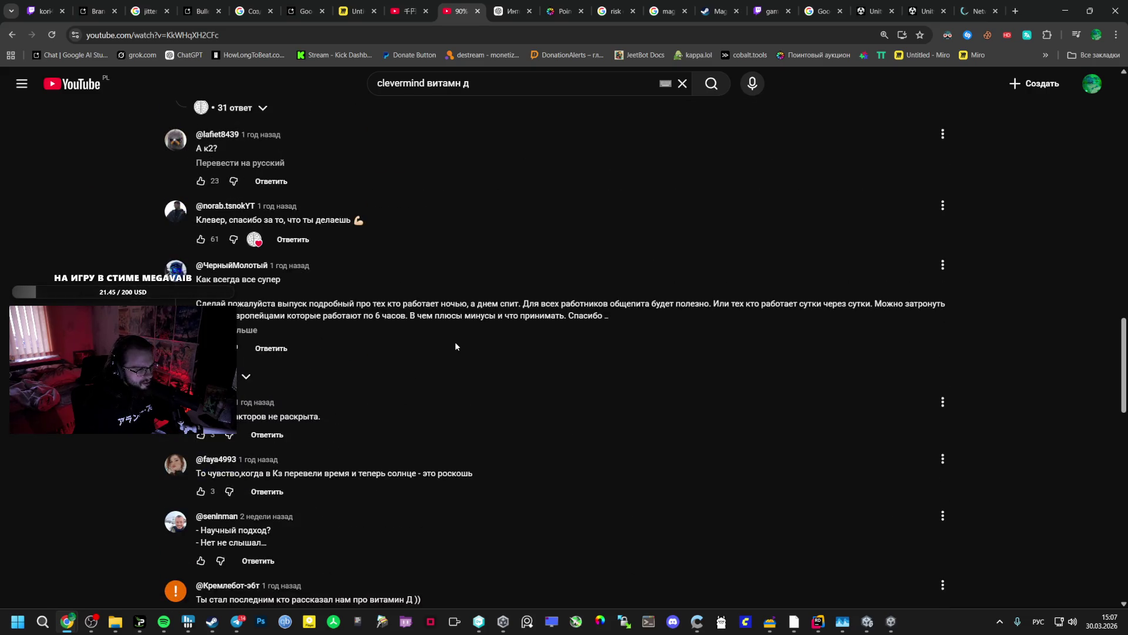
scroll(455, 346, "up", 3)
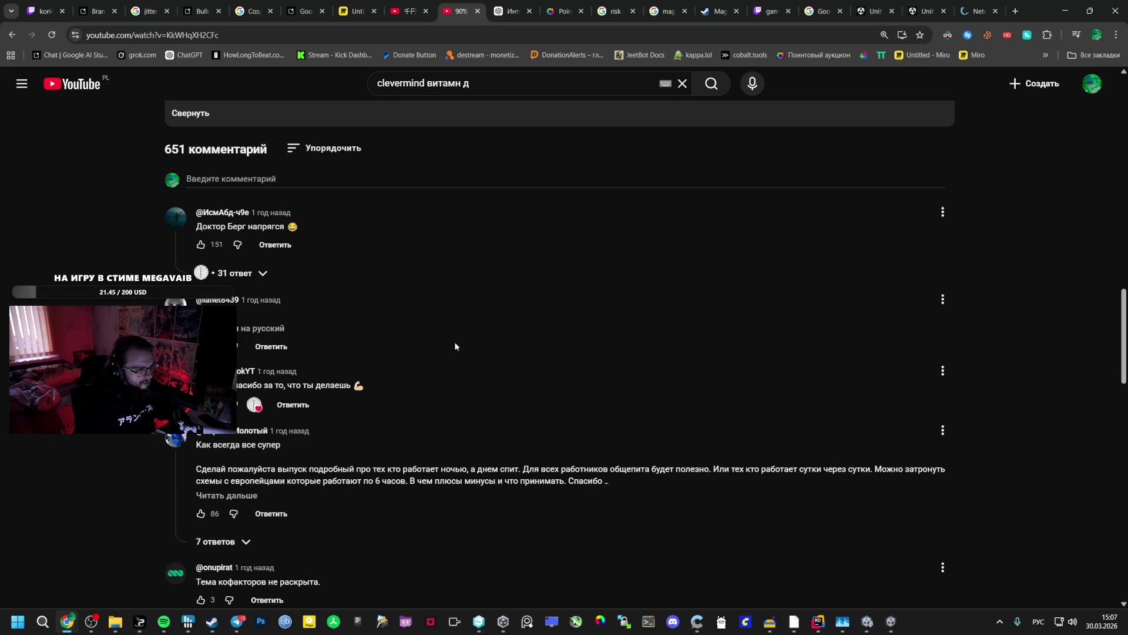
scroll(332, 341, "up", 1)
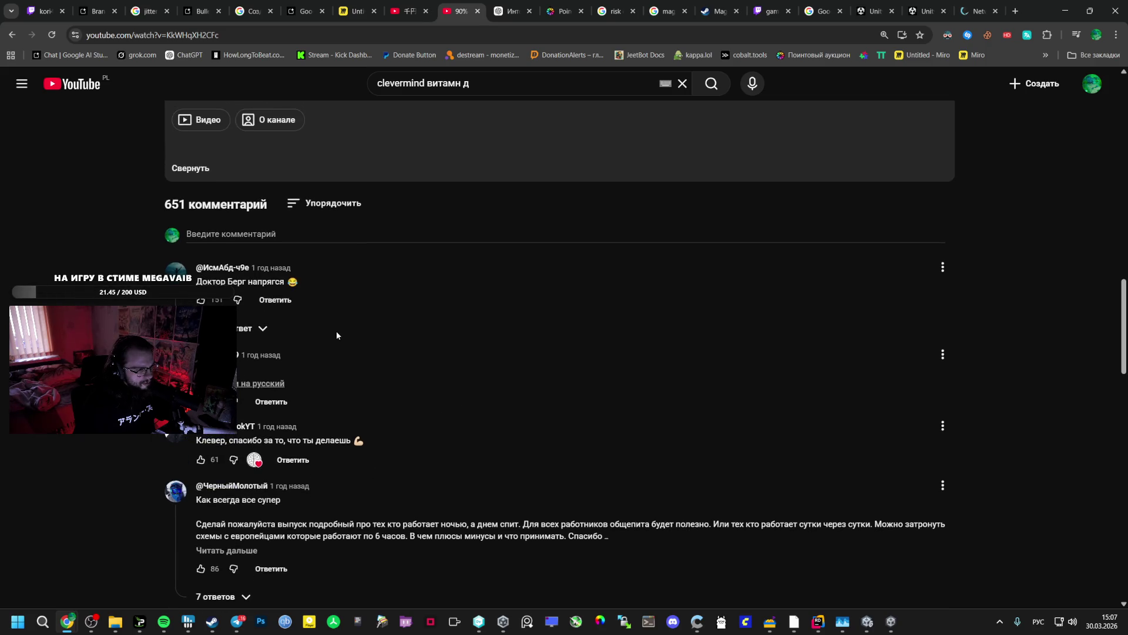
left_click(256, 329)
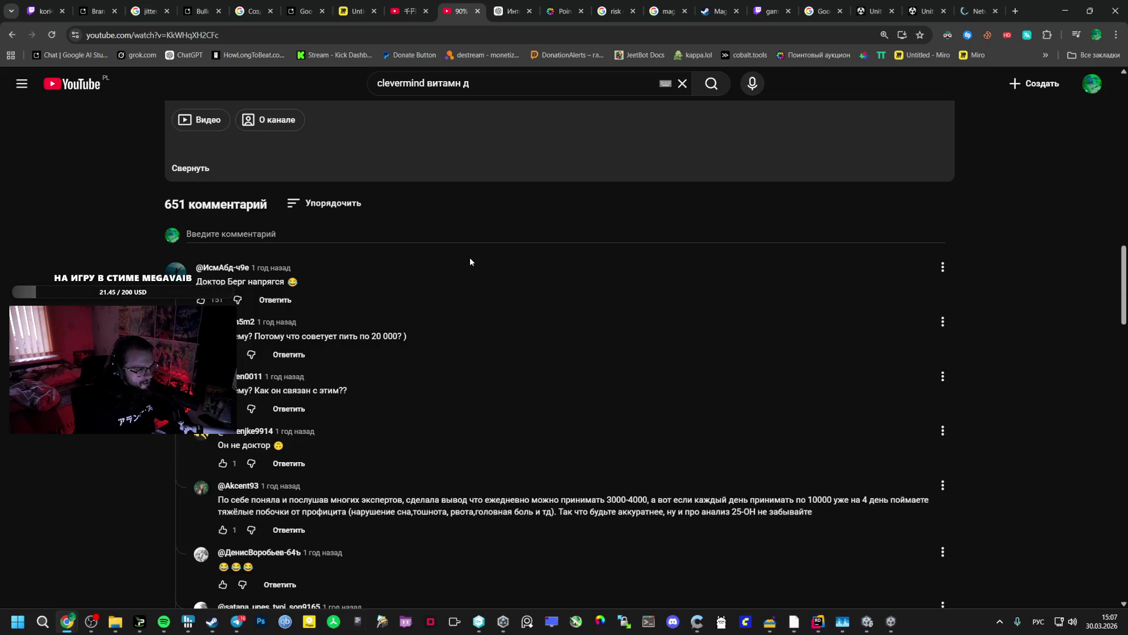
scroll(488, 265, "up", 10)
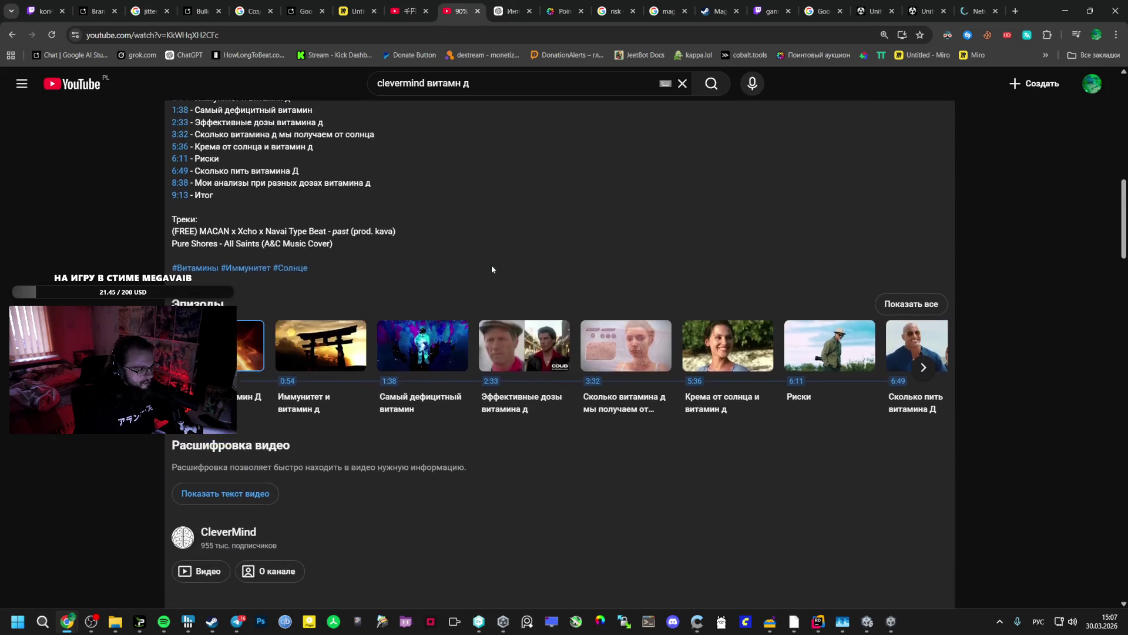
scroll(556, 233, "up", 3)
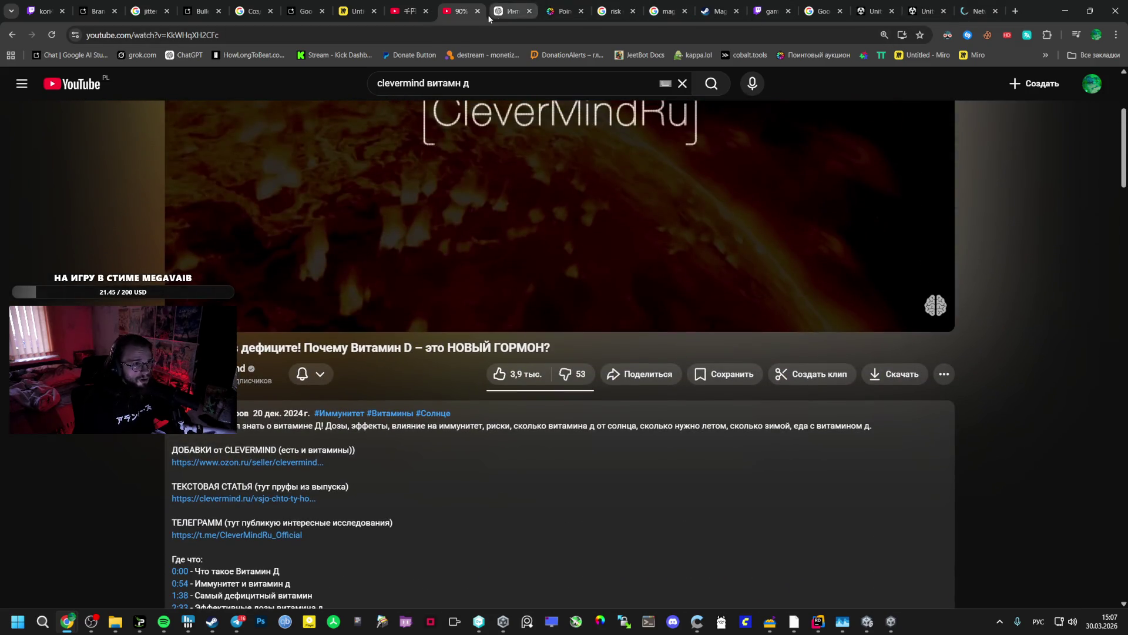
left_click(477, 10)
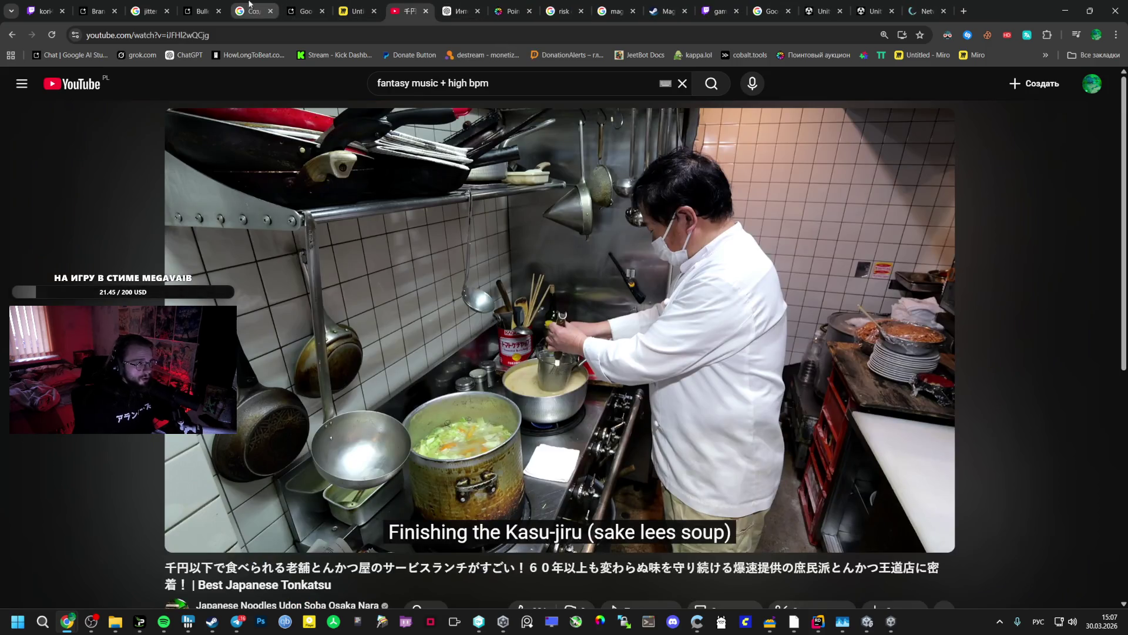
- Return to the Bullet Hell Unity Architecture chat and highlight its 'Что происходит на вашем скриншоте?' section
left_click(203, 11)
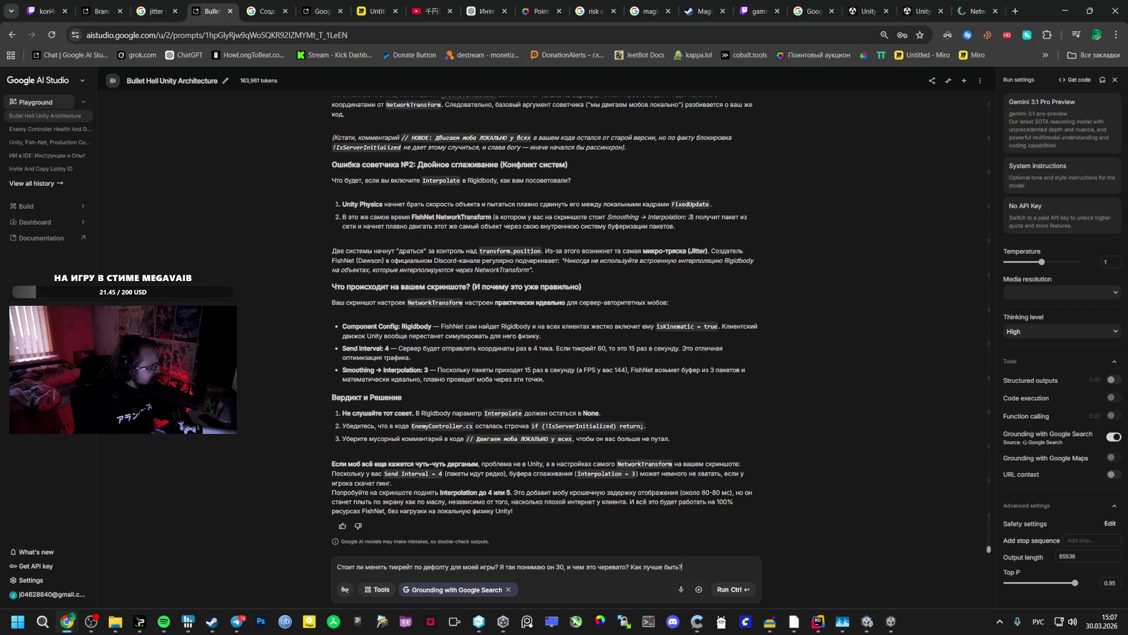
key("alt+Tab")
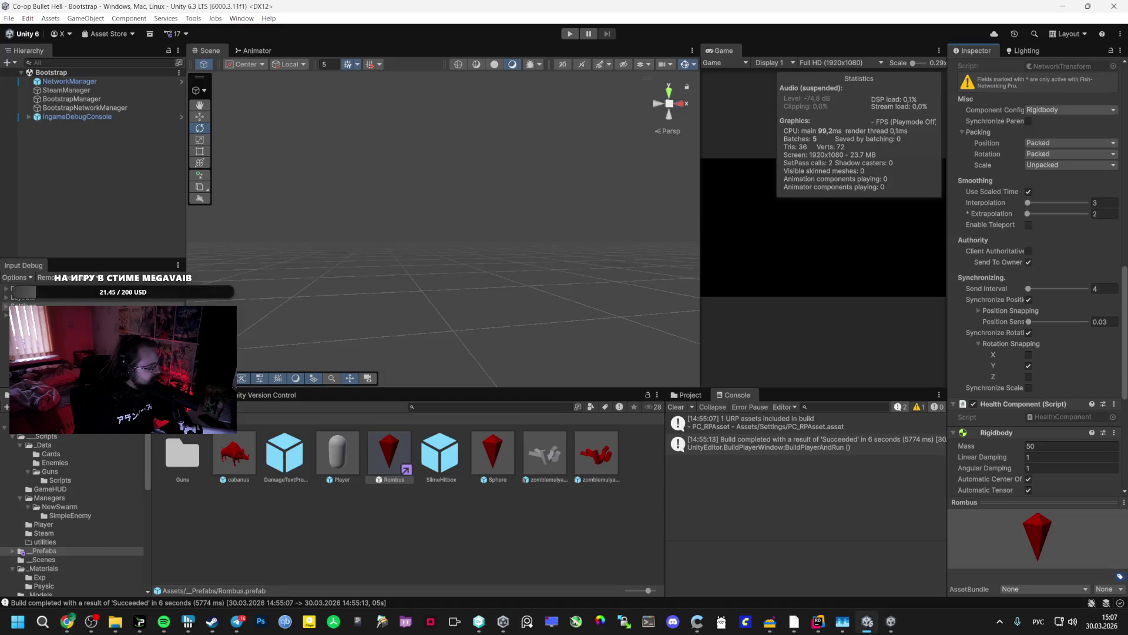
key("alt+Tab")
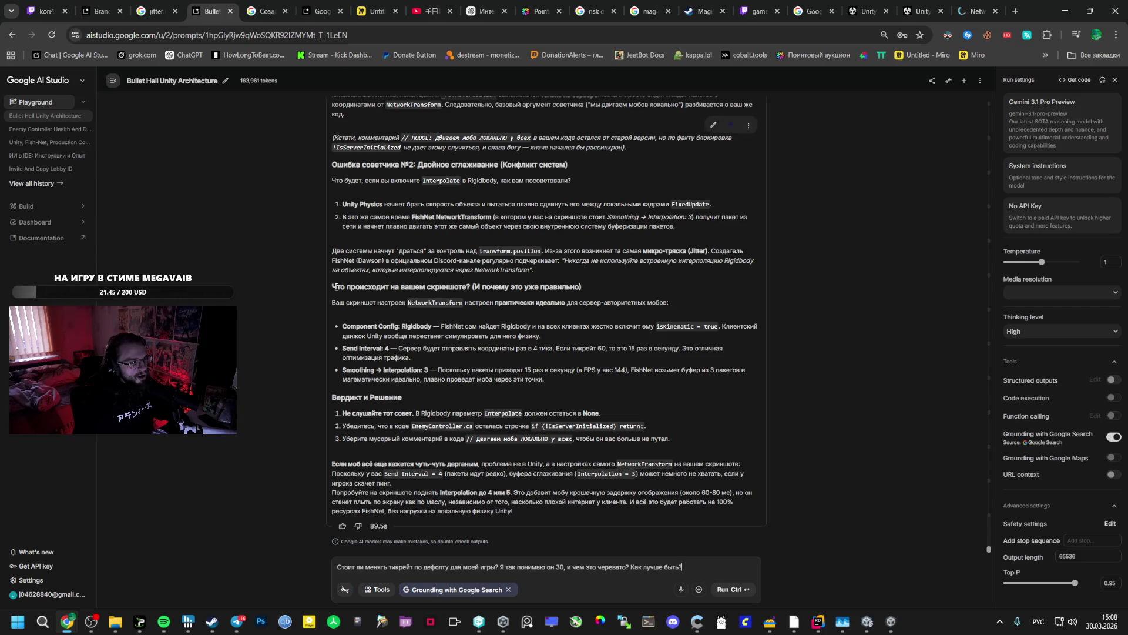
mouse_move(334, 287)
left_mouse_down()
mouse_move(670, 306)
mouse_move(552, 387)
mouse_move(541, 374)
mouse_move(548, 382)
left_mouse_up()
left_click(507, 410)
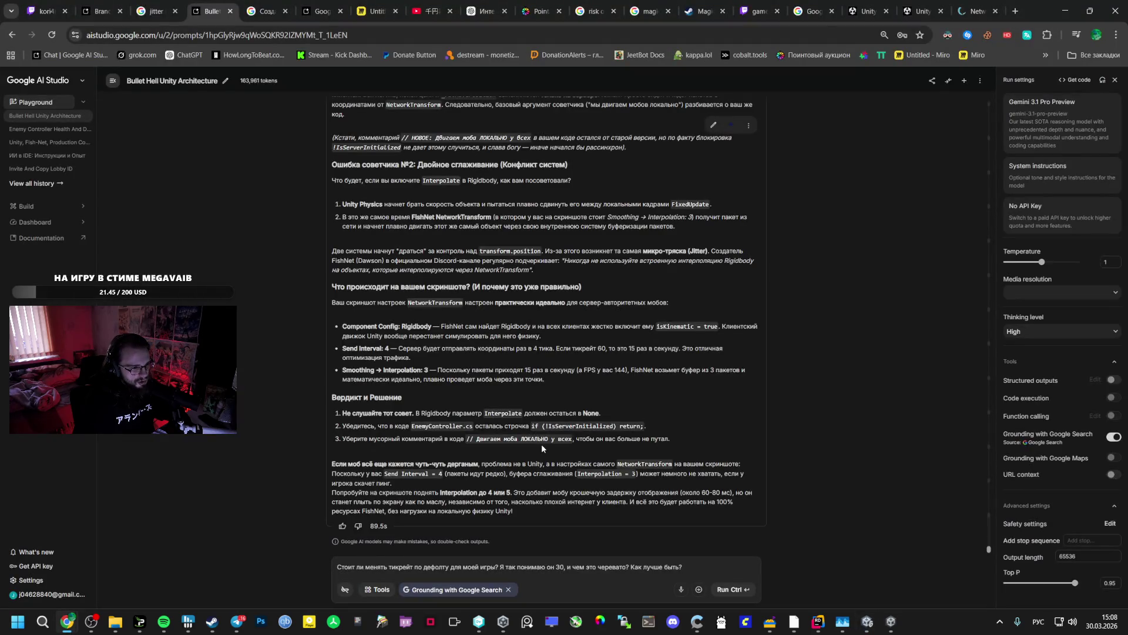
left_click(164, 622)
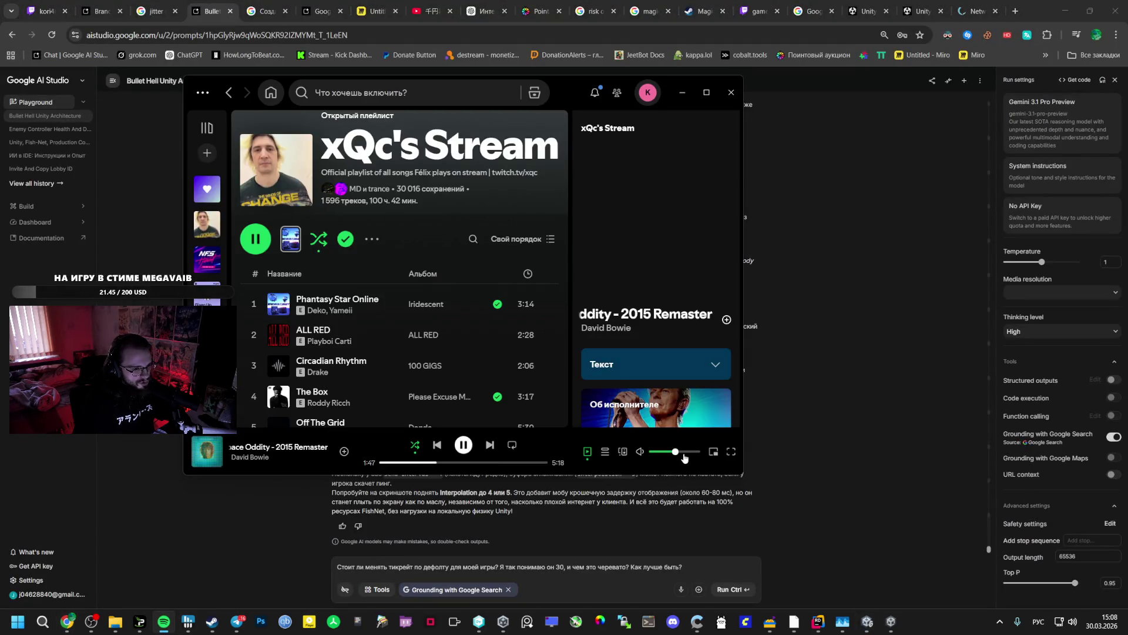
left_click(73, 567)
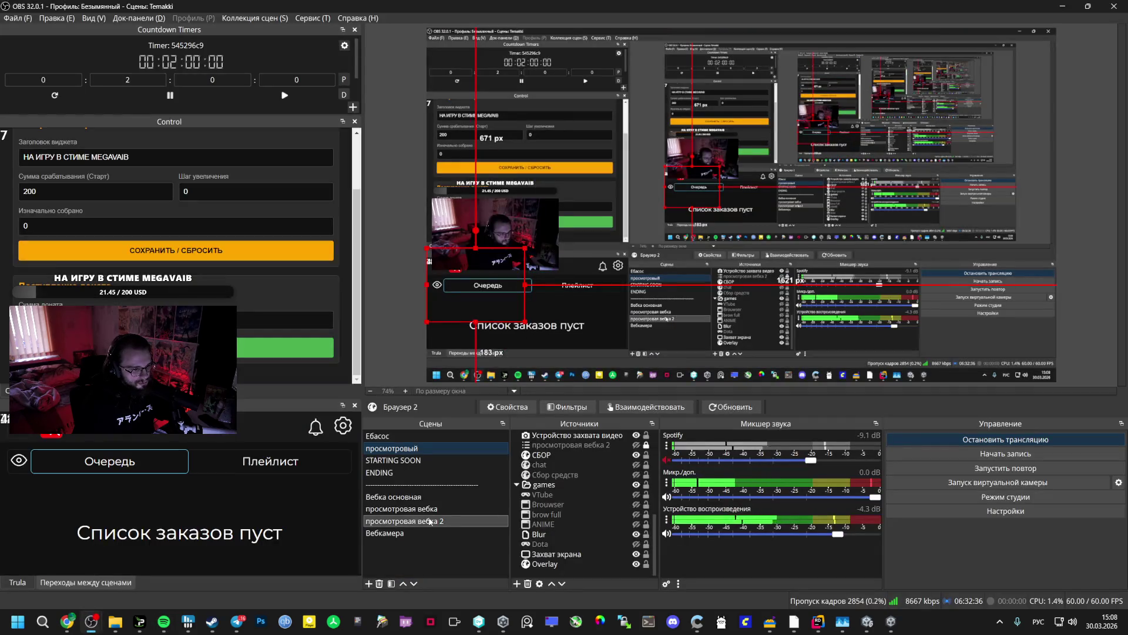
key("alt+Tab")
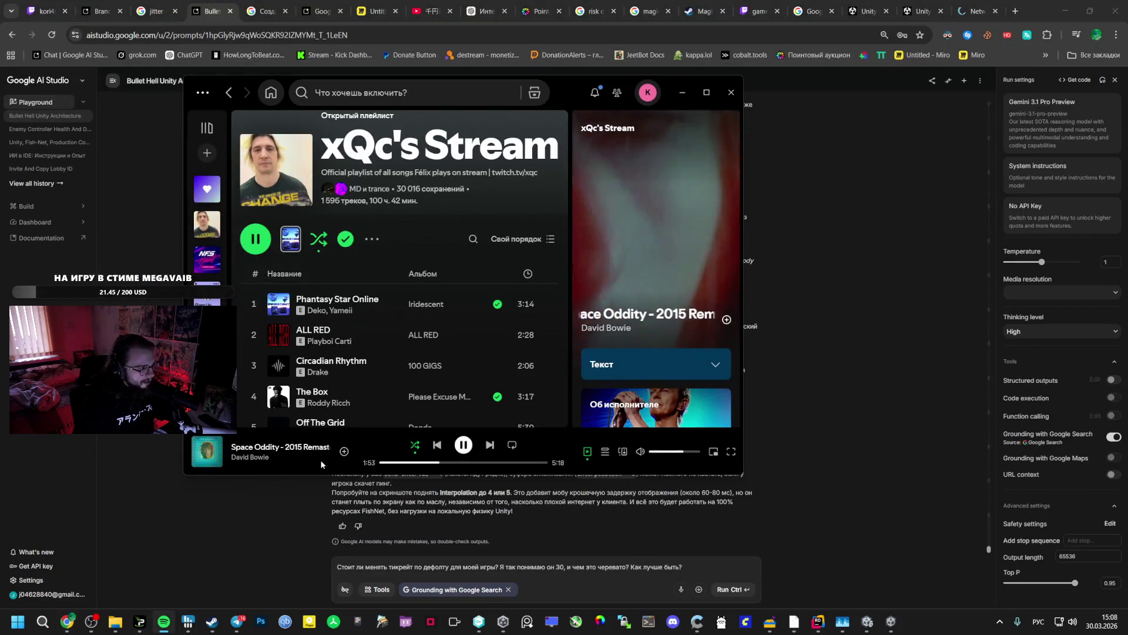
left_click(337, 503)
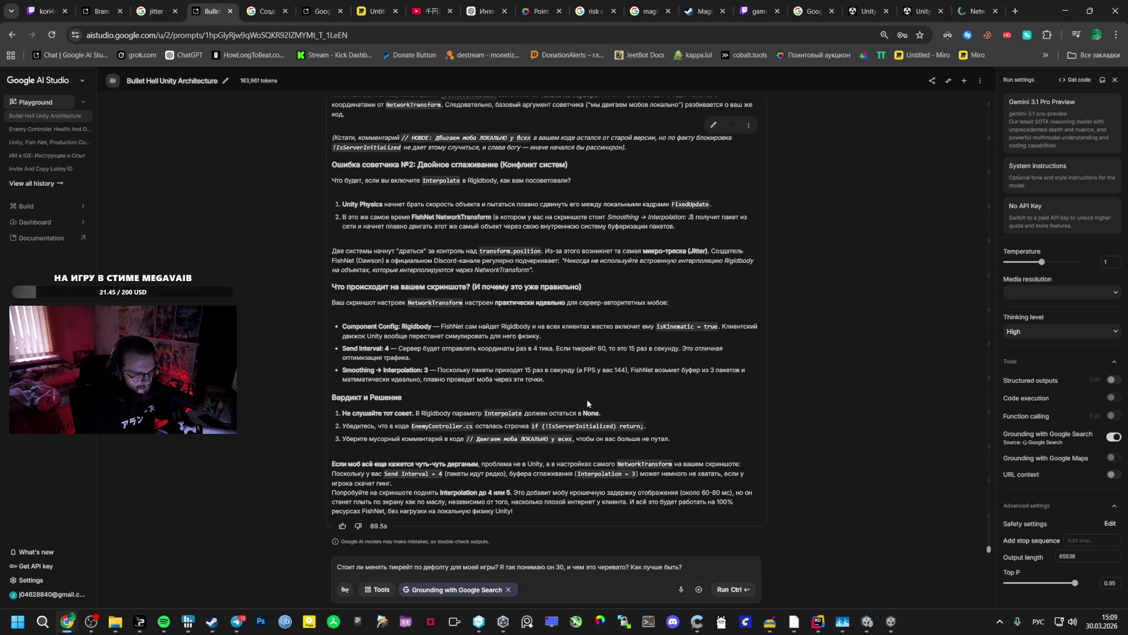
- Send the tick-rate question, then select NetworkManager in Unity and toggle its Latency Simulator settings
left_click(743, 595)
key("alt+Tab")
scroll(1007, 432, "down", 5)
left_click(69, 81)
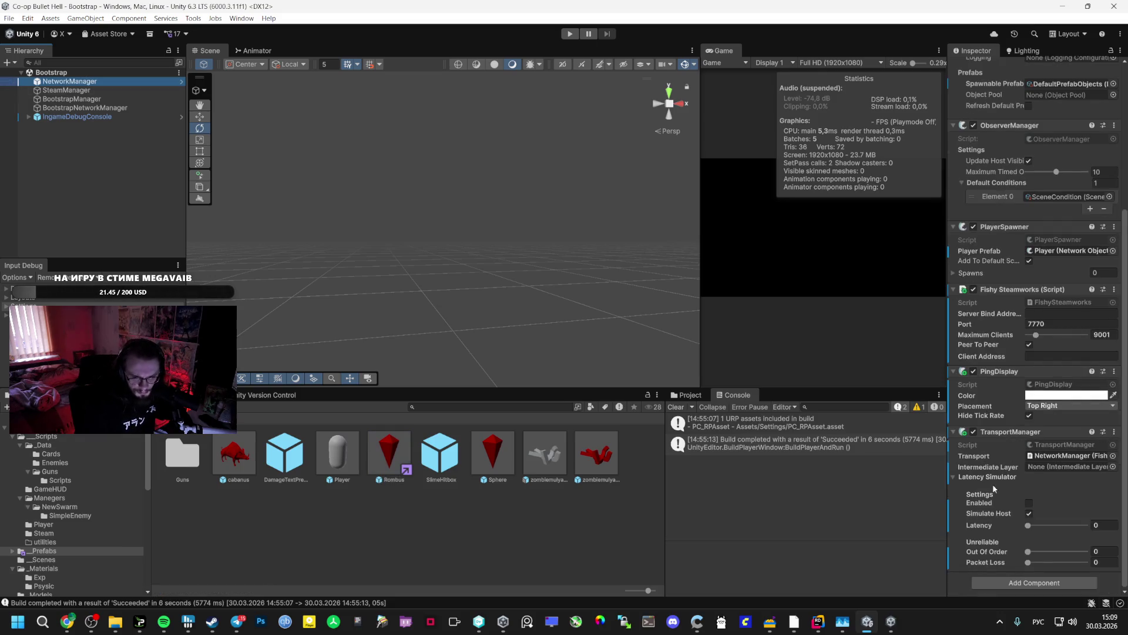
scroll(976, 299, "up", 1)
scroll(976, 299, "up", 2)
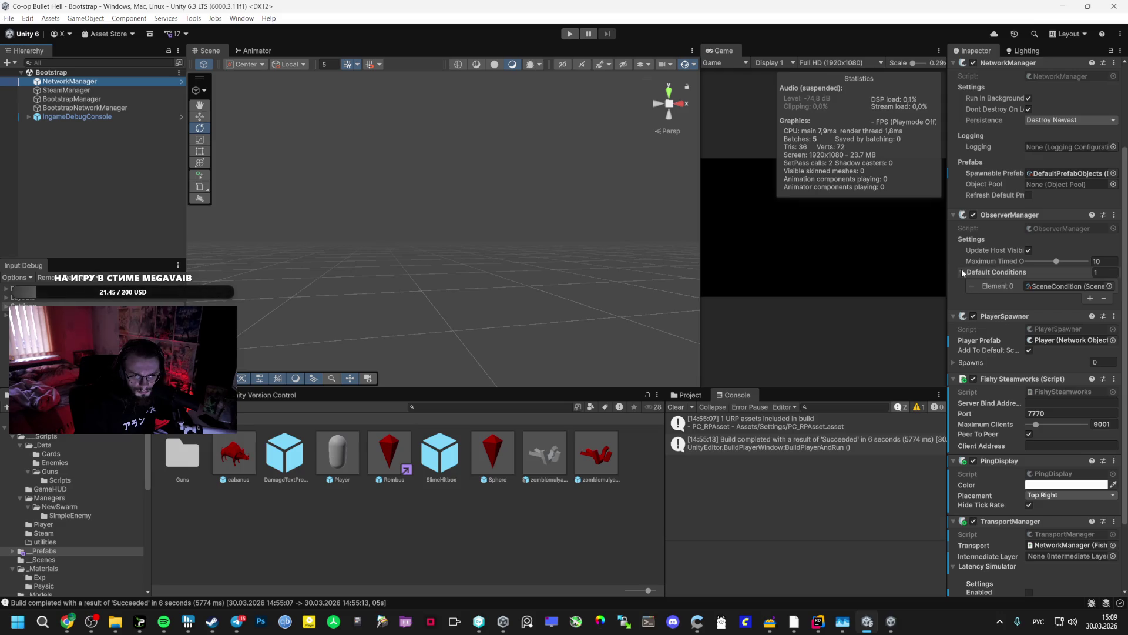
scroll(961, 269, "up", 4)
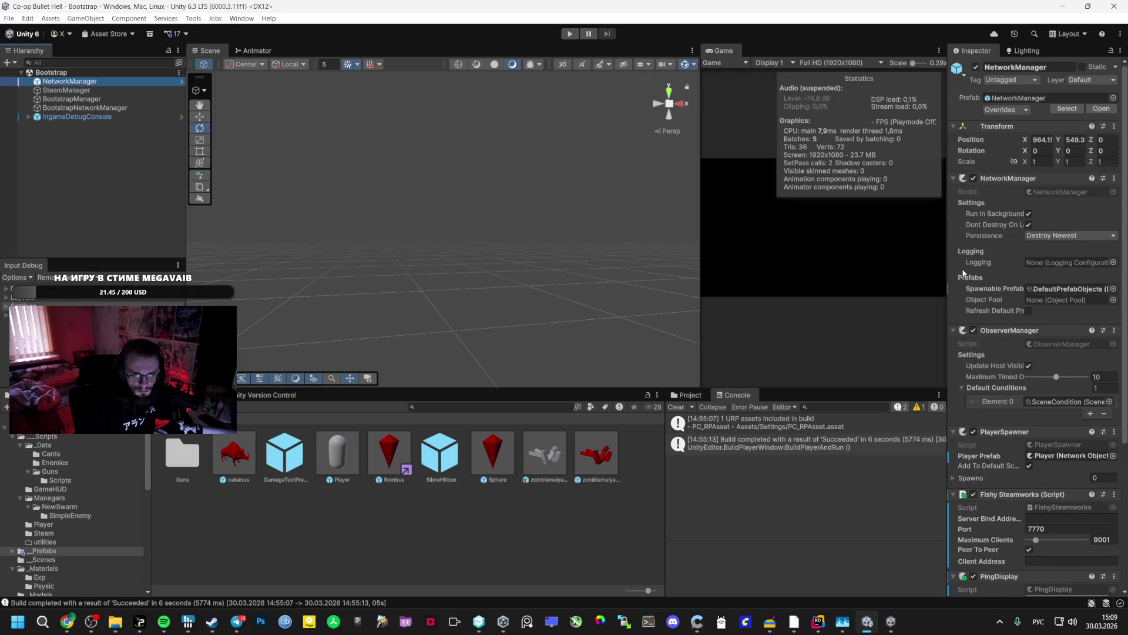
scroll(964, 272, "down", 7)
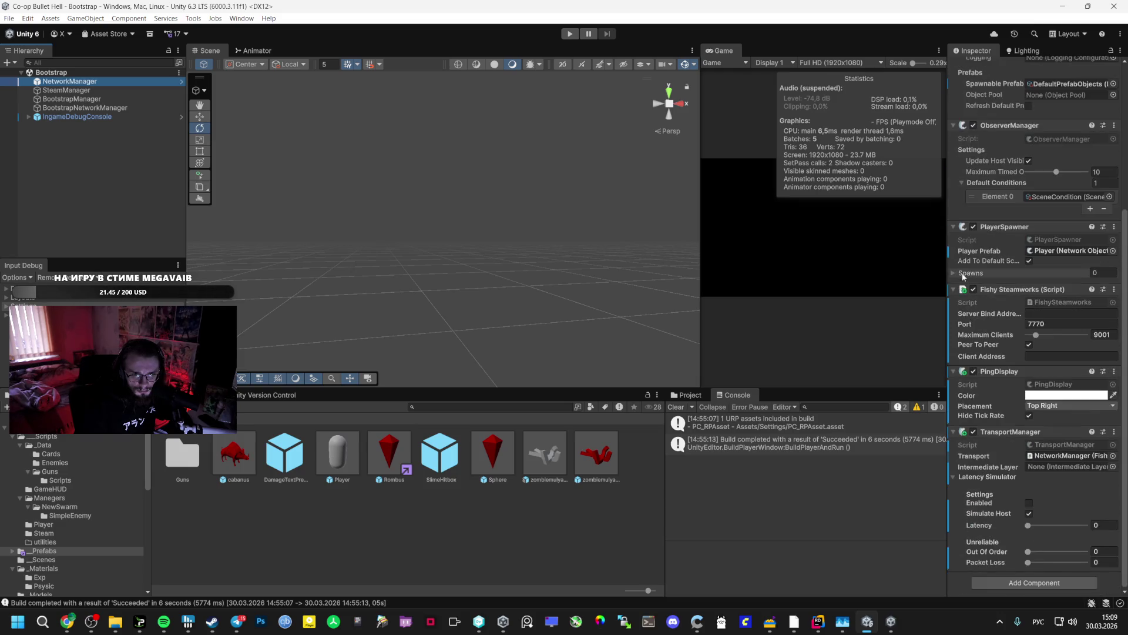
left_click(954, 478)
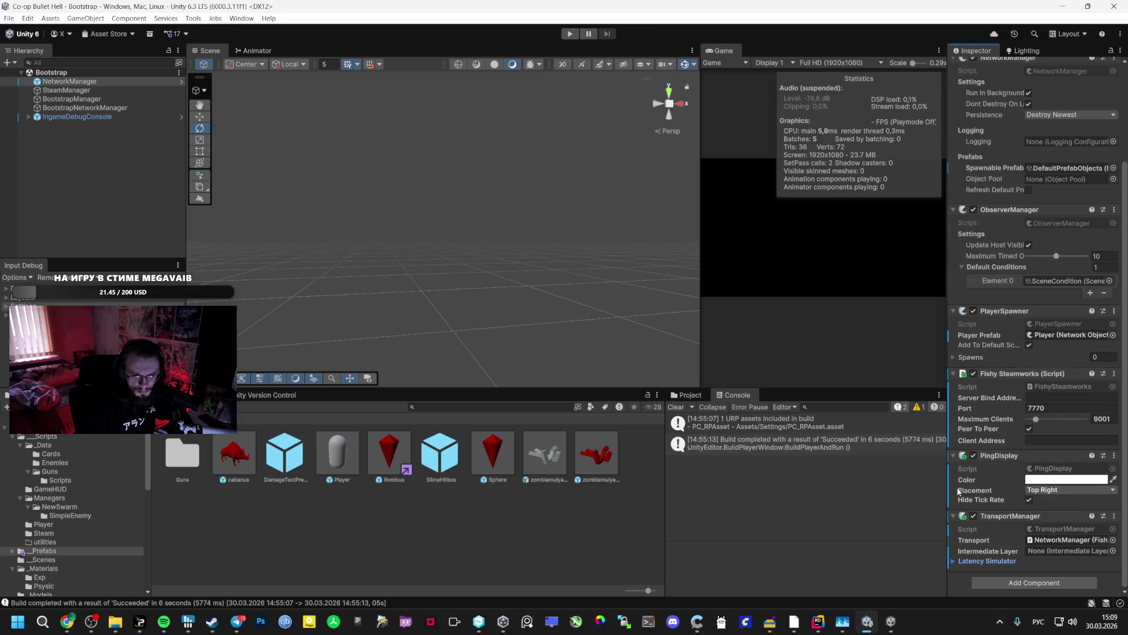
left_click(959, 562)
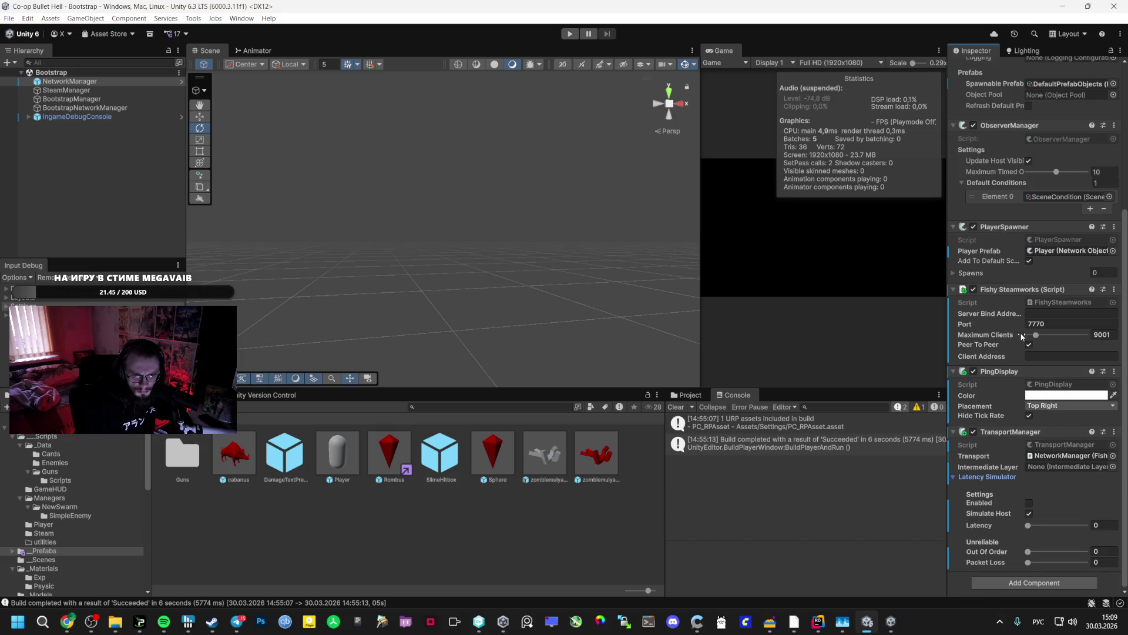
scroll(1022, 336, "up", 7)
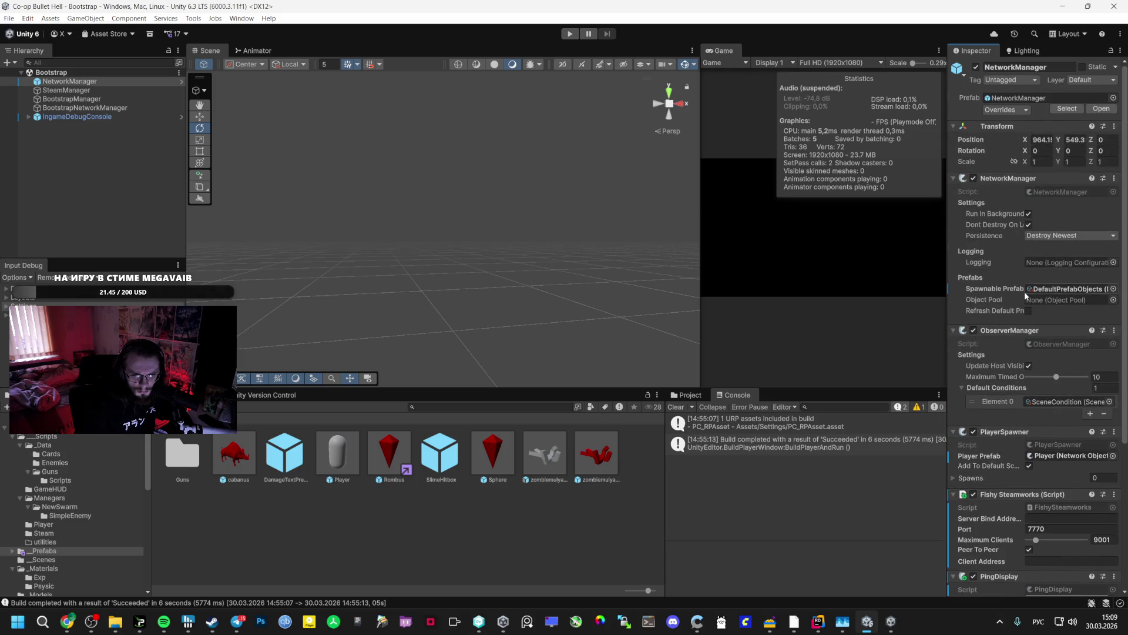
- Inspect the BootstrapNetworkManager, SteamManager and other bootstrap objects, then reselect NetworkManager
left_click(80, 108)
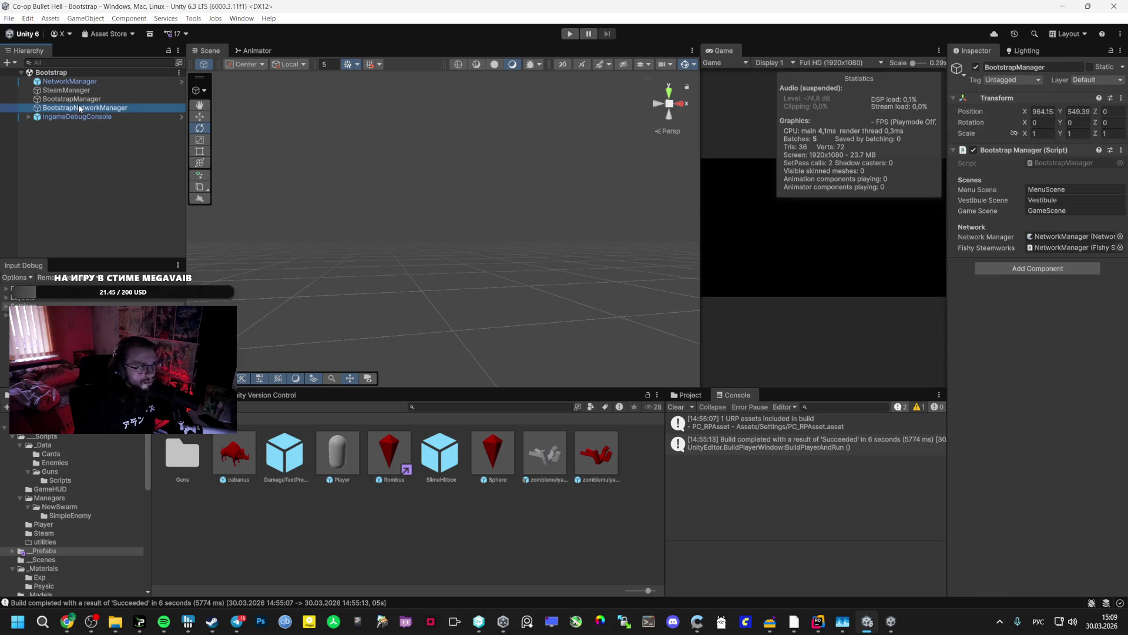
left_click(75, 90)
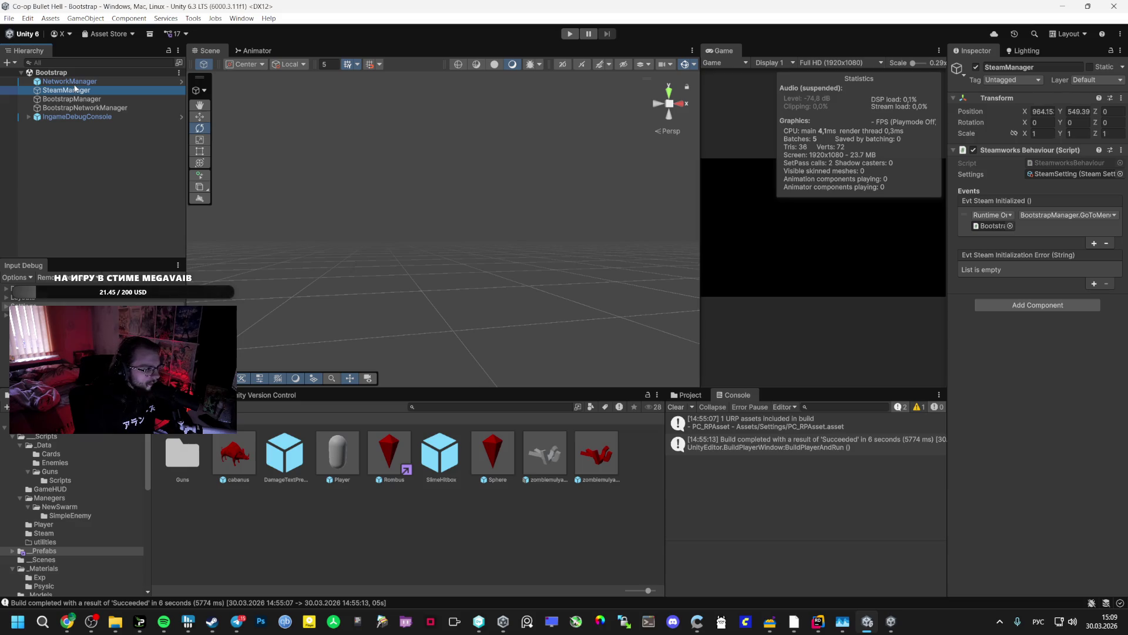
key("Up")
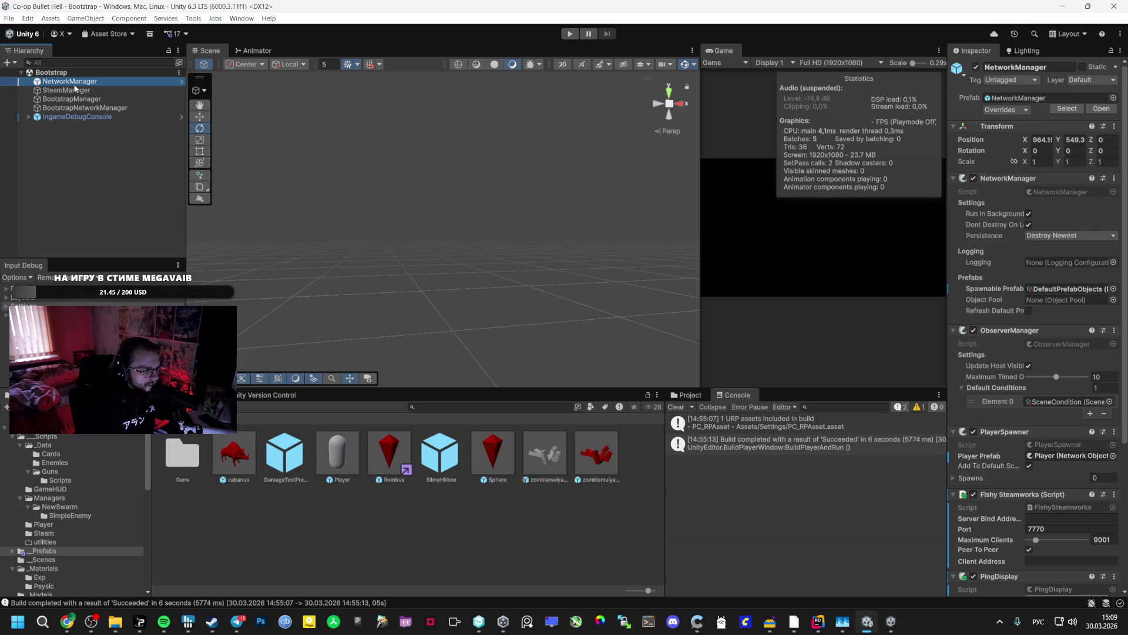
left_click(76, 89)
left_click(83, 99)
left_click(88, 107)
left_click(94, 100)
key("Up")
key("Up")
- Read the model's tick-rate answer in AI Studio, then return to Unity
mouse_move(92, 617)
left_click(89, 522)
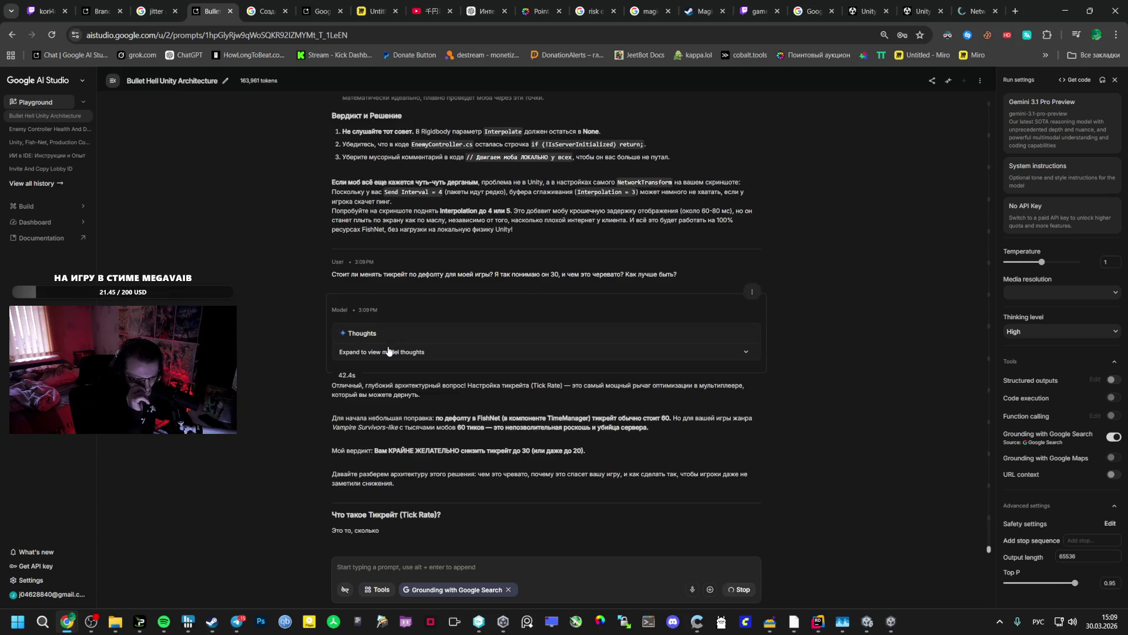
scroll(388, 351, "up", 2)
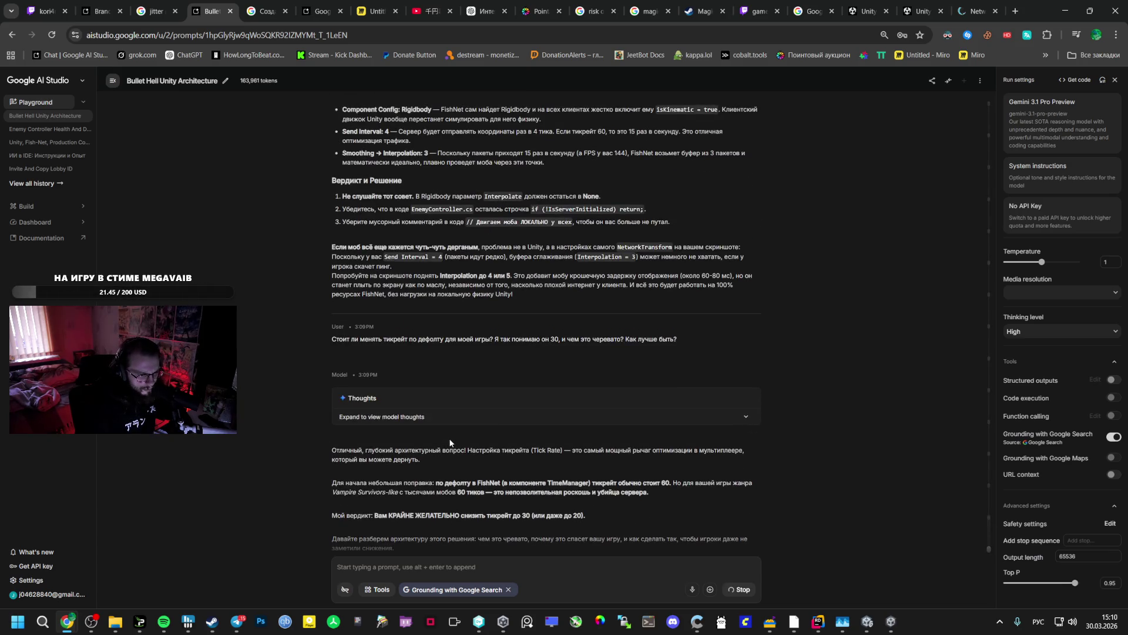
key("alt+Tab")
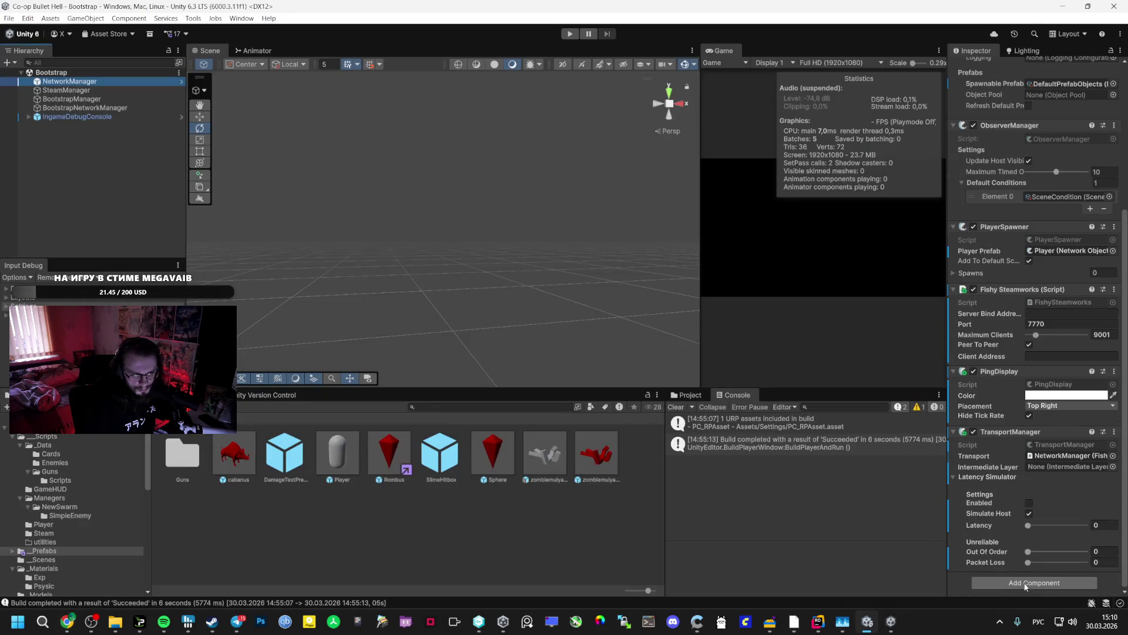
left_click(1025, 584)
- Add a TimeManager component to NetworkManager, keeping Physics Mode set to Unity
type("e")
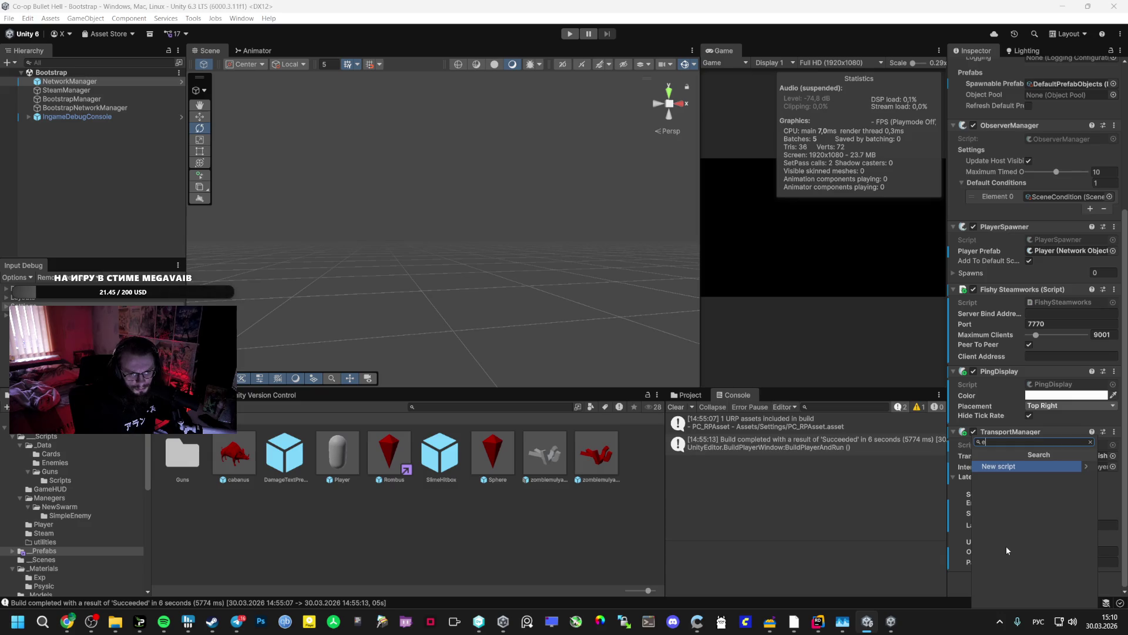
key("alt+shift")
key("BackSpace")
left_click(1006, 545)
left_click(1006, 546)
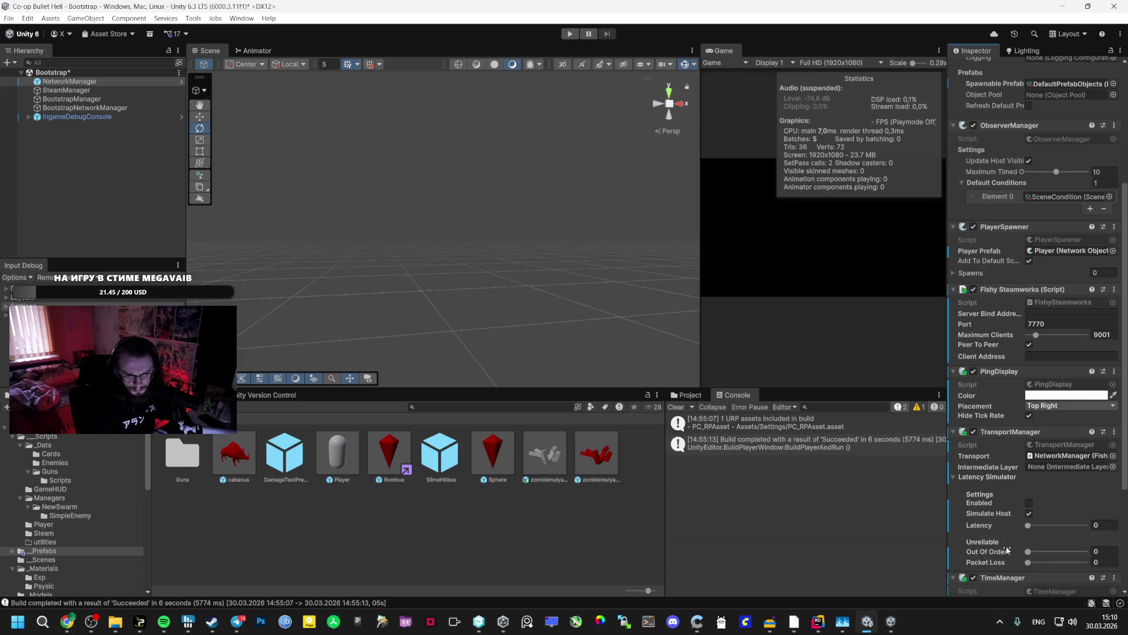
scroll(987, 529, "down", 5)
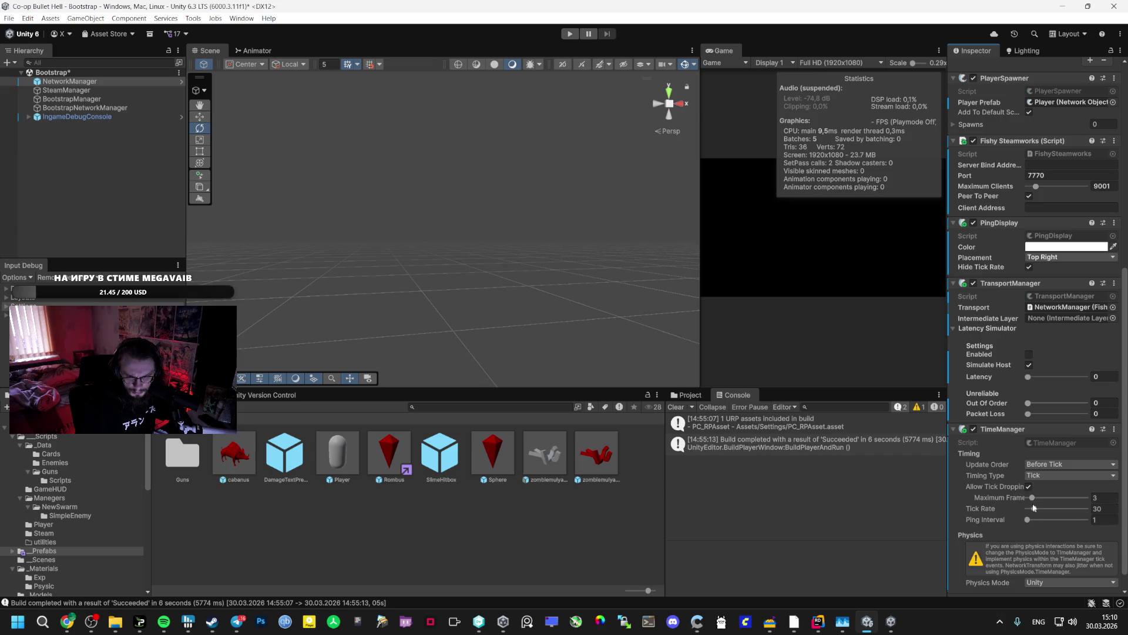
scroll(989, 515, "down", 1)
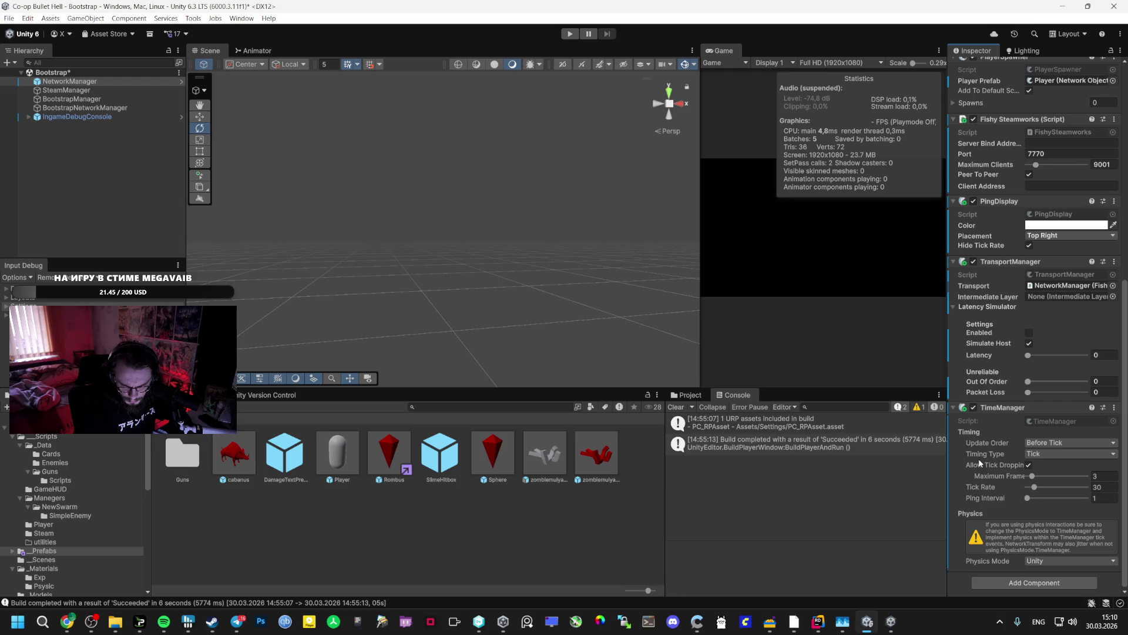
left_click(1058, 561)
left_click(1011, 544)
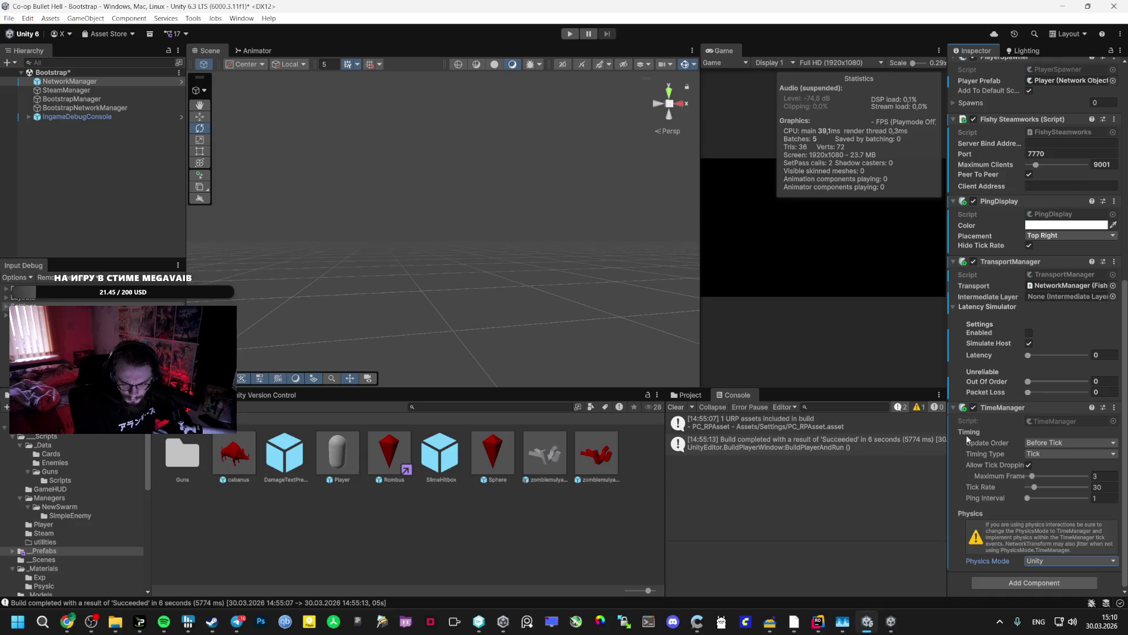
- Snip the TimeManager settings in the Inspector and switch to the AI Studio chat
key("super+shift+s")
mouse_move(949, 400)
left_mouse_down()
mouse_move(1120, 558)
mouse_move(1127, 597)
left_mouse_up()
key("alt+Tab")
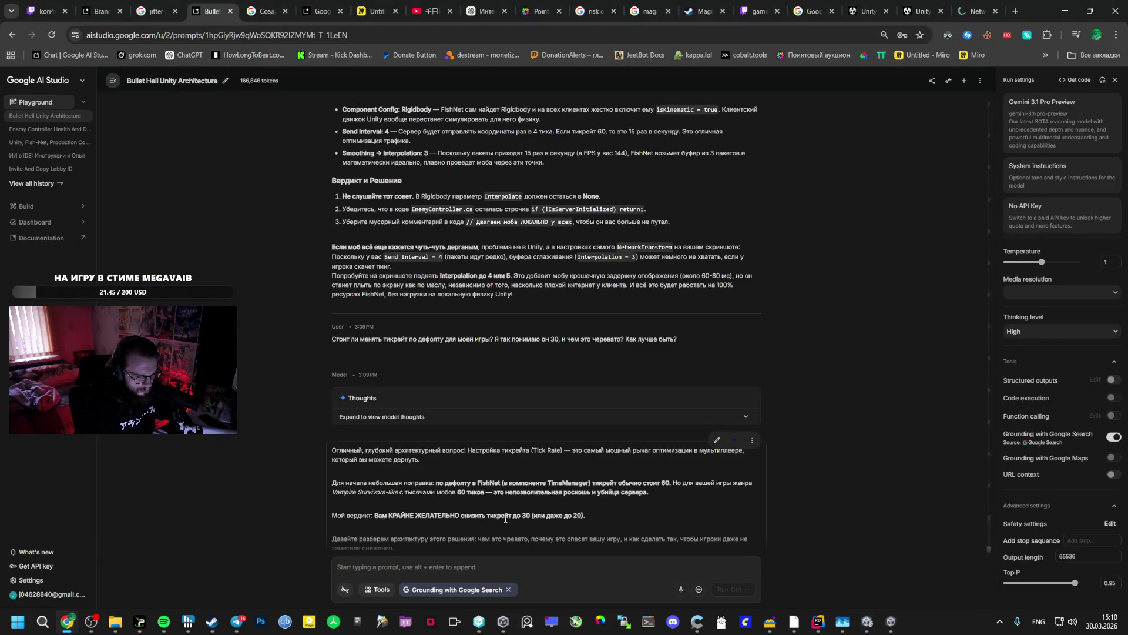
- Paste the TimeManager screenshot into the prompt and start asking about the current tick rate
scroll(505, 519, "down", 2)
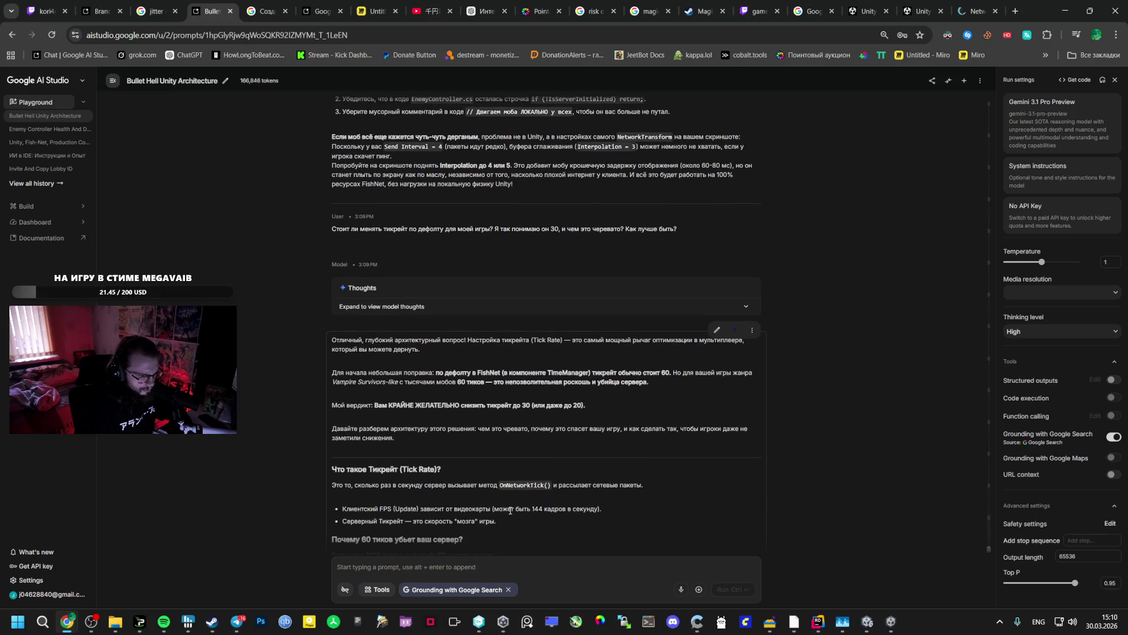
left_click(433, 567)
key("ctrl+v")
type("е")
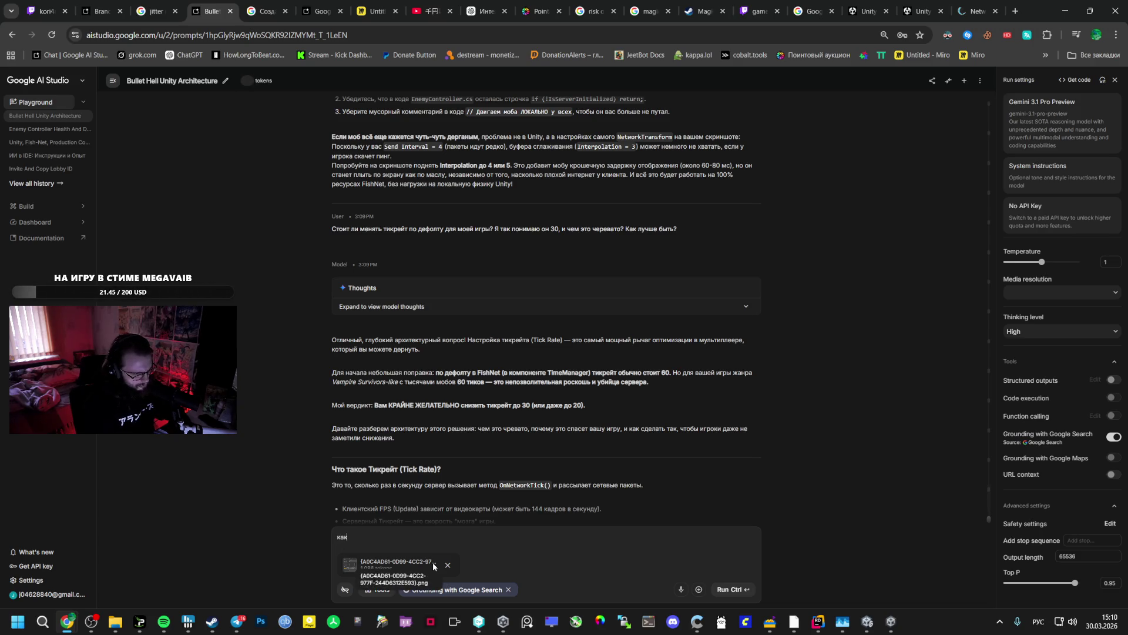
type("зна")
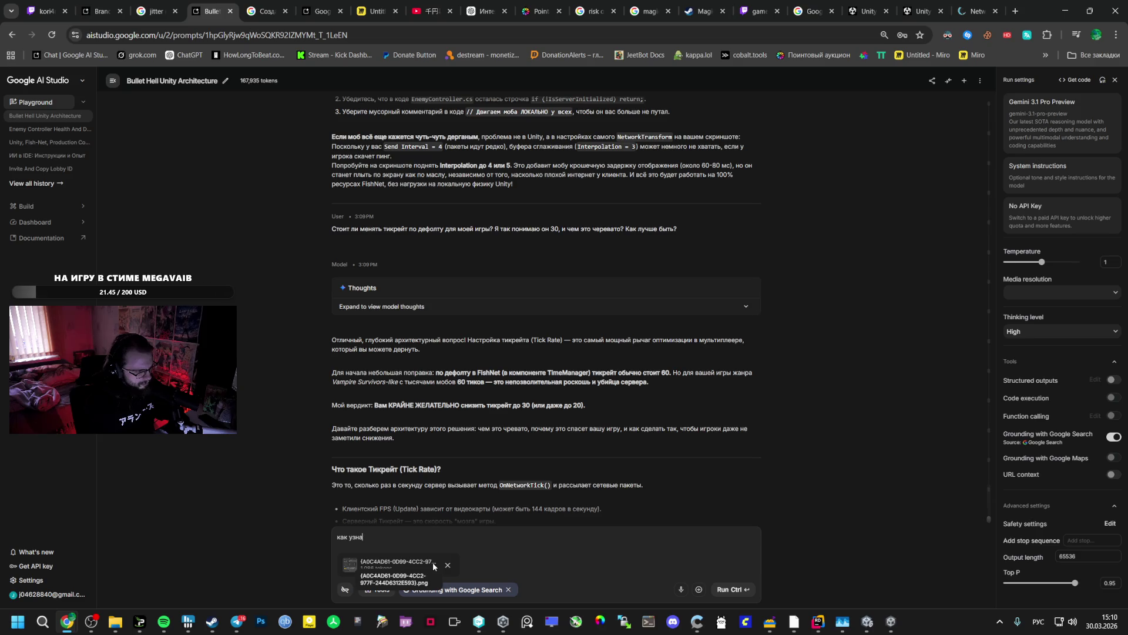
type("ть какой у меня тикрейт? У меня этого компонента даже не было на")
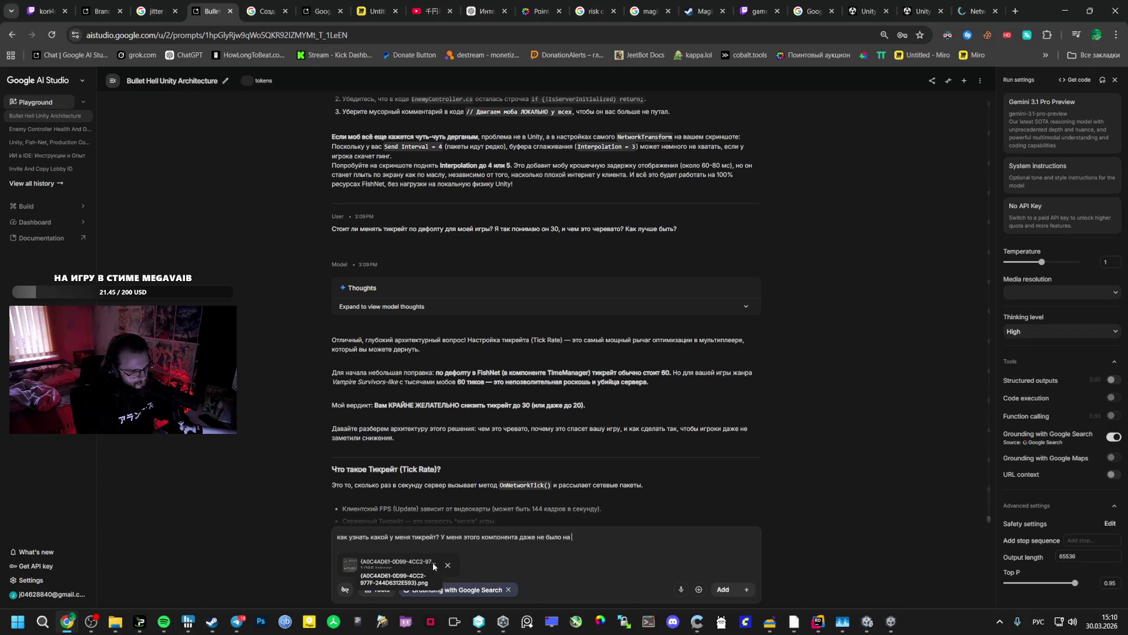
key("alt+Tab")
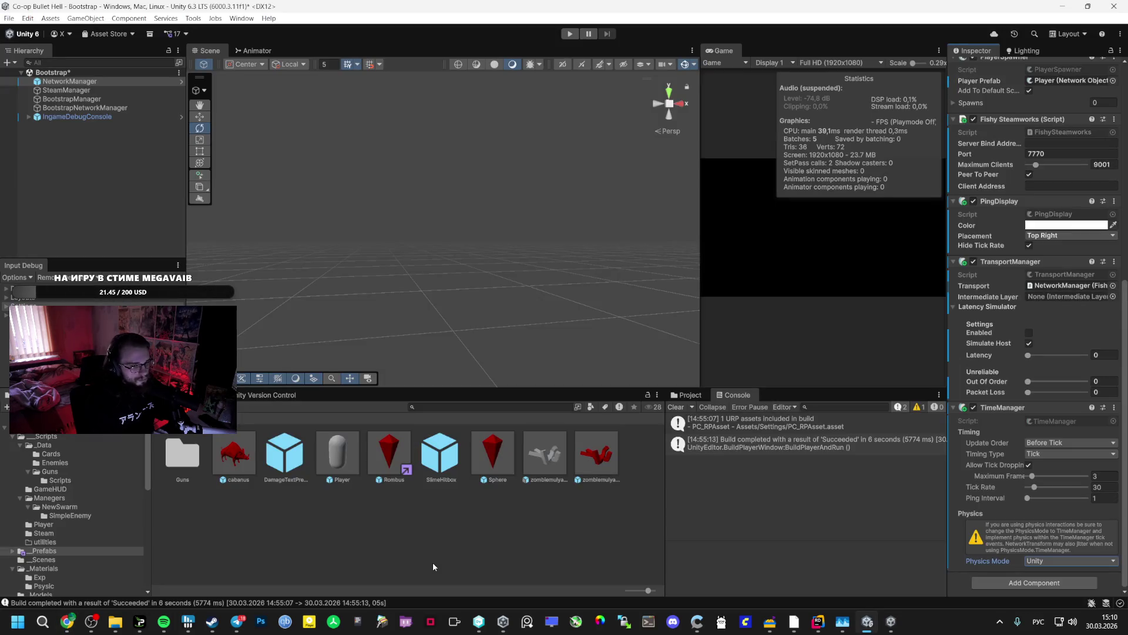
- Remove the TimeManager, then verify in Play mode the runtime NetworkManager still has tick rate 30
right_click(1005, 408)
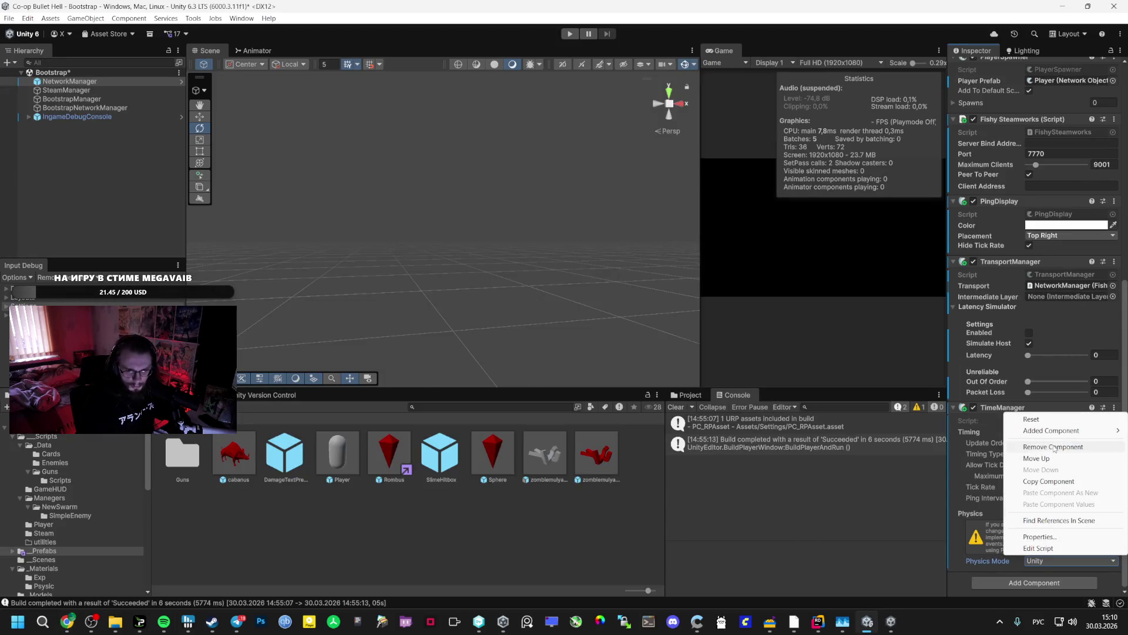
left_click(1034, 445)
key("ctrl+p")
left_click(64, 81)
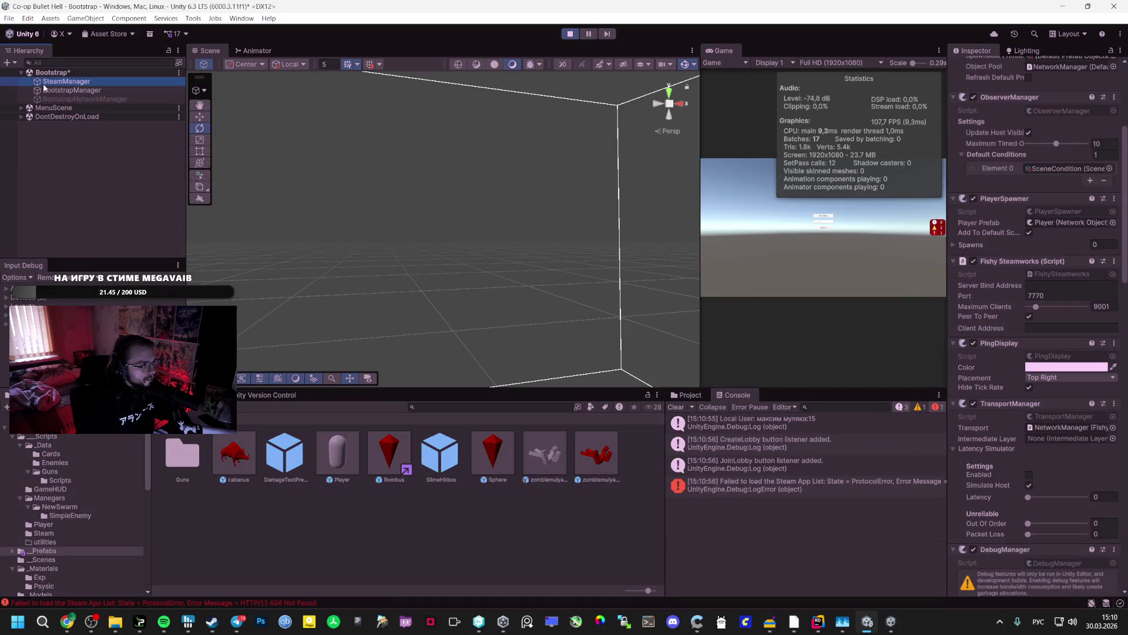
left_click(21, 116)
left_click(70, 125)
scroll(1035, 464, "down", 10)
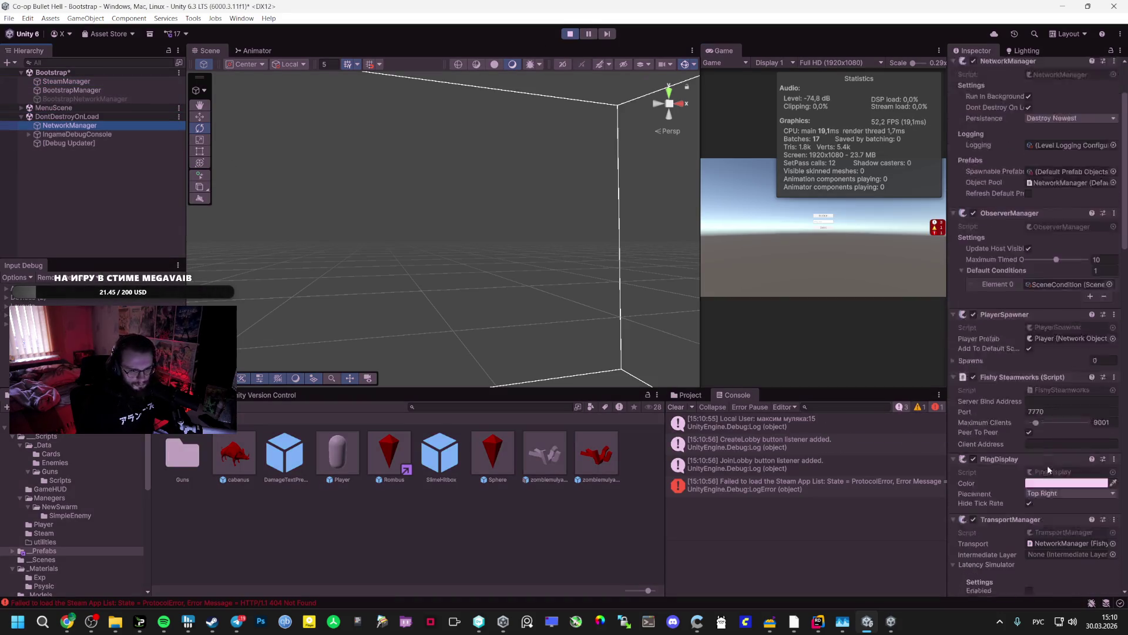
scroll(988, 415, "down", 5)
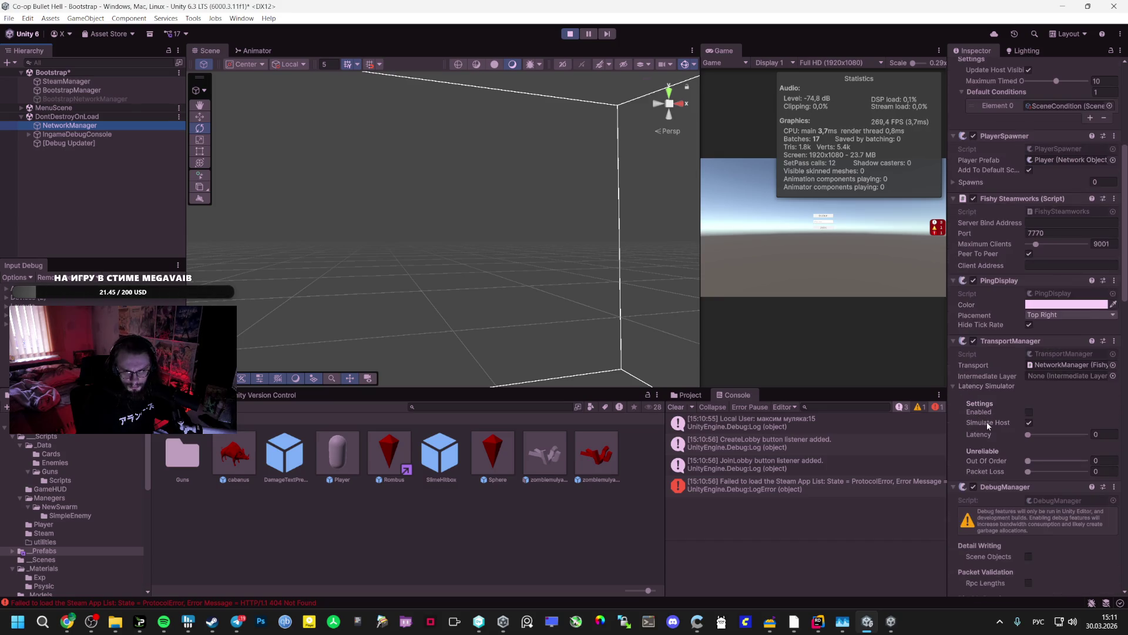
scroll(988, 422, "down", 10)
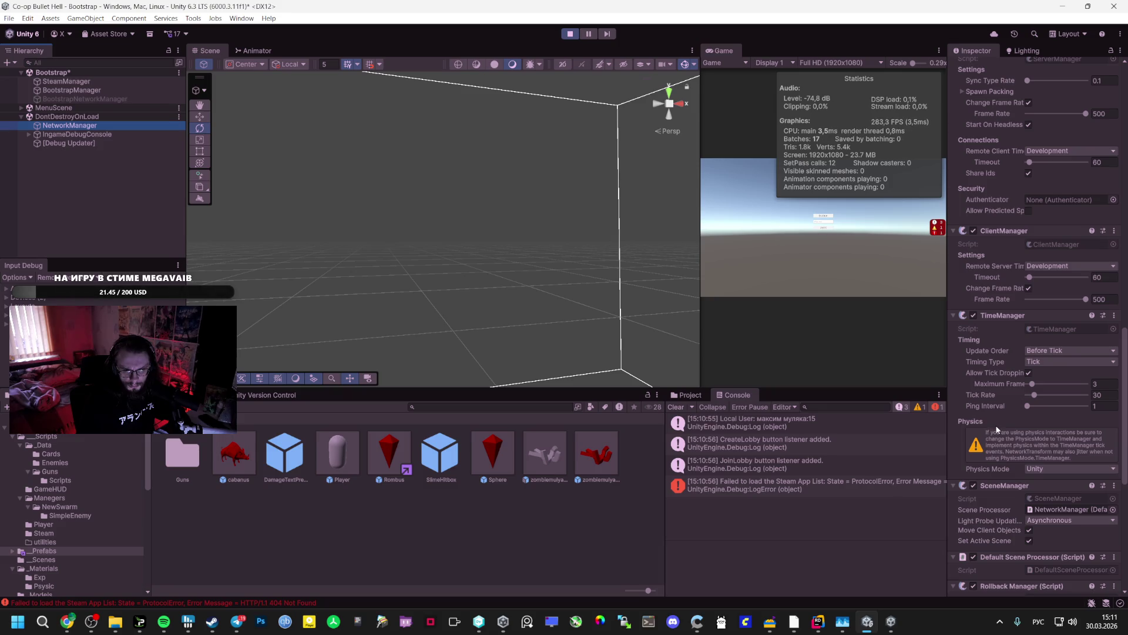
key("ctrl+p")
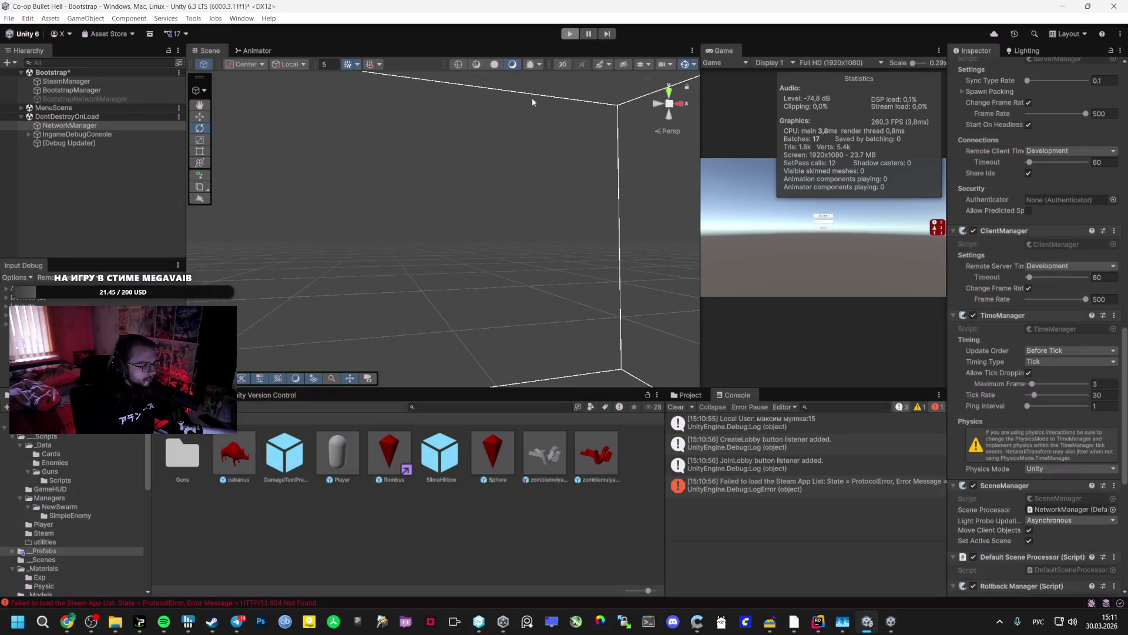
scroll(1021, 523, "down", 3)
scroll(1009, 571, "down", 2)
- Switch to the browser's YouTube tab with the vitamin D video
key("alt+Tab")
mouse_move(572, 537)
left_mouse_down()
mouse_move(476, 537)
mouse_move(574, 534)
left_mouse_up()
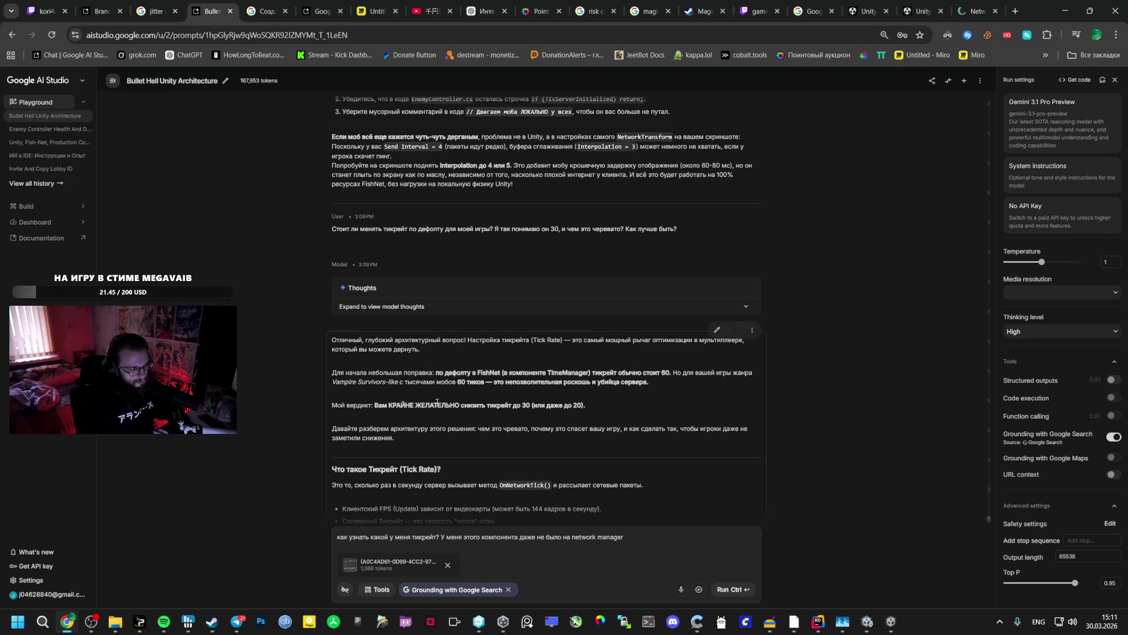
left_click(431, 11)
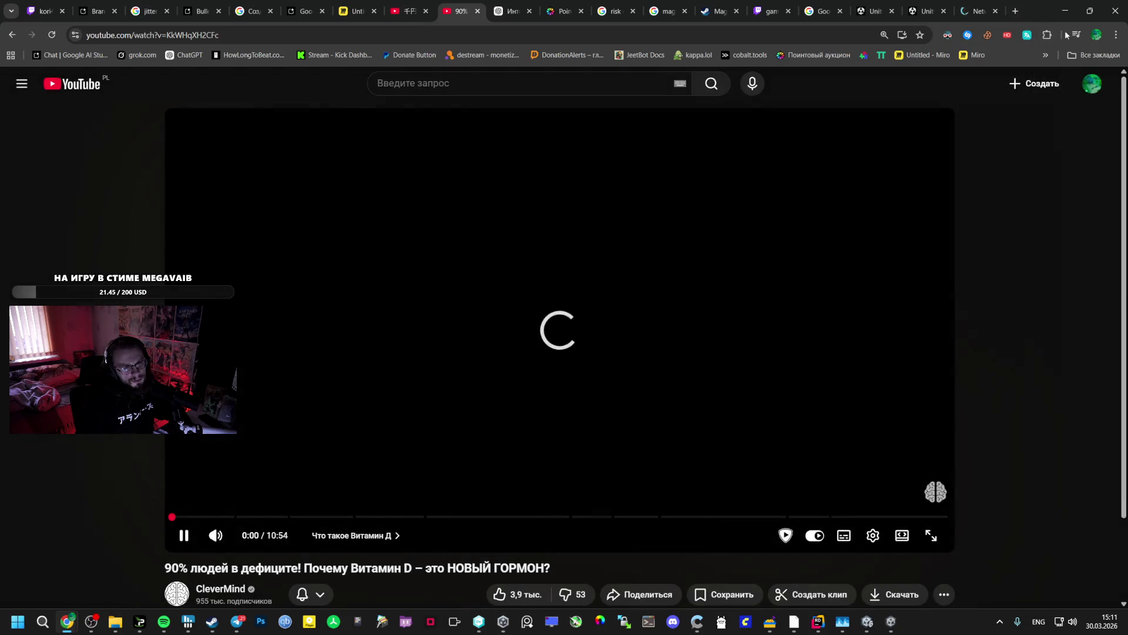
left_click(1073, 35)
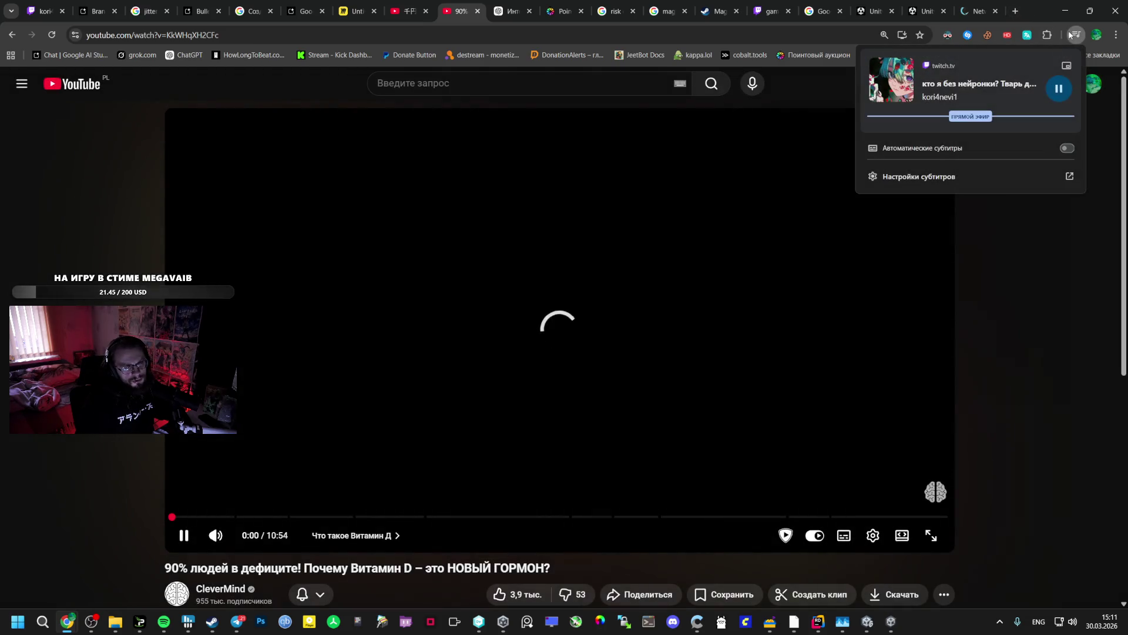
- Pop the vitamin D video into picture-in-picture at the top right and reopen the Bullet Hell chat
left_click(1067, 65)
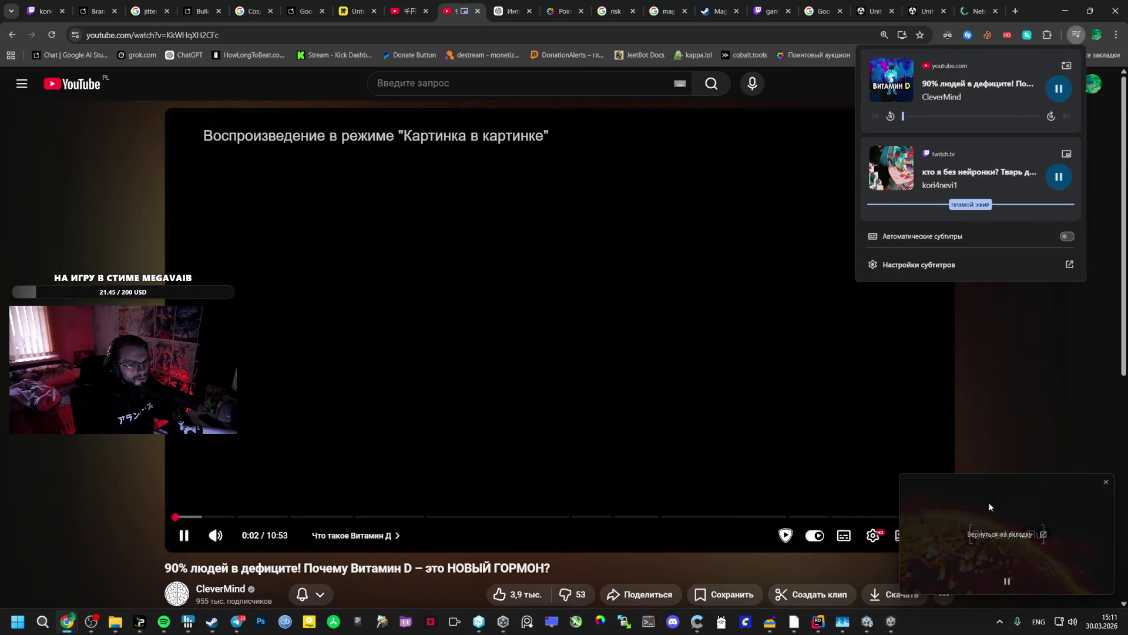
left_click_drag(987, 504, 999, 125)
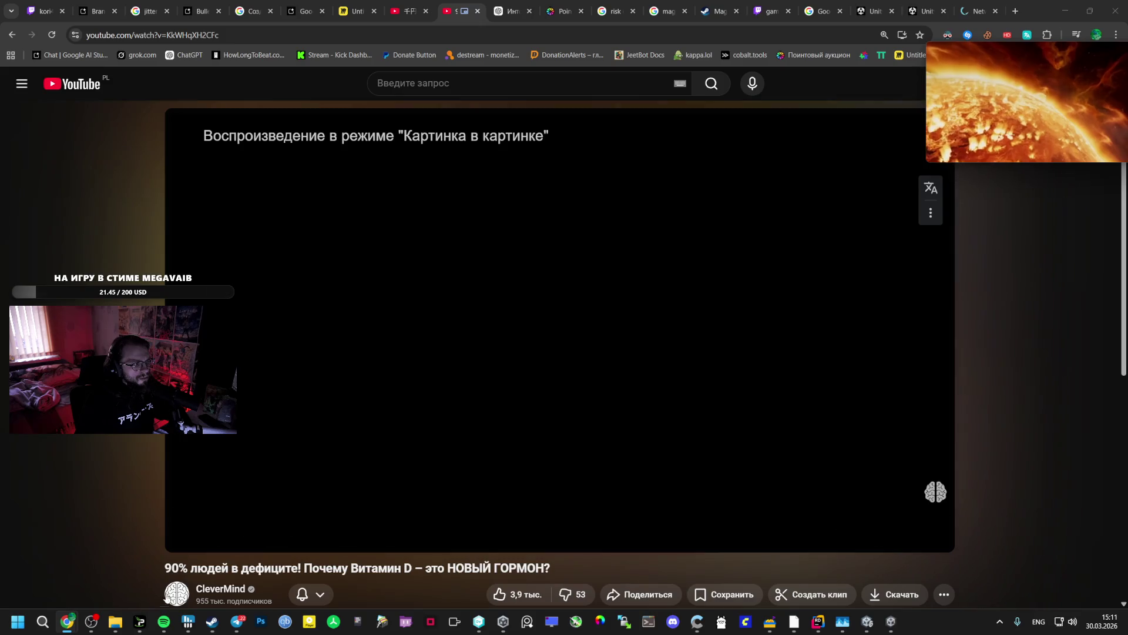
left_click(163, 621)
left_click(151, 8)
left_click(122, 4)
left_click(199, 9)
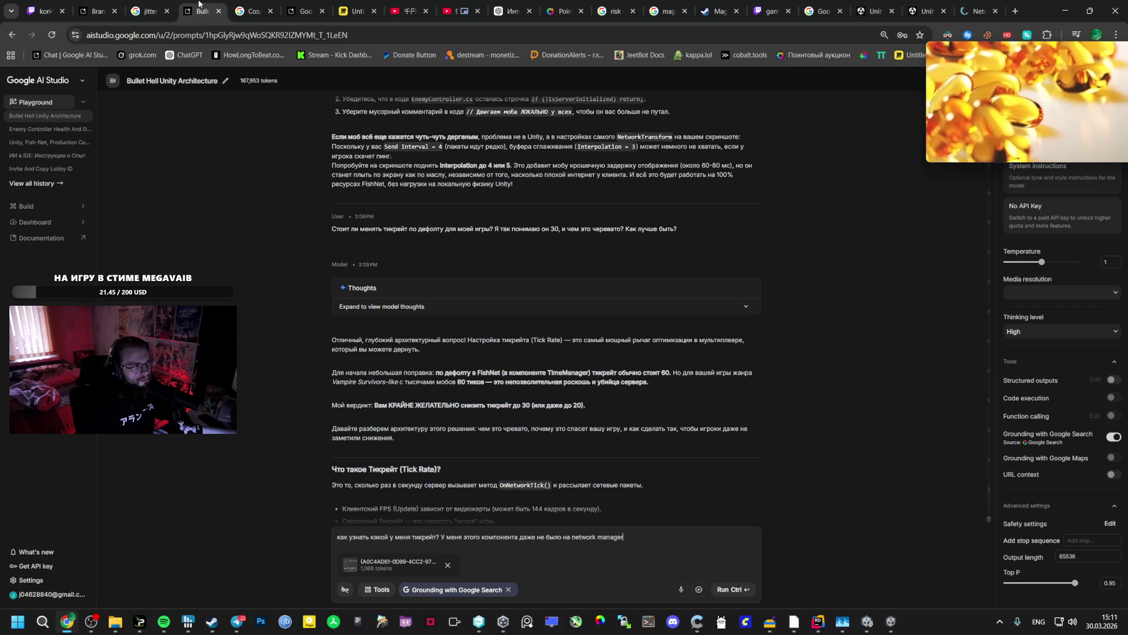
- Finish the prompt: TimeManager wasn't on NetworkManager but gets added at launch with these settings
scroll(436, 329, "down", 4)
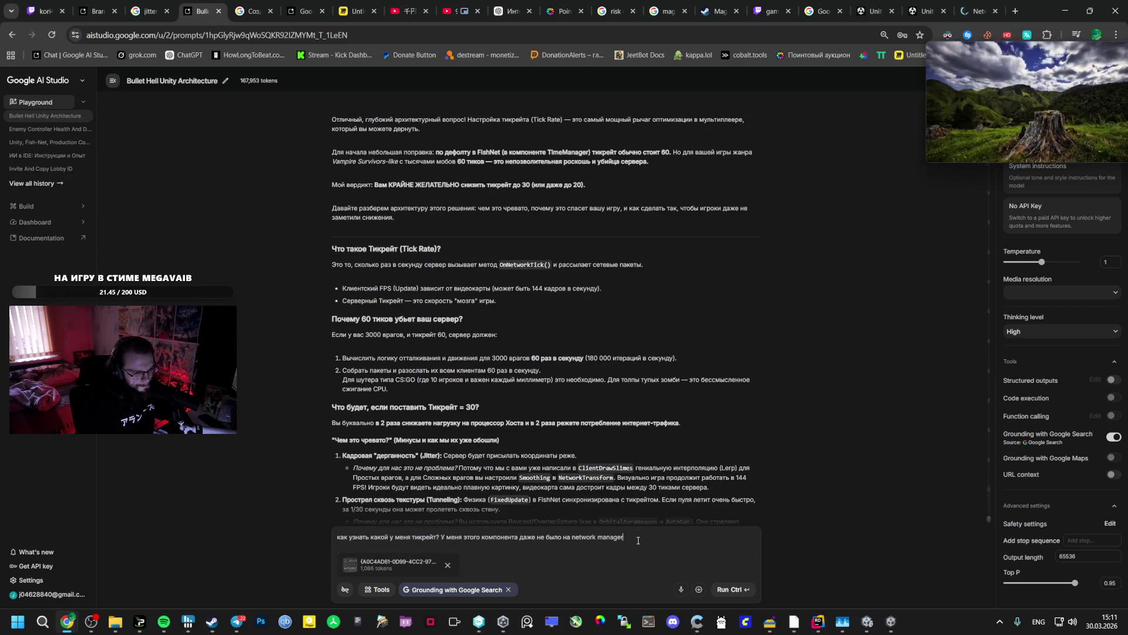
type("?")
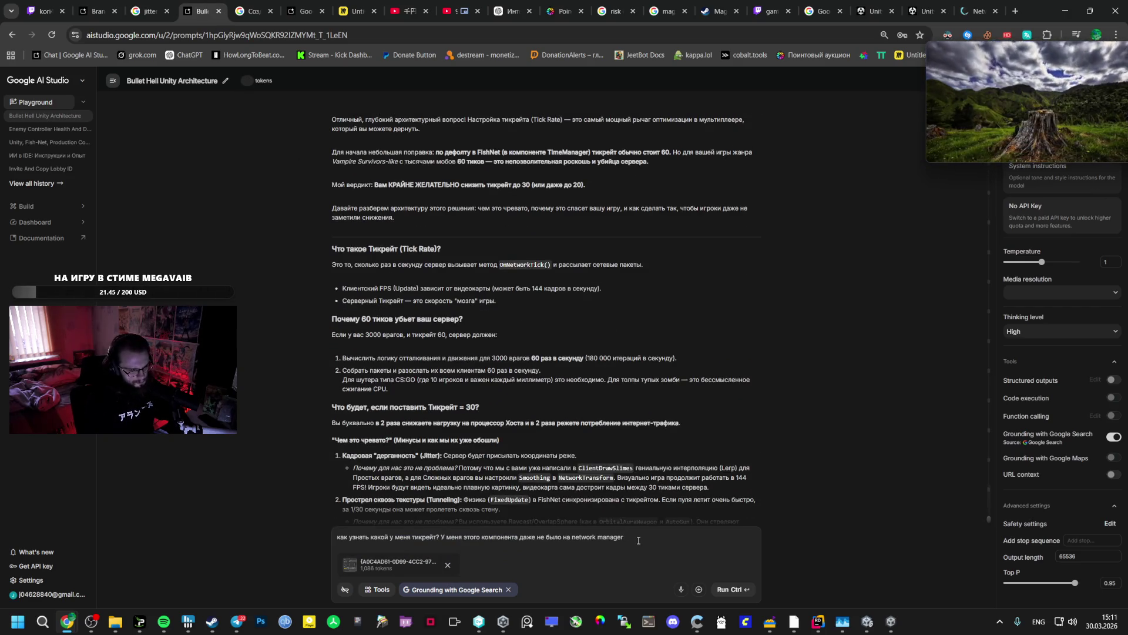
type("dt")
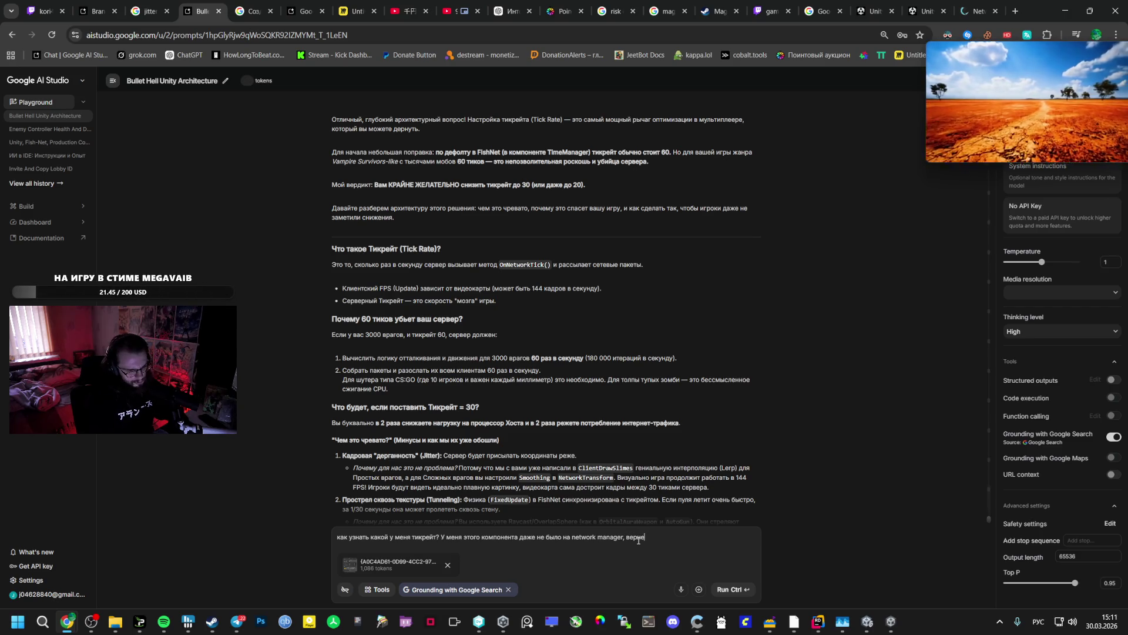
type("он добавляется после за")
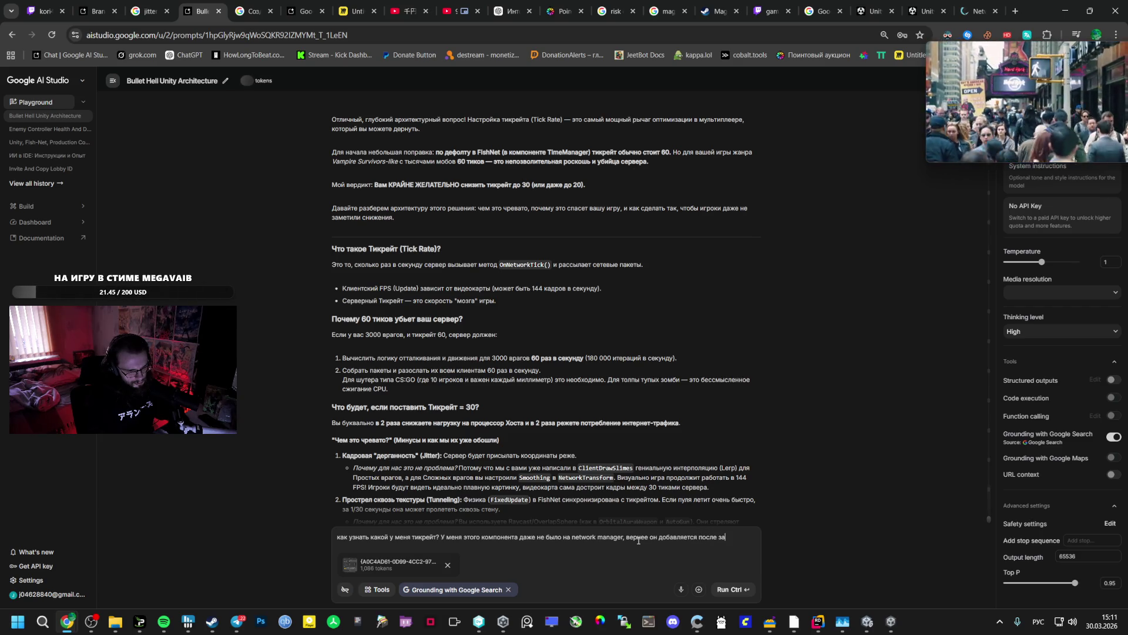
type("кми")
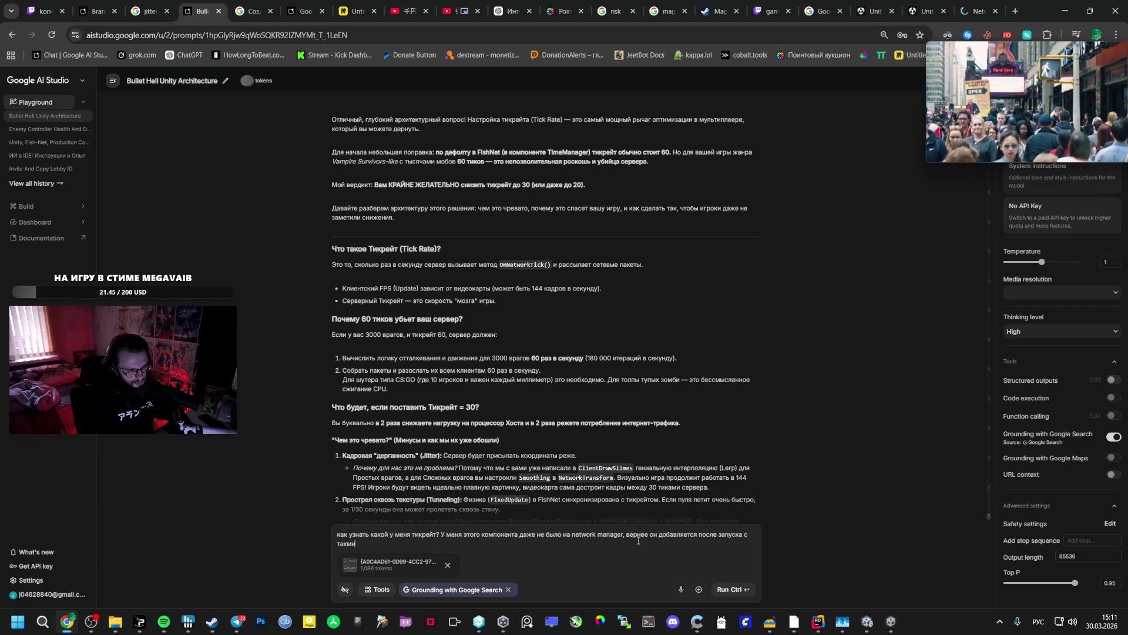
type(" настройками")
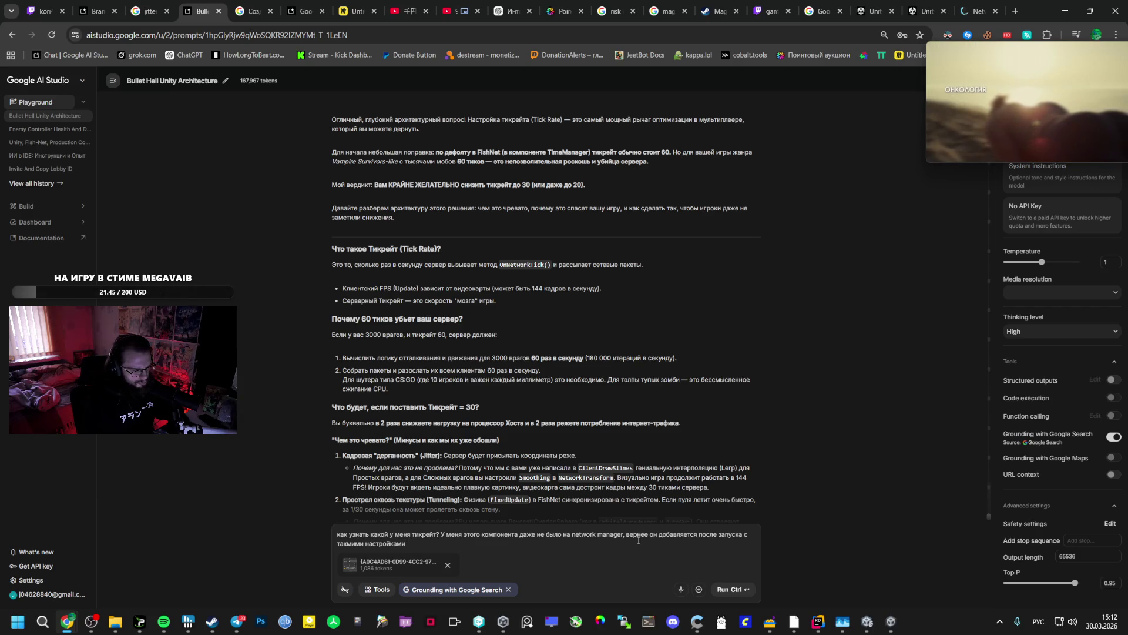
scroll(641, 408, "down", 5)
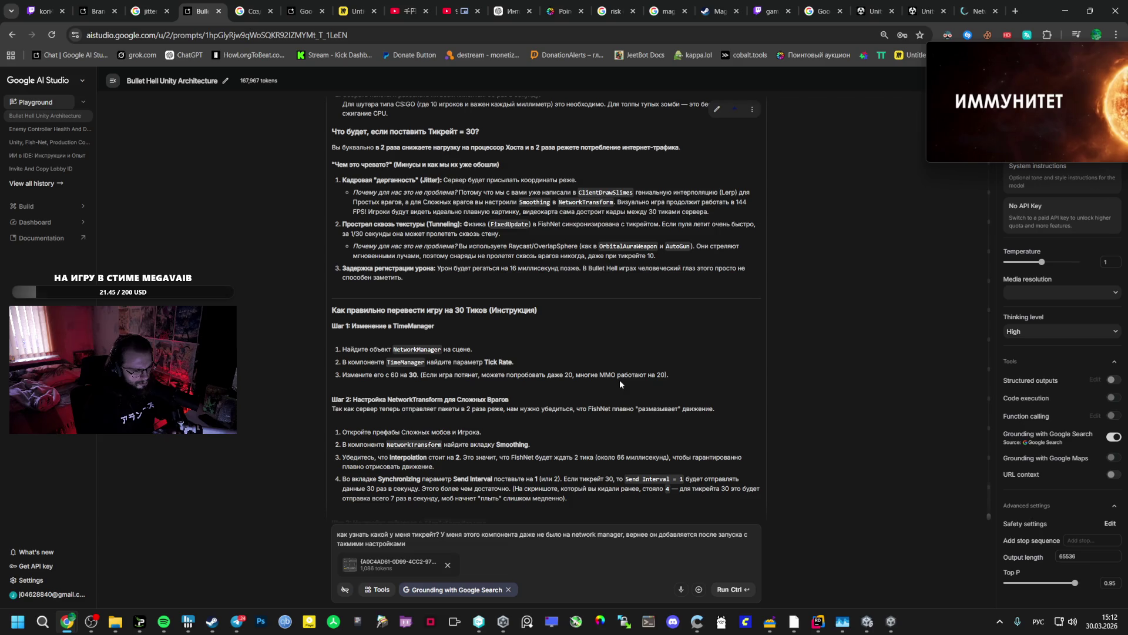
- Review the reply's 30-tick setup guide, open Windows quick settings, then go to the YouTube tab
scroll(619, 379, "down", 3)
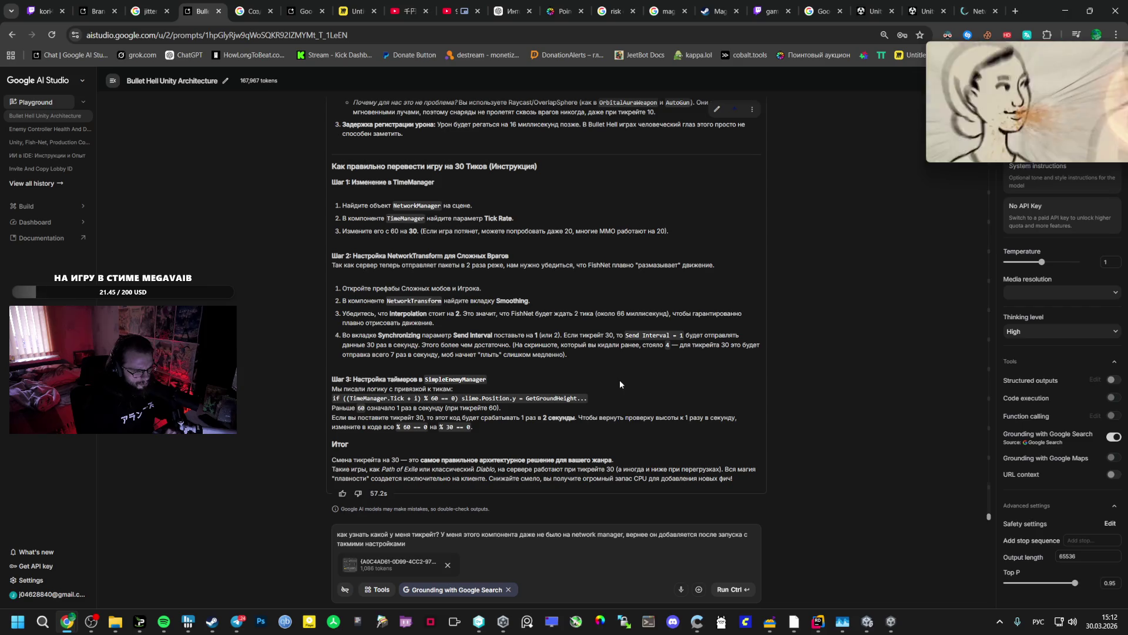
scroll(620, 381, "up", 1)
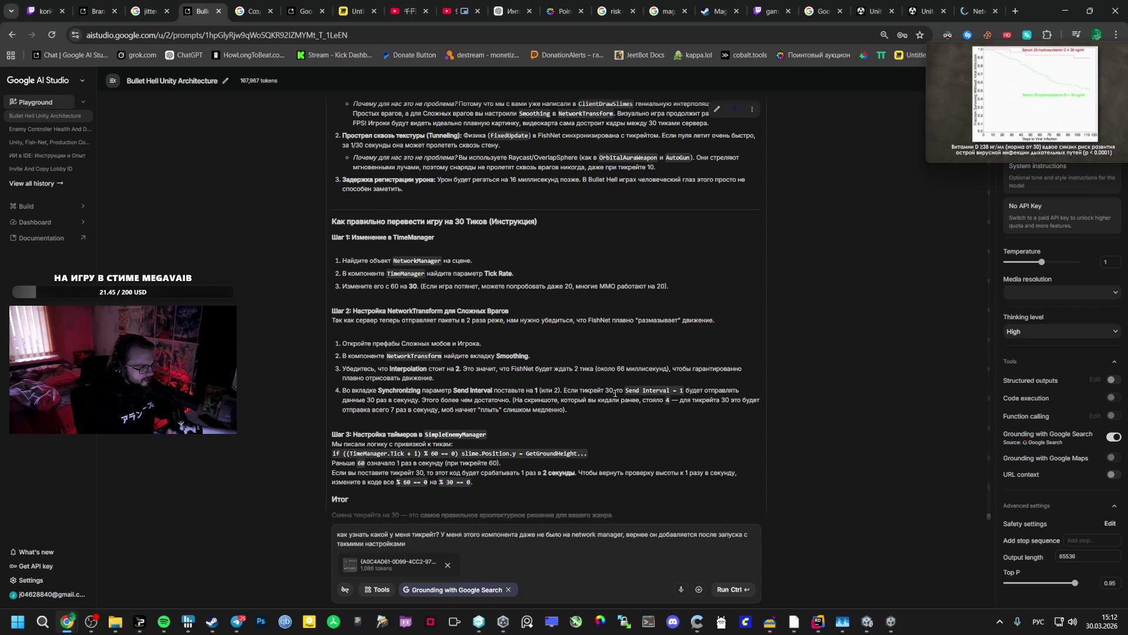
left_click(1063, 621)
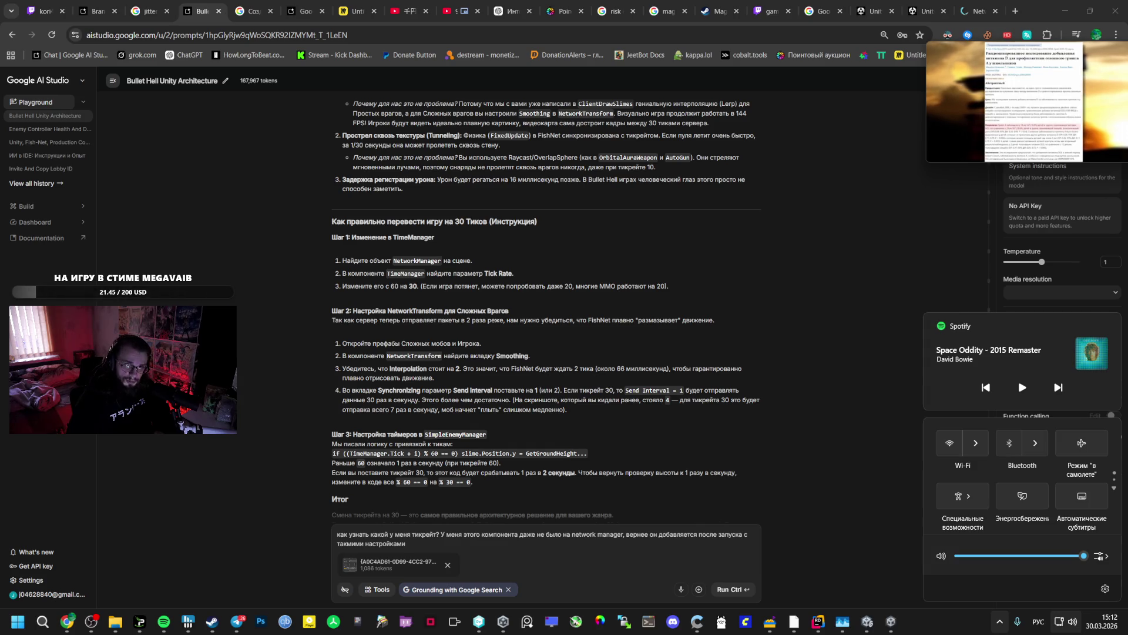
mouse_move(1023, 103)
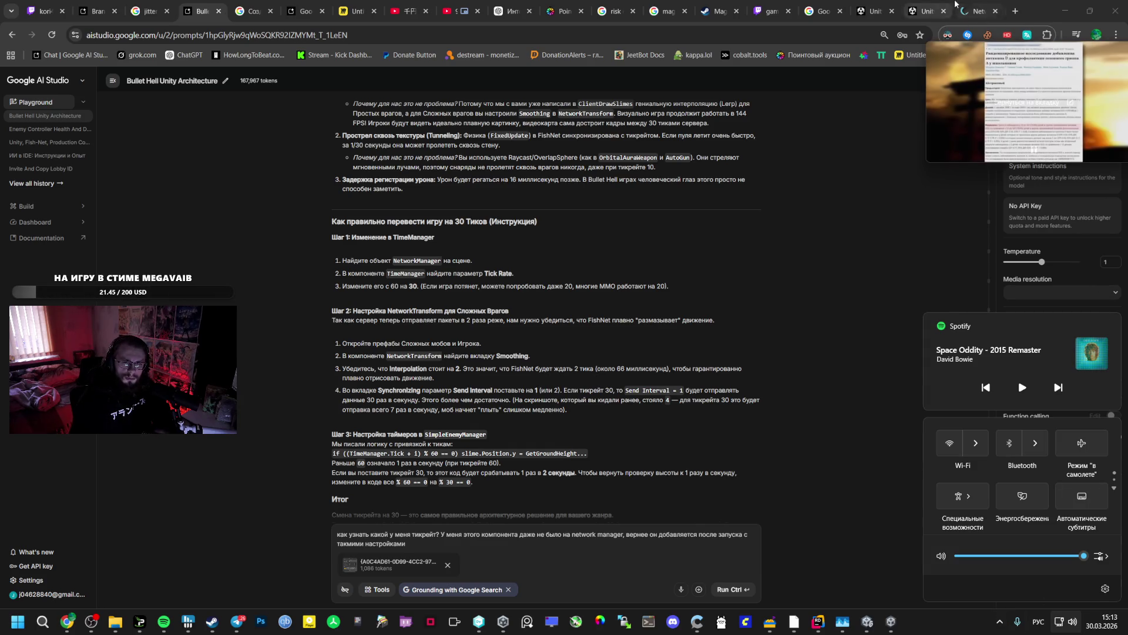
left_click(471, 4)
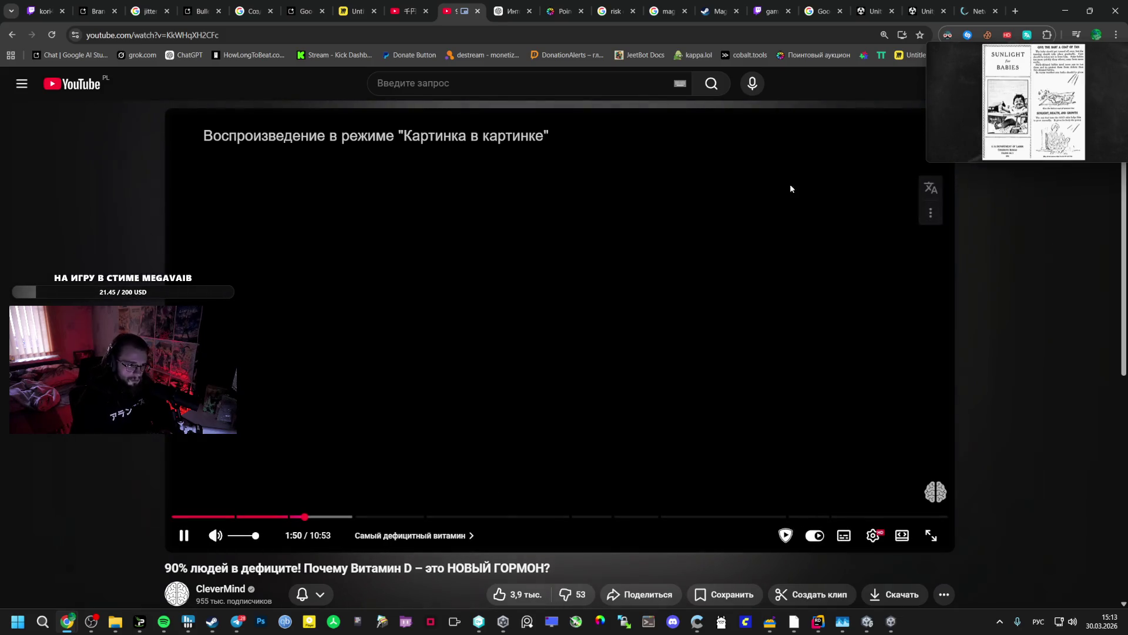
- Return the vitamin D video to the page, pause it, and bring up PotPlayer
left_click(1000, 120)
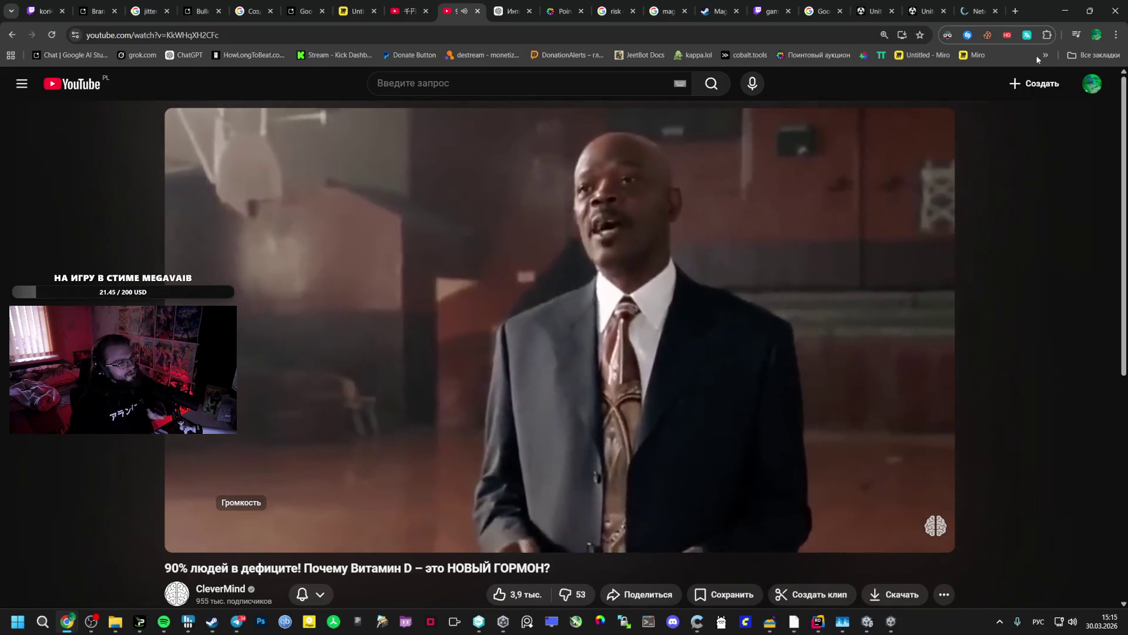
left_click(797, 229)
left_click(311, 623)
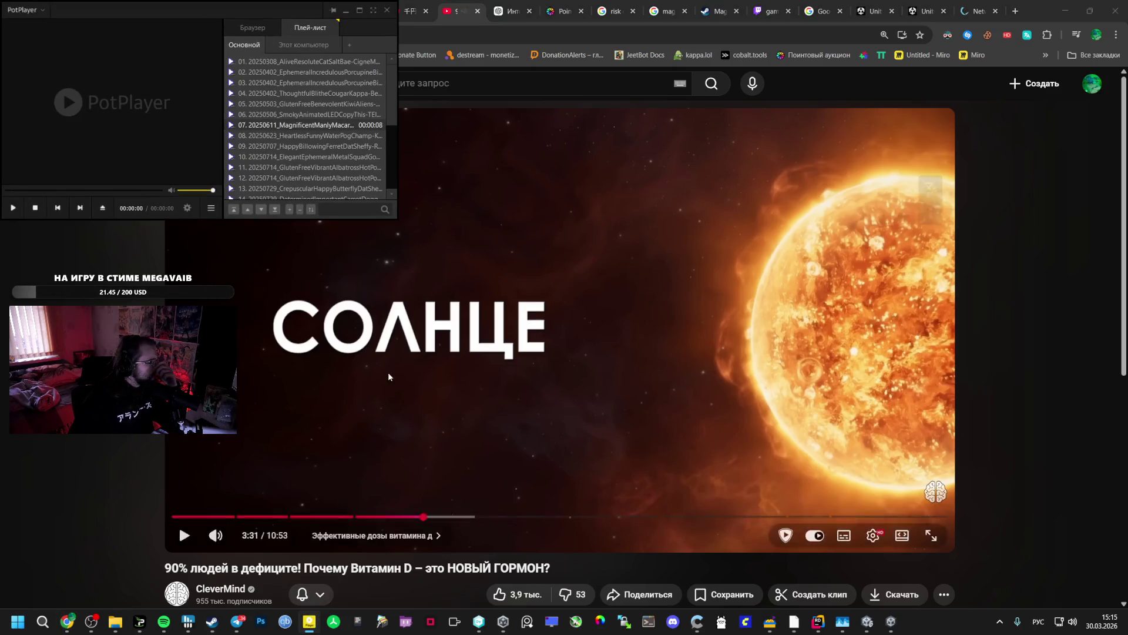
- Center and maximize the PotPlayer window over the browser, then make it fullscreen
left_click_drag(182, 10, 603, 135)
right_click(581, 224)
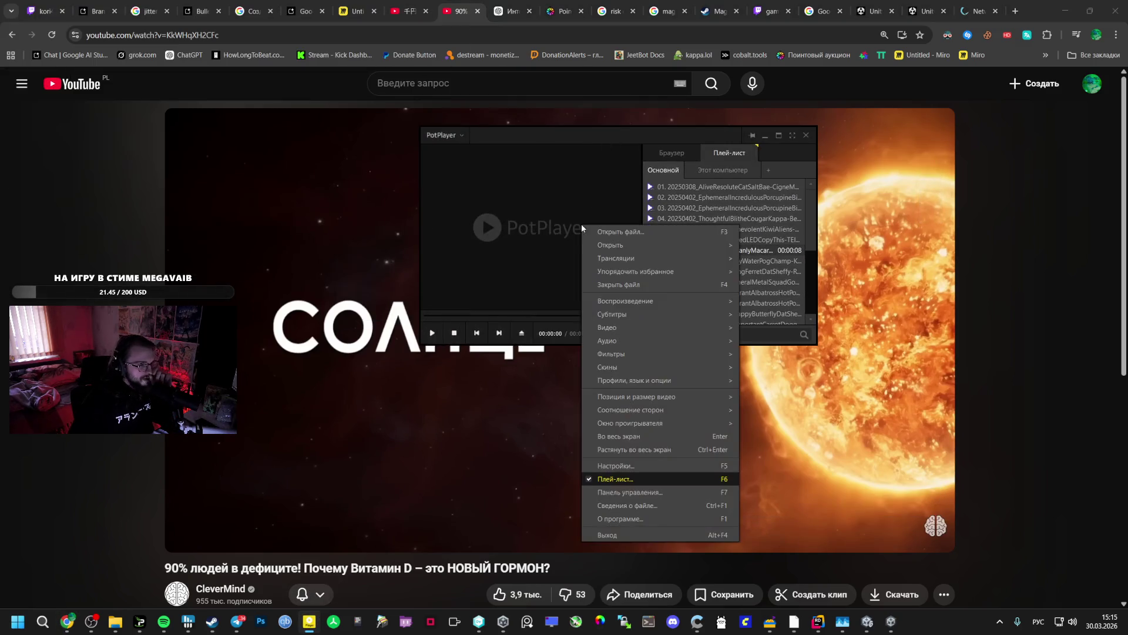
left_click(723, 200)
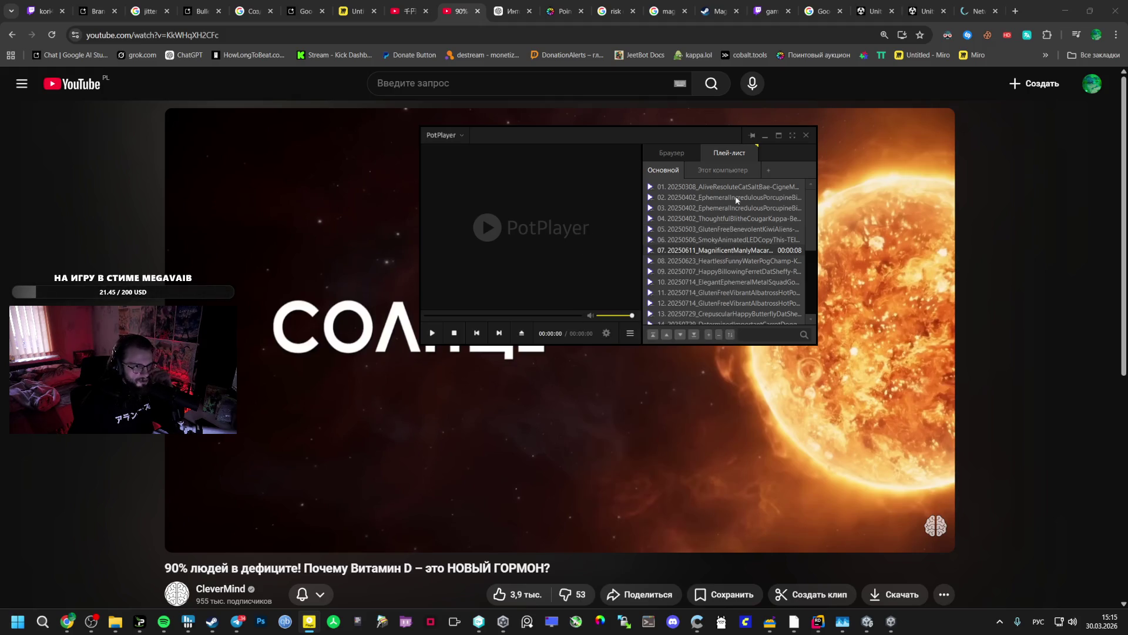
left_click_drag(721, 172, 586, 172)
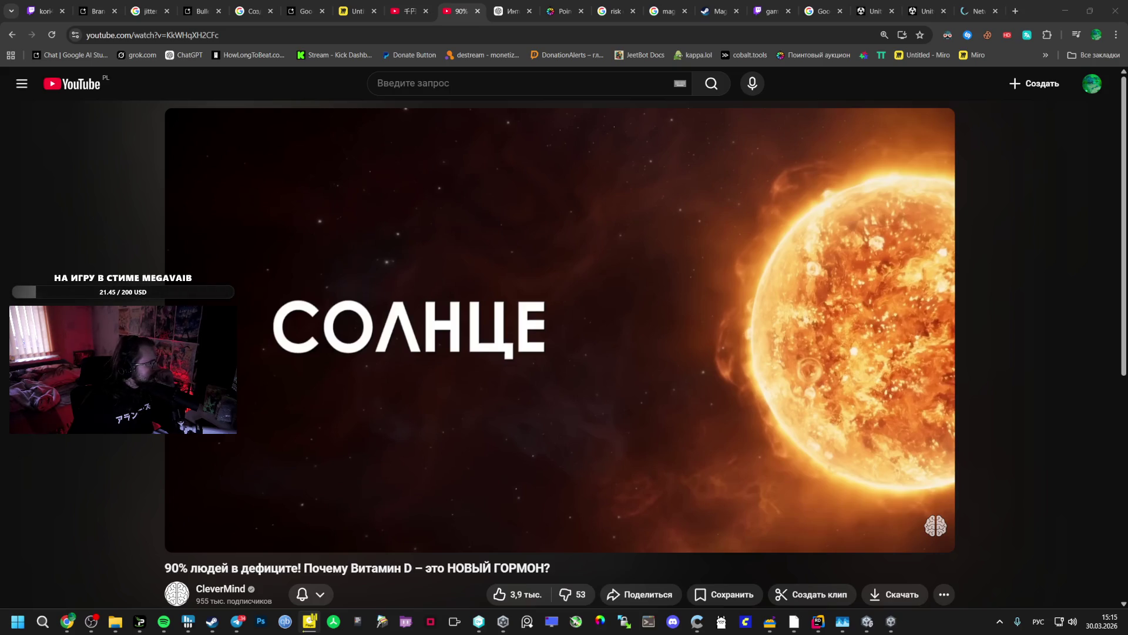
key("alt+Tab")
left_click_drag(249, 94, 761, 118)
double_click(761, 118)
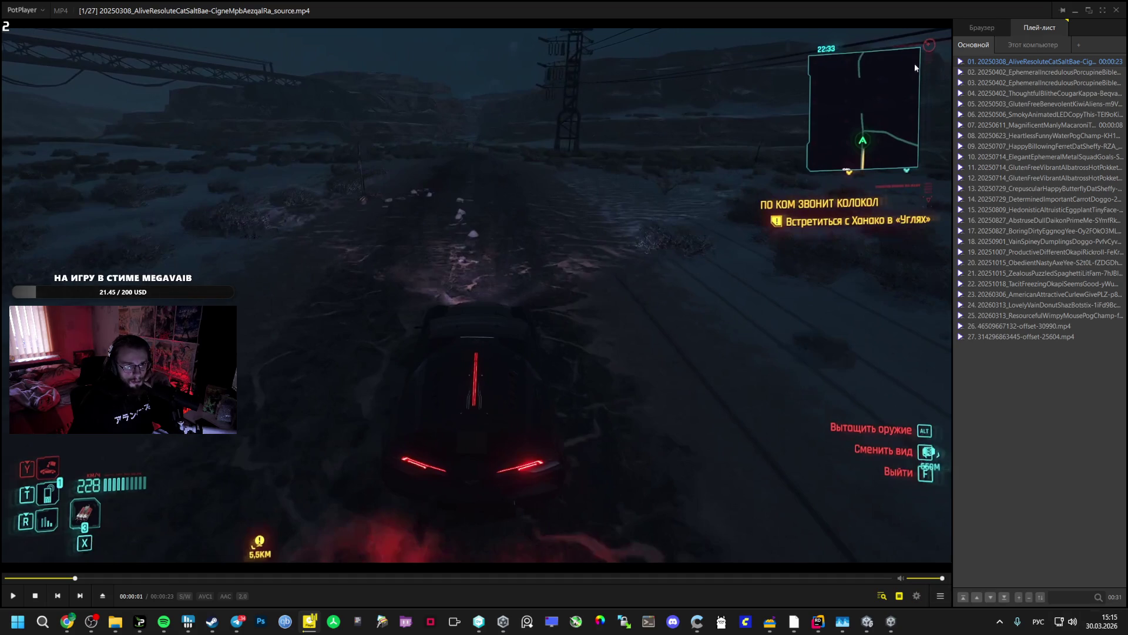
left_click(1102, 15)
- Set PotPlayer's video renderer to automatic detection
right_click(472, 273)
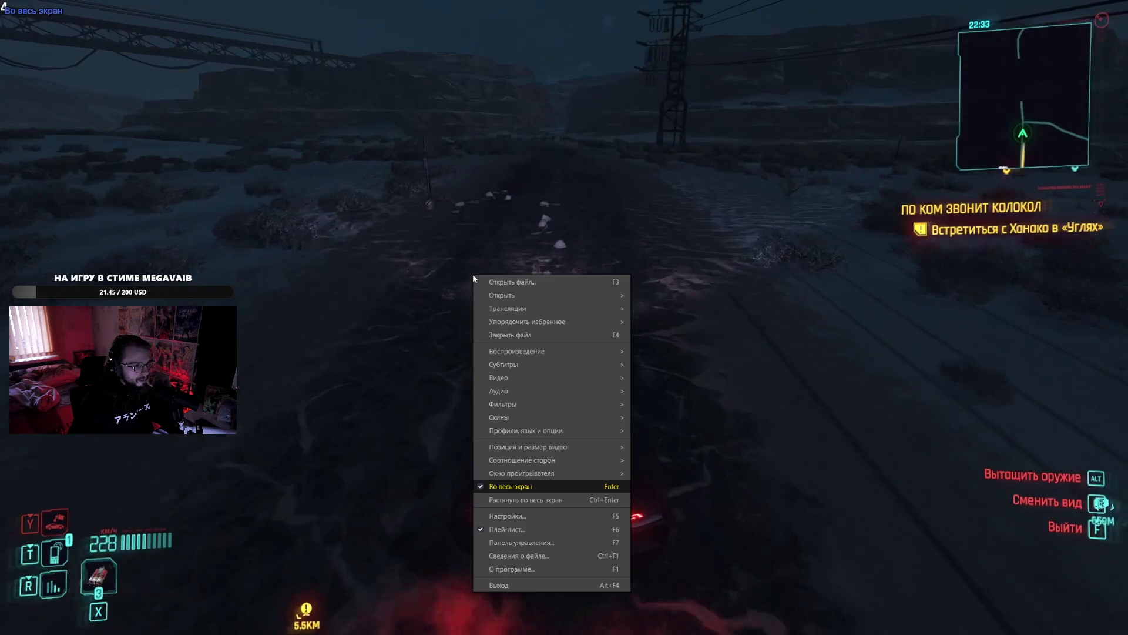
mouse_move(516, 376)
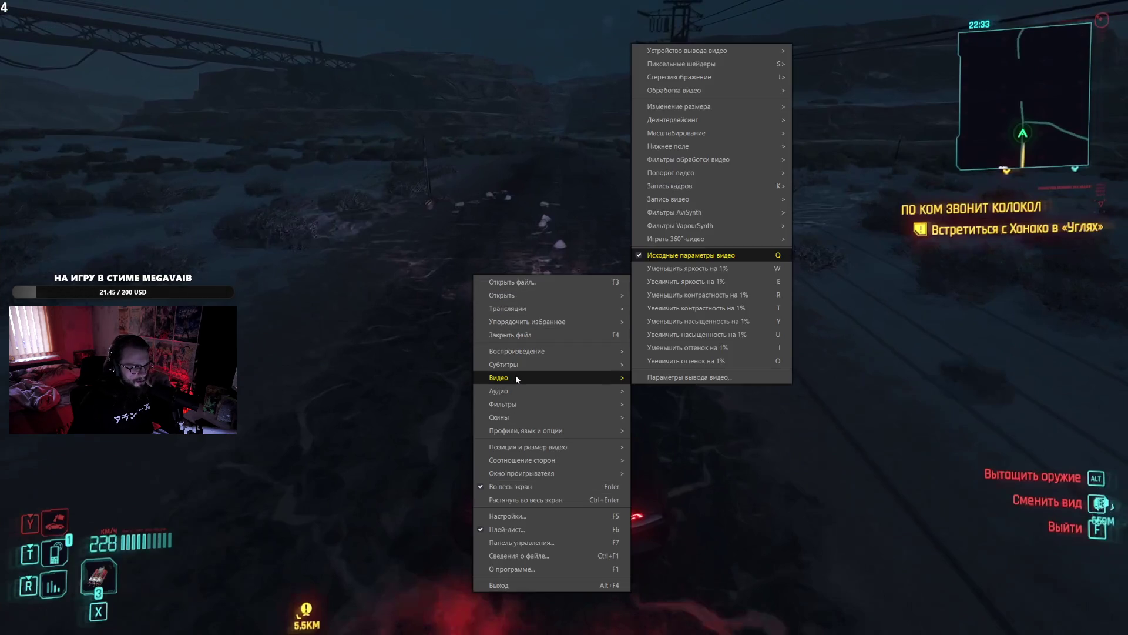
mouse_move(753, 51)
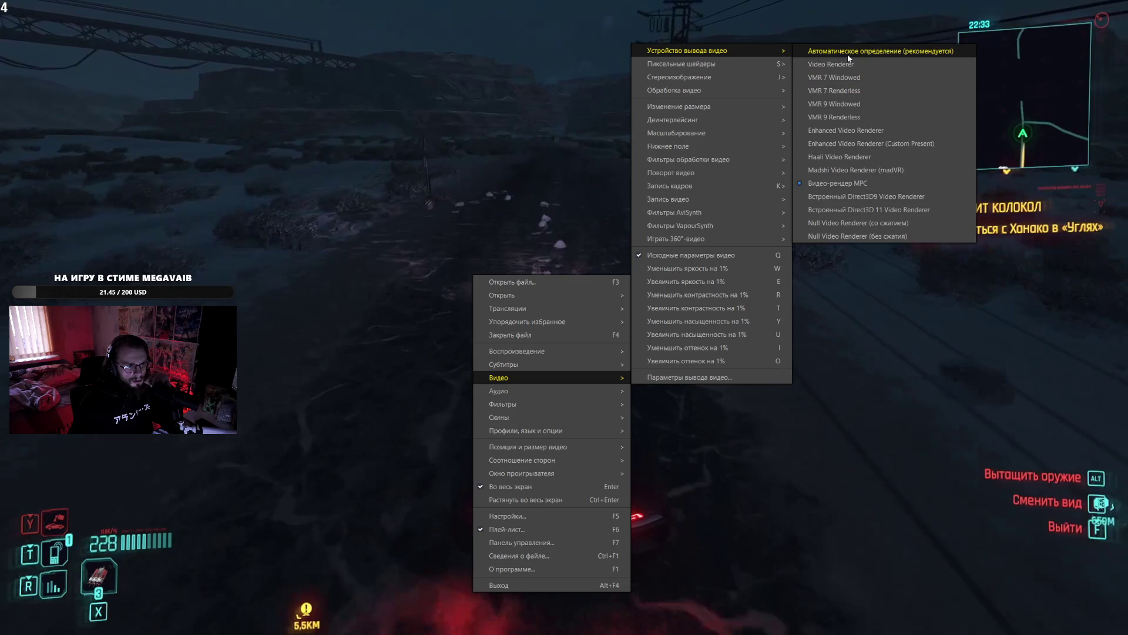
left_click(848, 56)
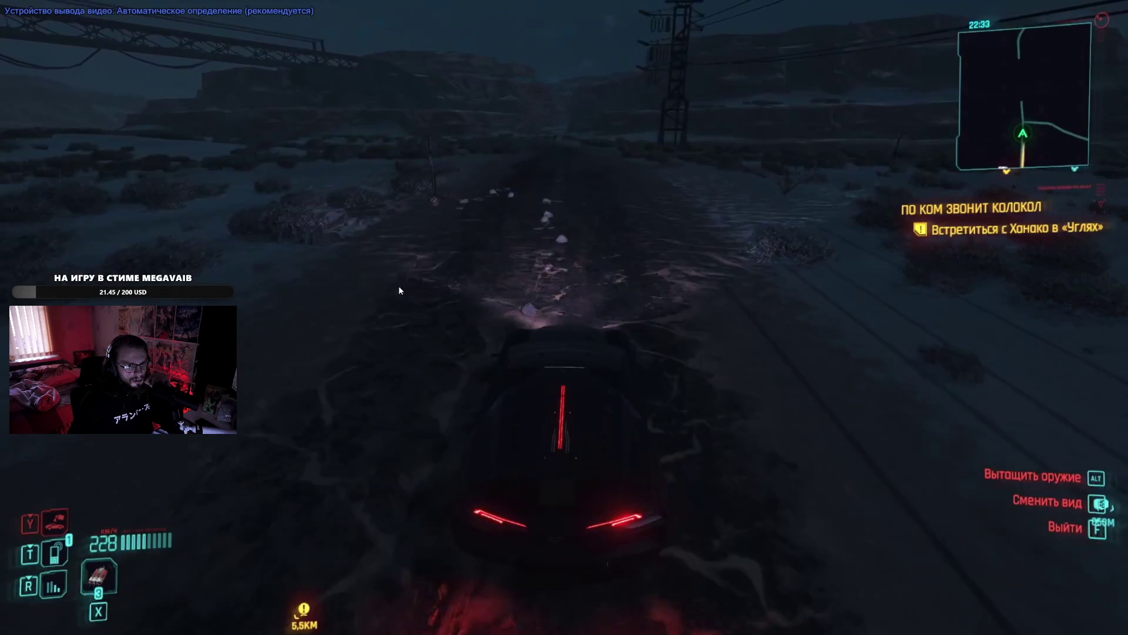
- Switch the video renderer to MPC Video Renderer and play playlist clip 02
right_click(410, 287)
mouse_move(406, 90)
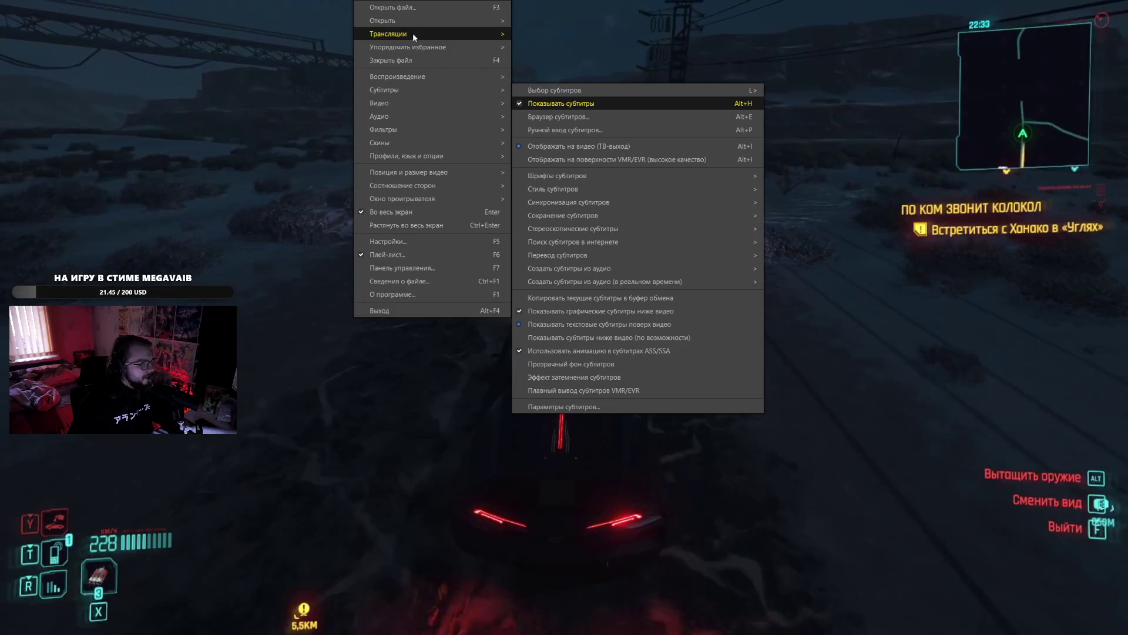
mouse_move(429, 116)
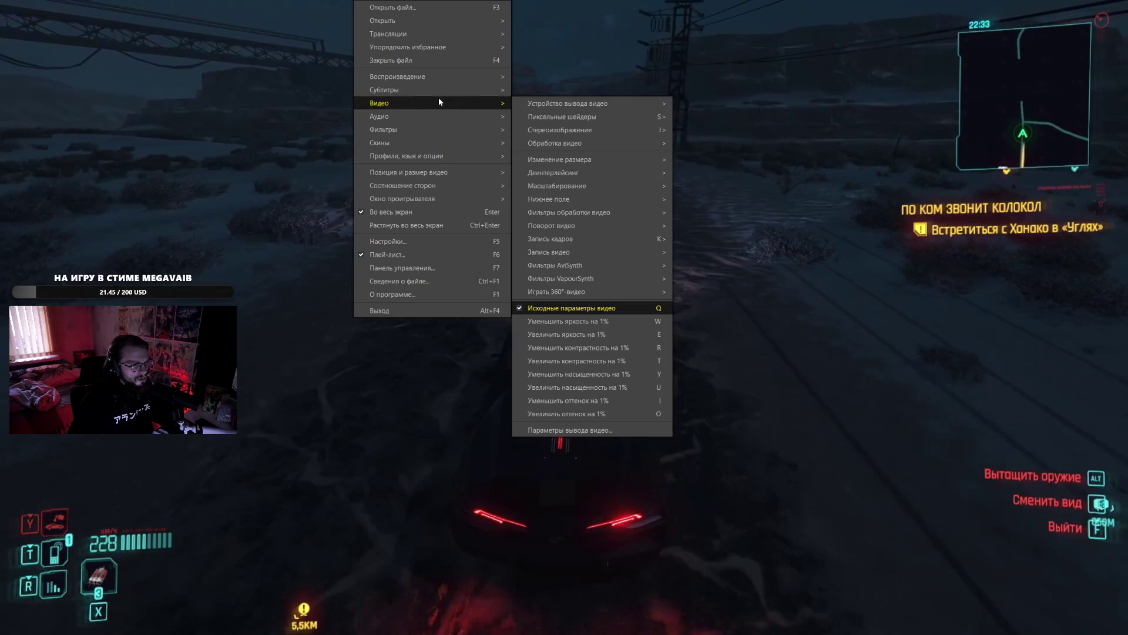
mouse_move(611, 103)
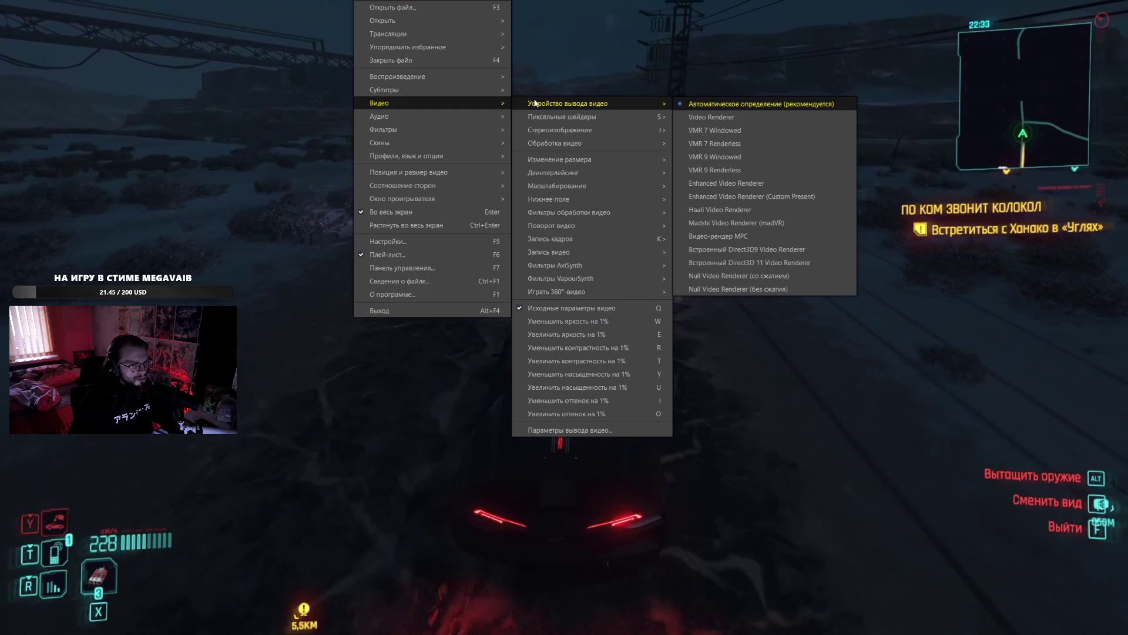
left_click(718, 235)
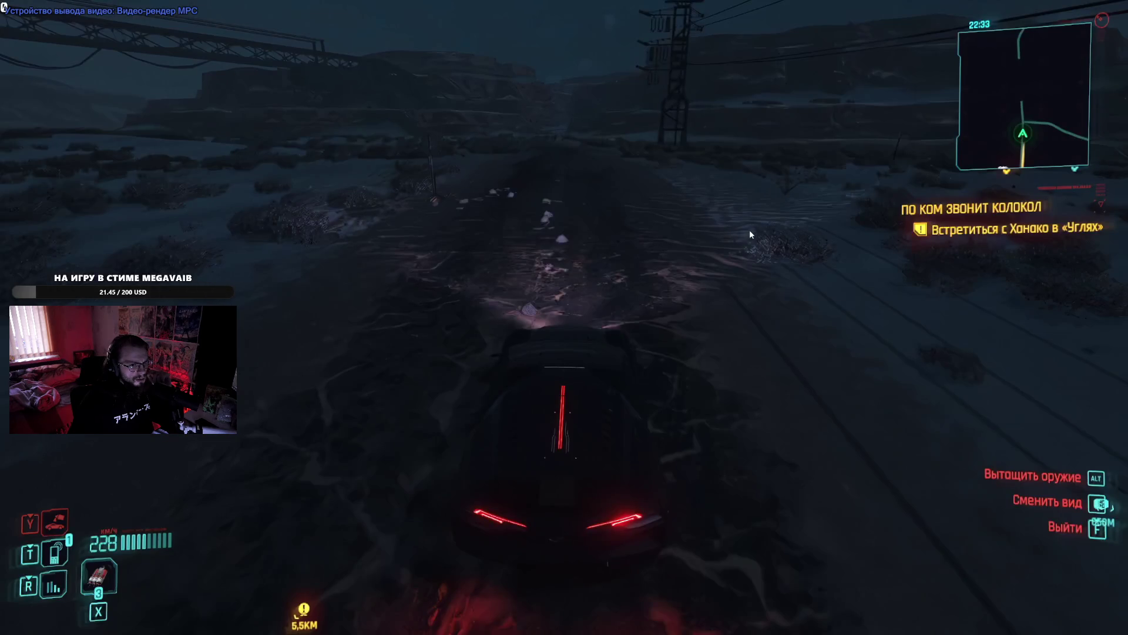
mouse_move(1024, 121)
double_click(993, 52)
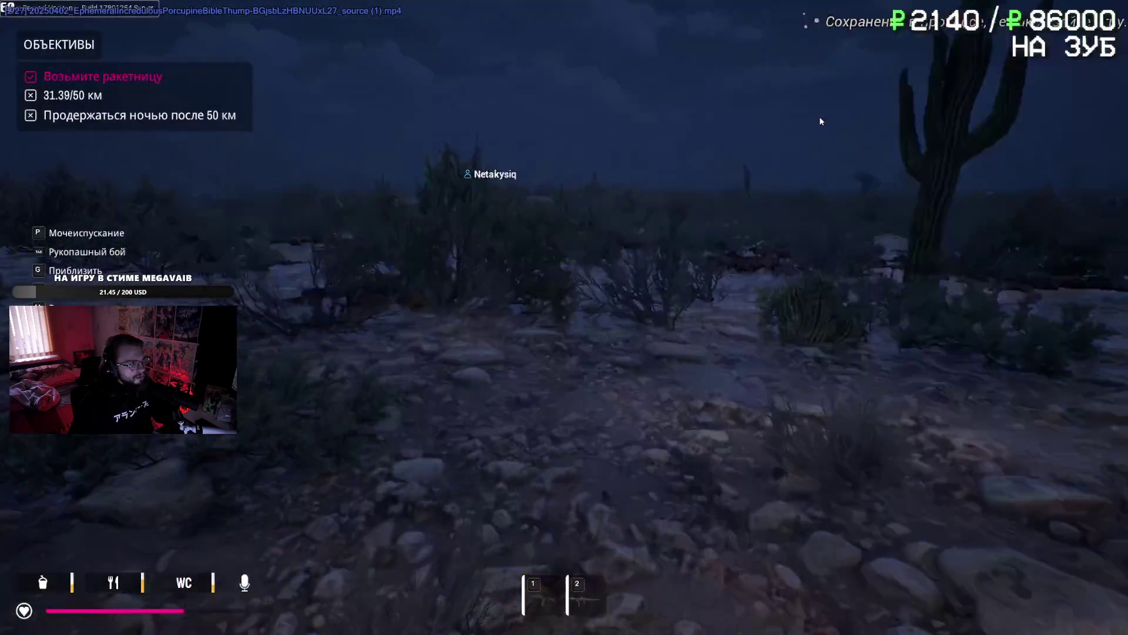
- Pause the second clip and set the video renderer back to automatic
left_click(796, 124)
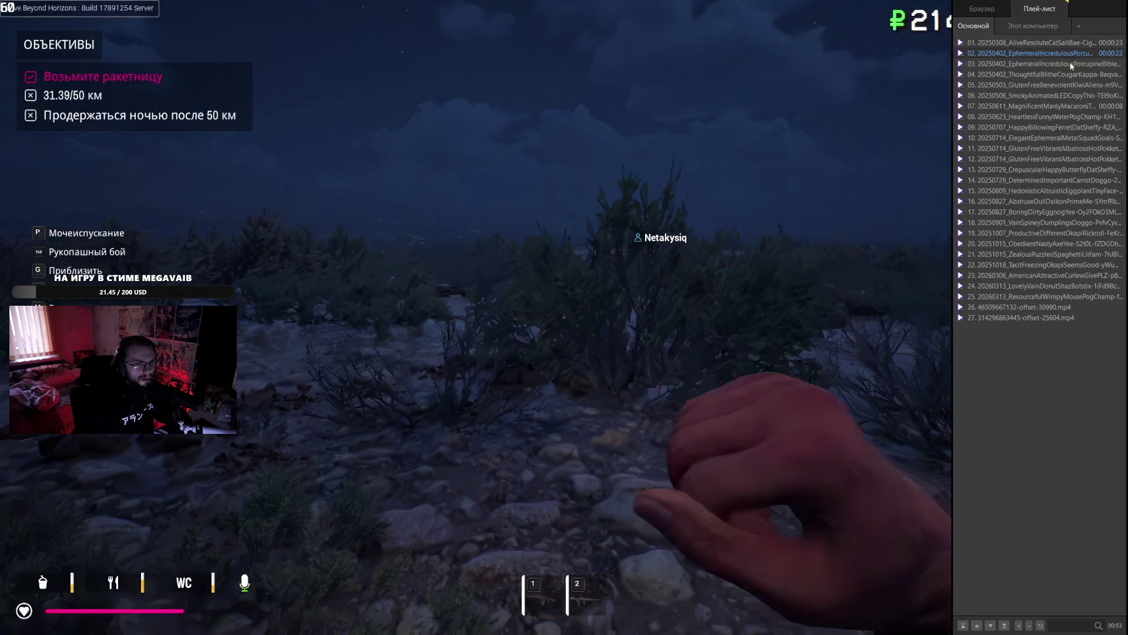
right_click(732, 122)
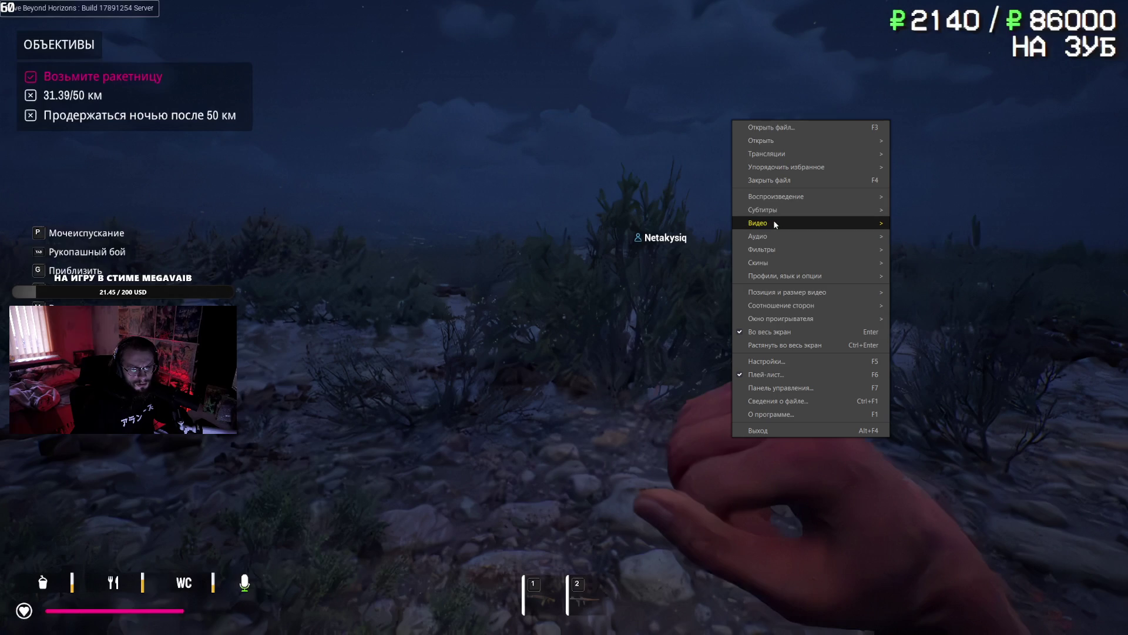
mouse_move(775, 223)
mouse_move(948, 222)
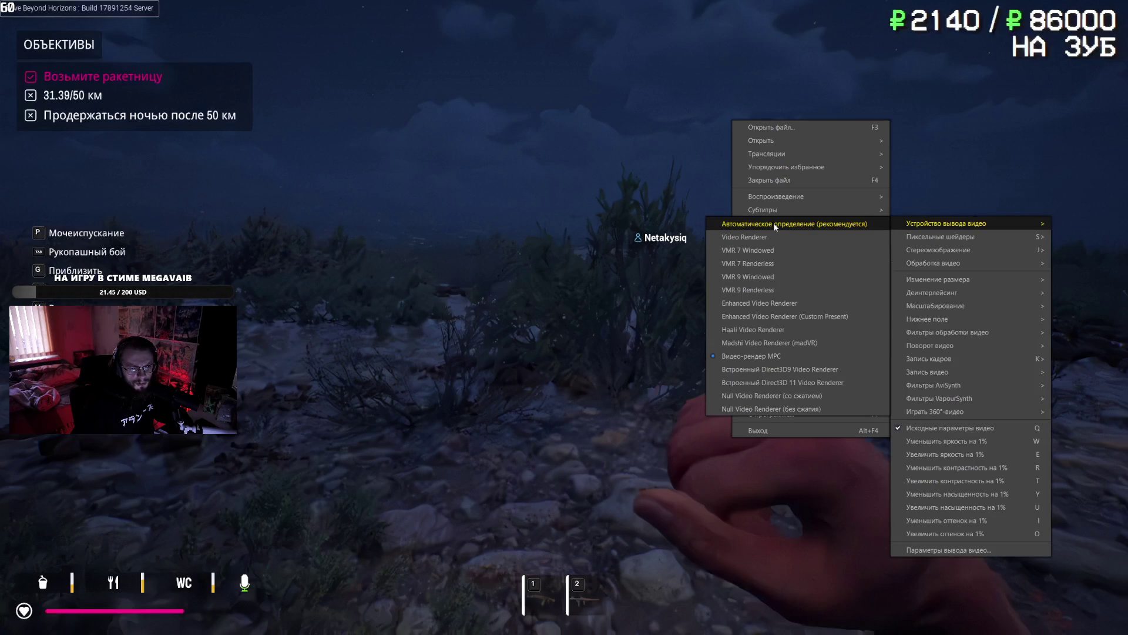
left_click(775, 224)
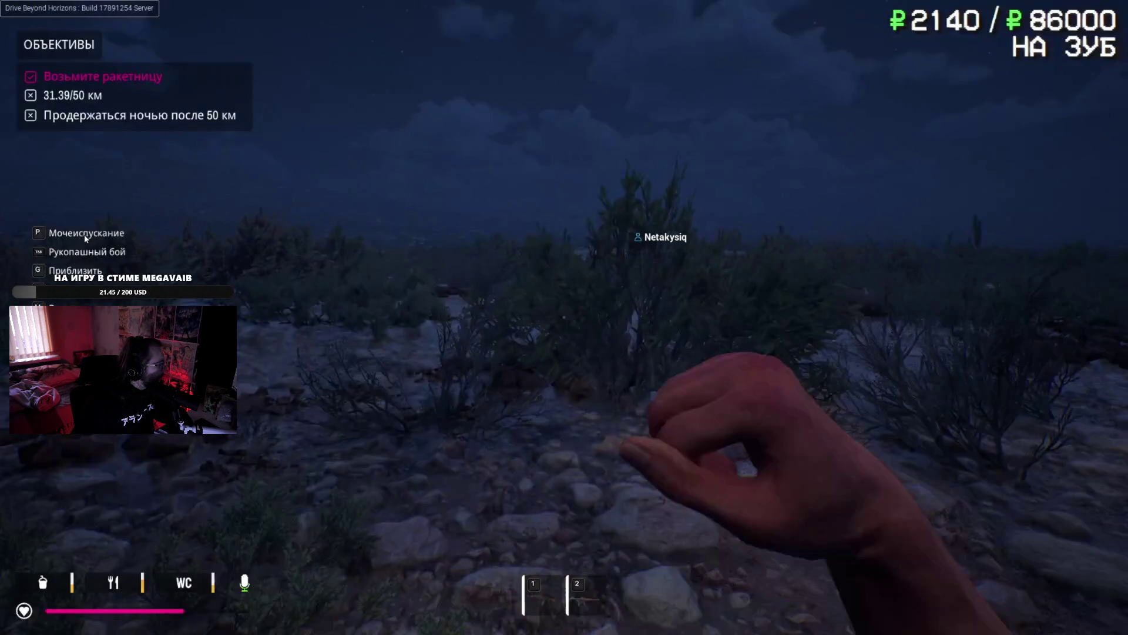
- Switch the video output to MPC Video Renderer again
right_click(131, 144)
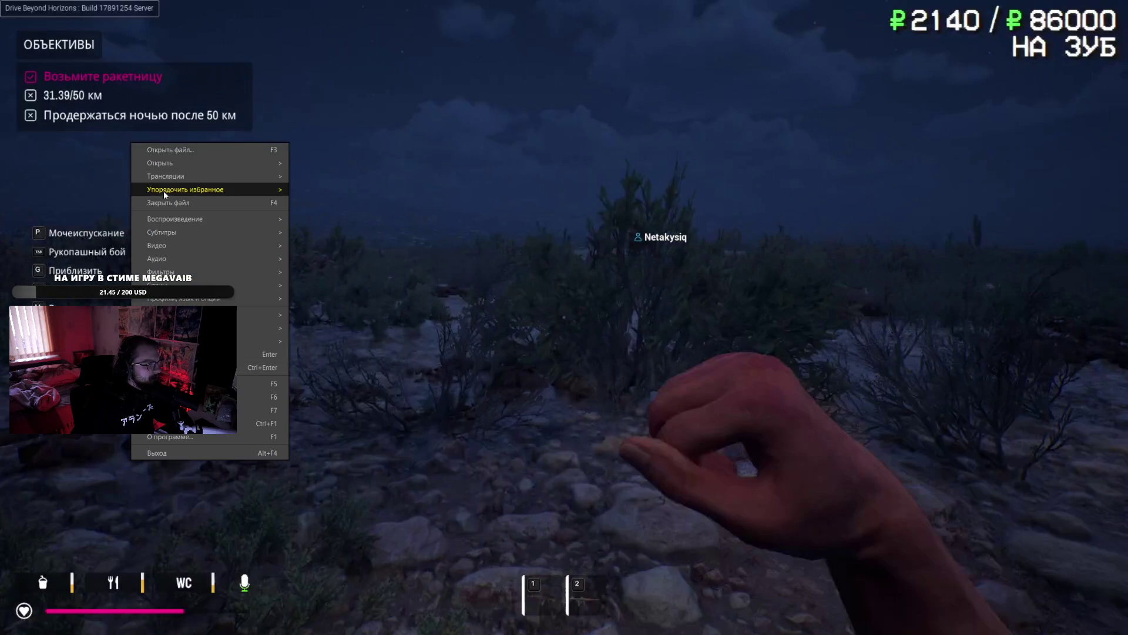
mouse_move(176, 246)
mouse_move(411, 245)
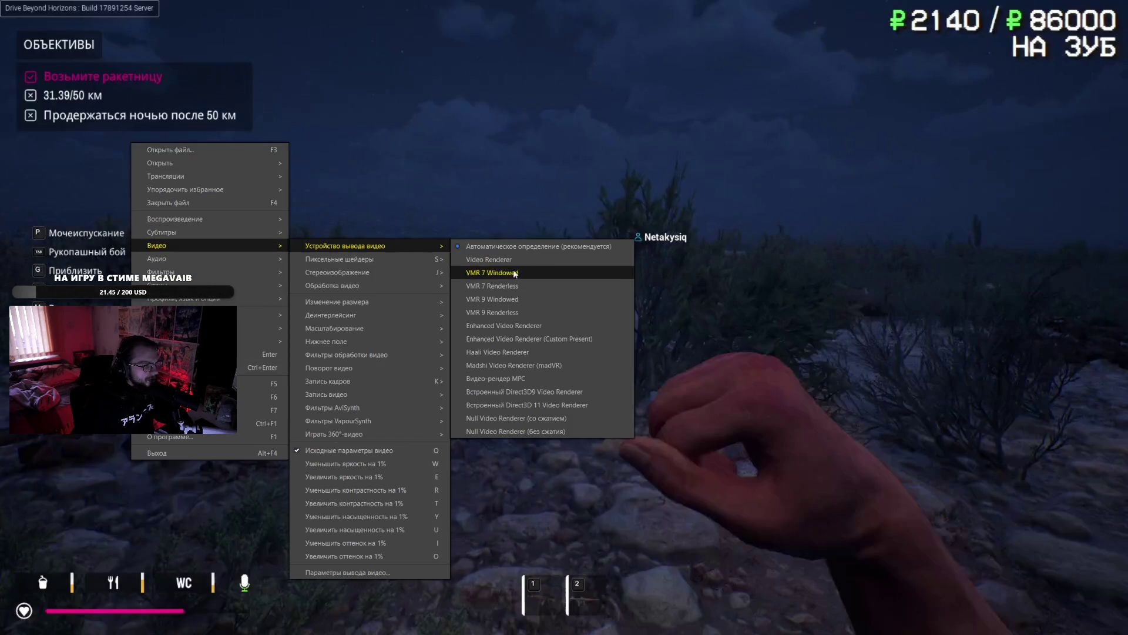
left_click(496, 380)
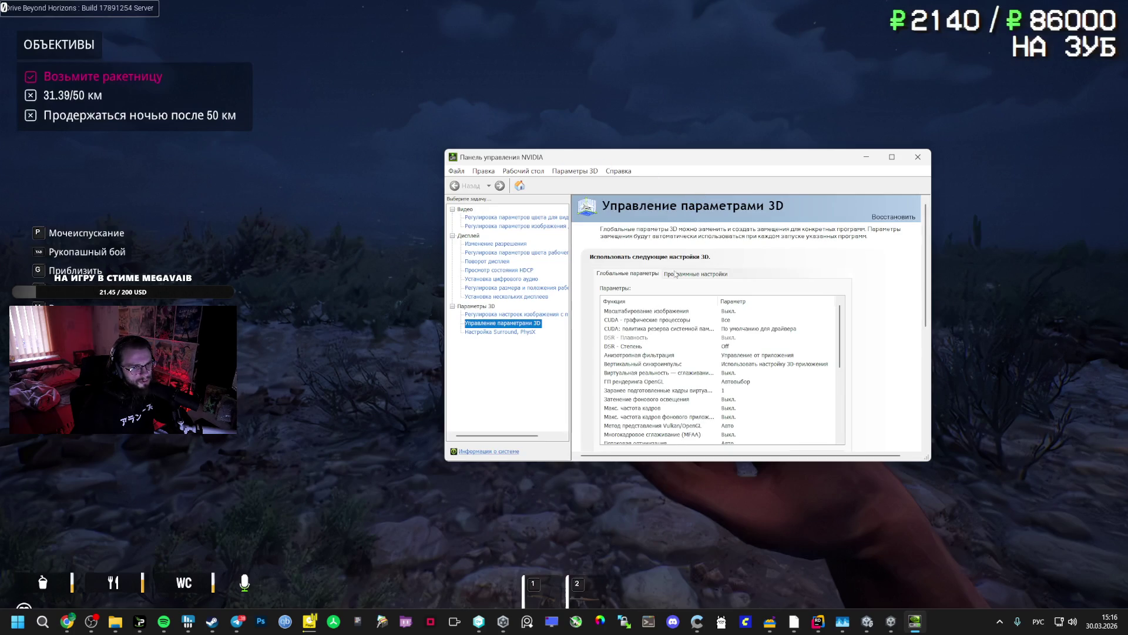
- Open NVIDIA's video image-adjustment page, then minimize the control panel
left_click(490, 227)
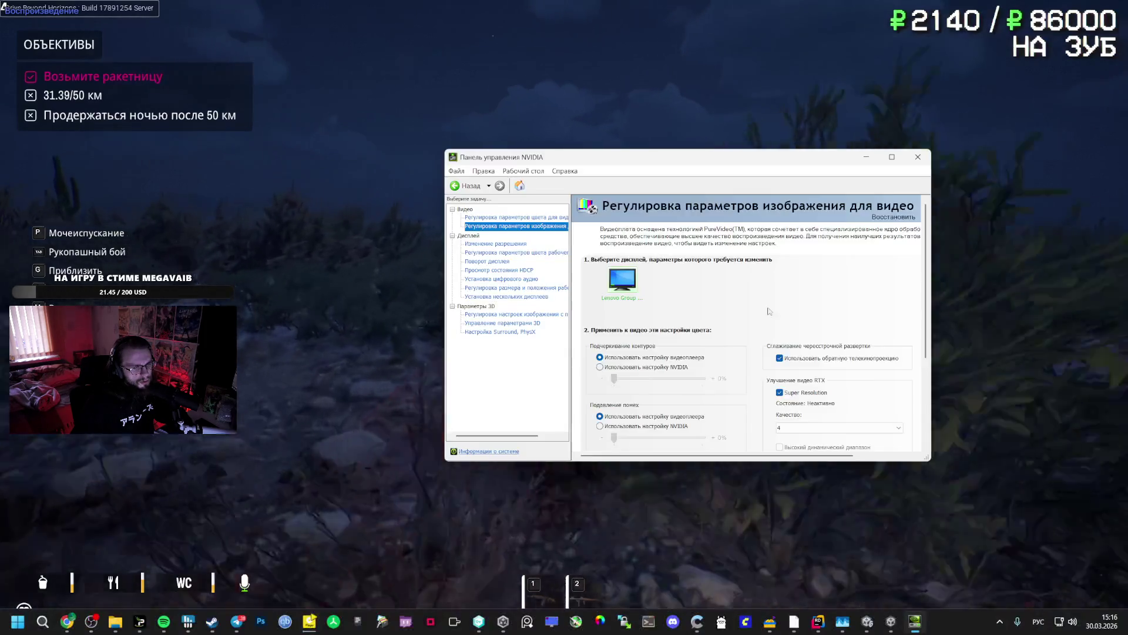
left_click_drag(676, 157, 223, 251)
left_click(476, 212)
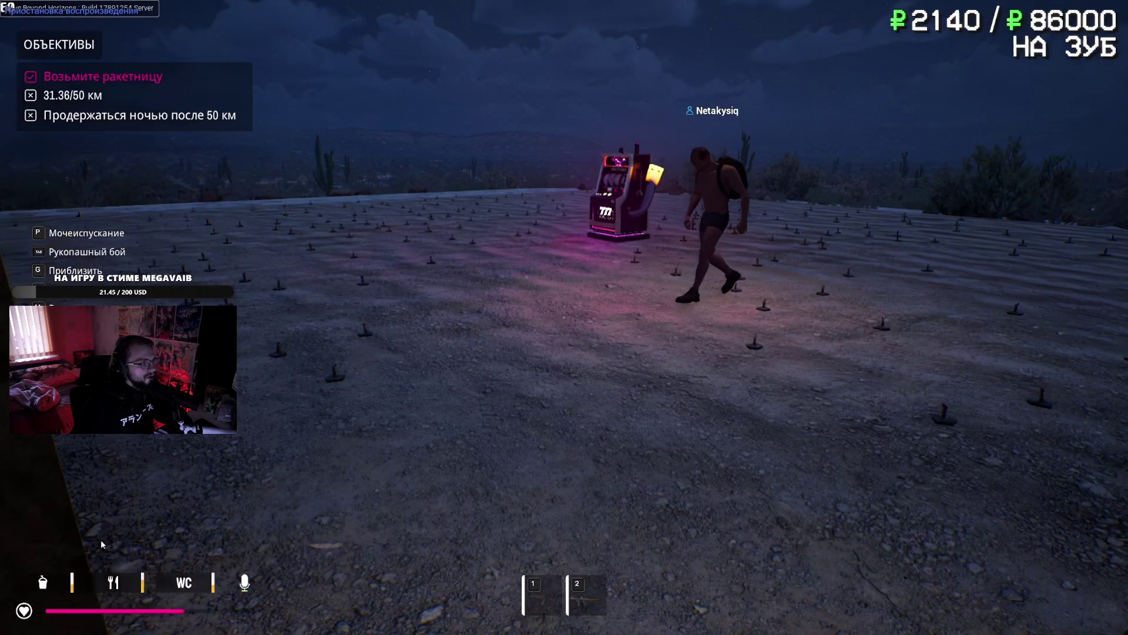
- Close PotPlayer and open a new Chrome tab on the Google start page
mouse_move(1119, 18)
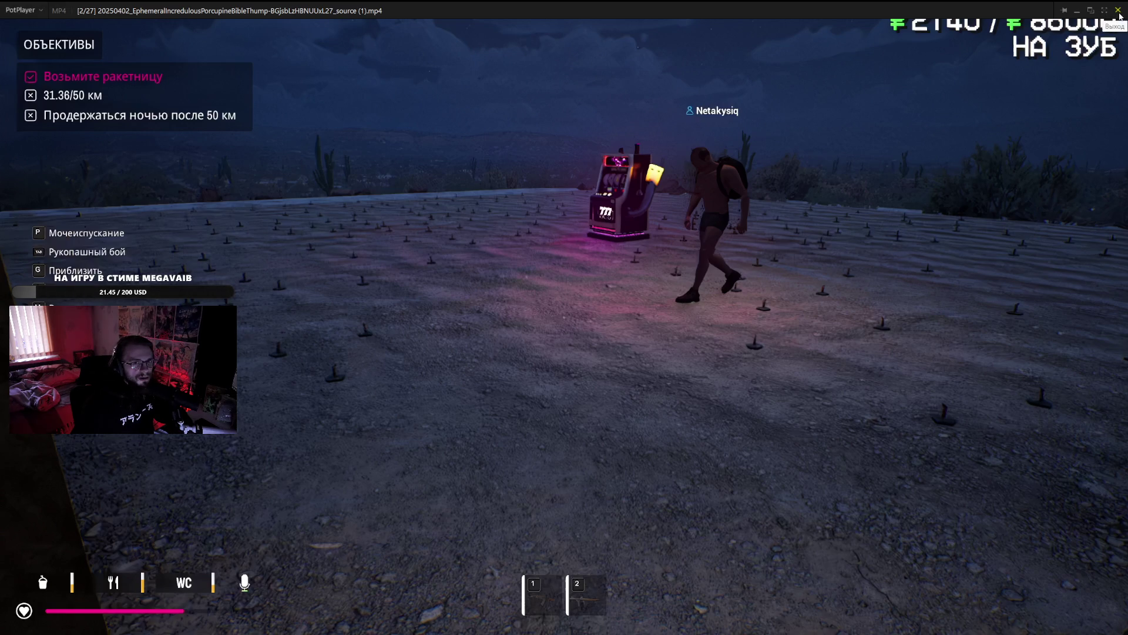
left_click(1119, 14)
left_click(1015, 9)
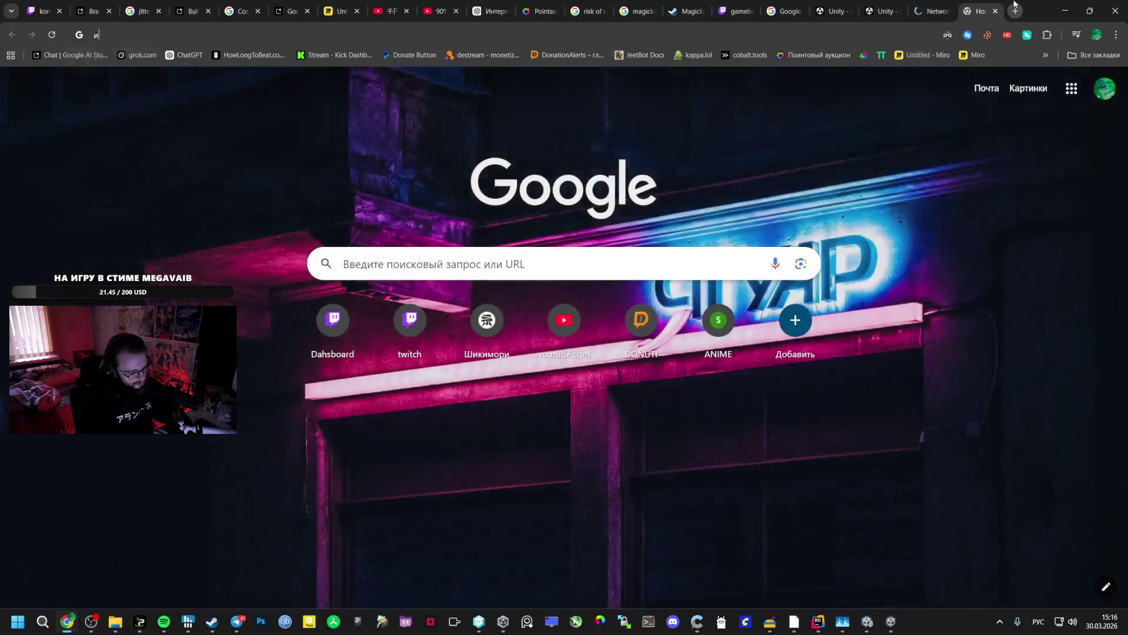
- Search Google for 'игра про машину', then select the query and switch layout to English
type("игра про ")
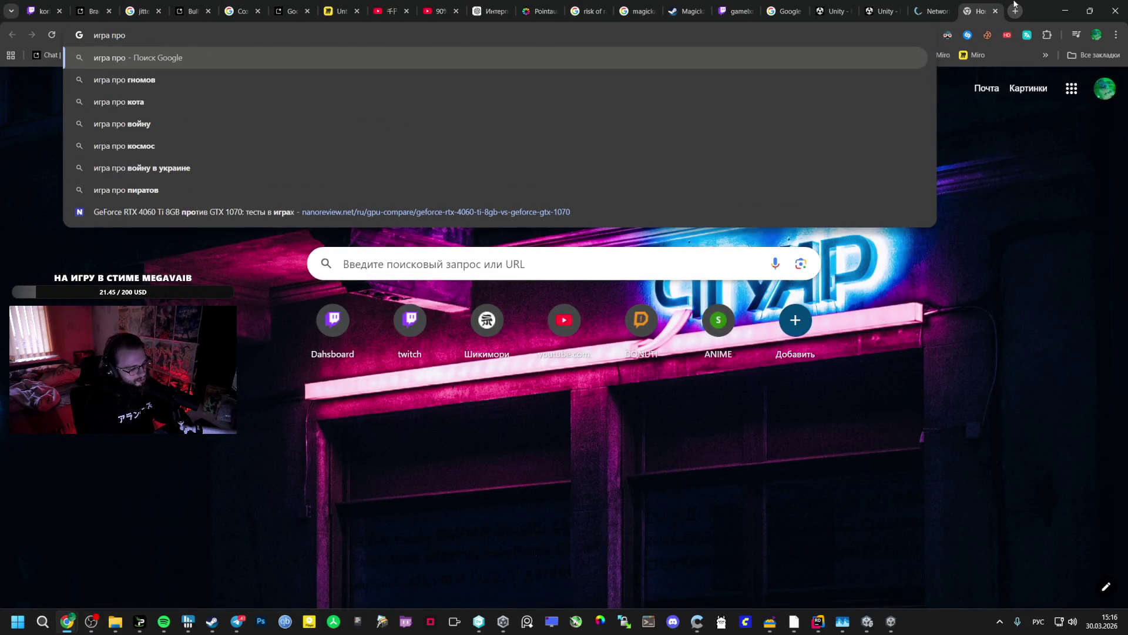
type("машину")
key("Return")
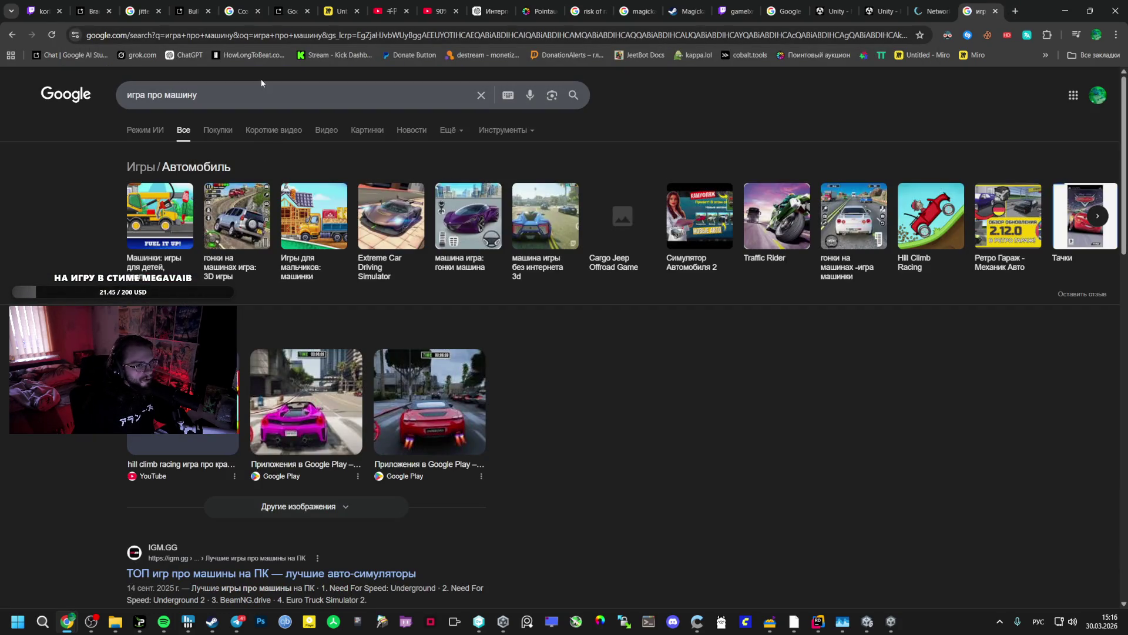
left_click_drag(200, 95, 82, 95)
key("alt+shift")
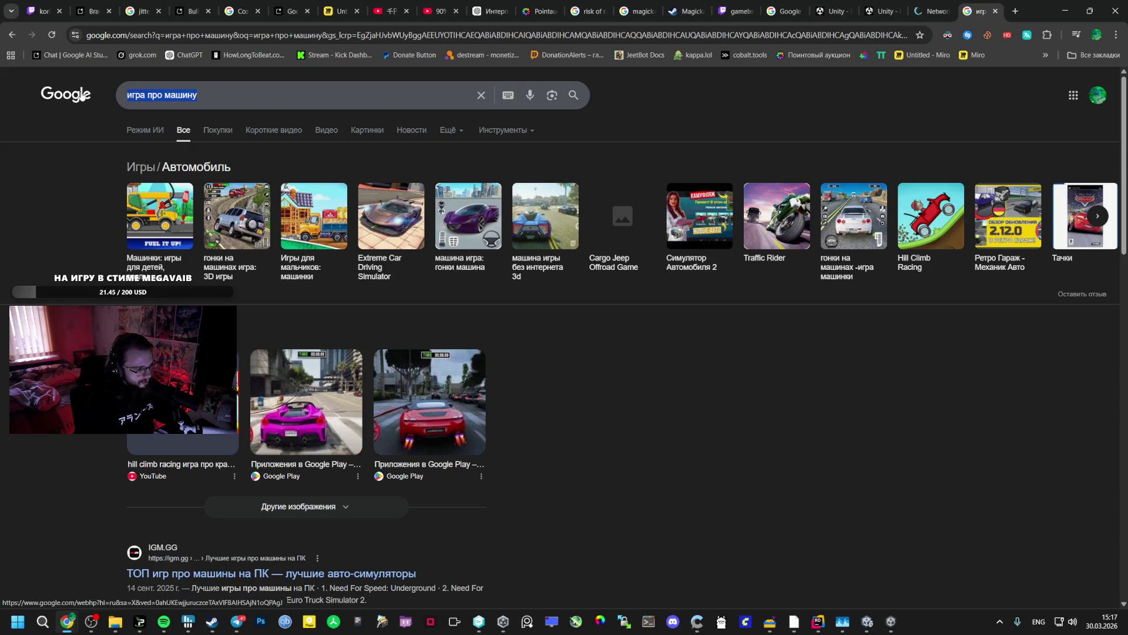
- Bring Steam forward and go to the store home page
left_click(212, 622)
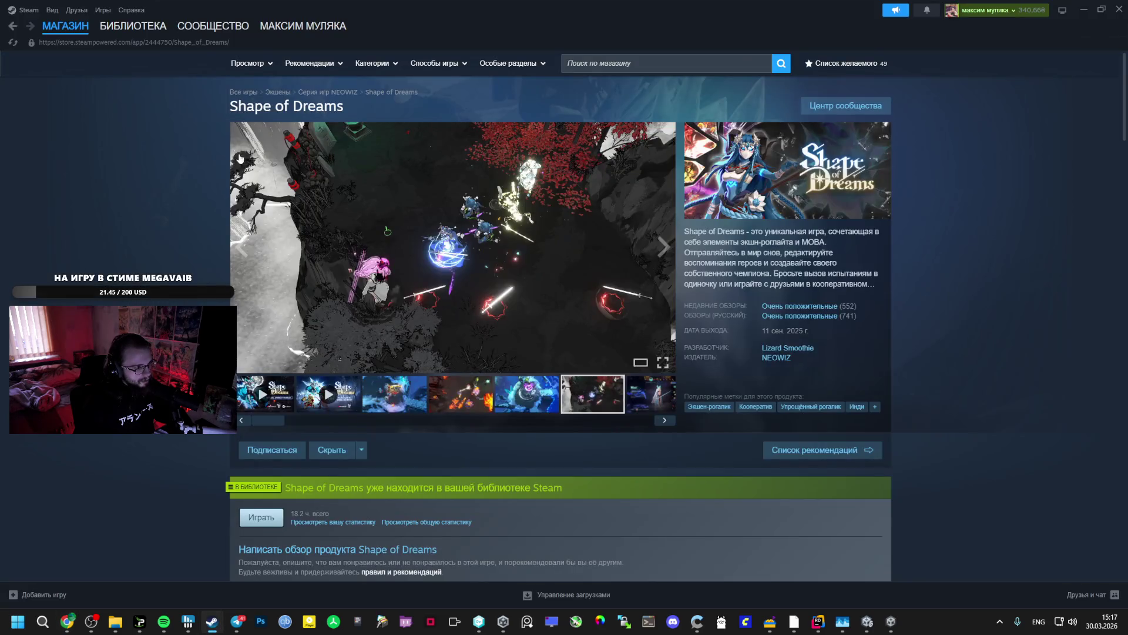
mouse_move(115, 30)
left_click(171, 40)
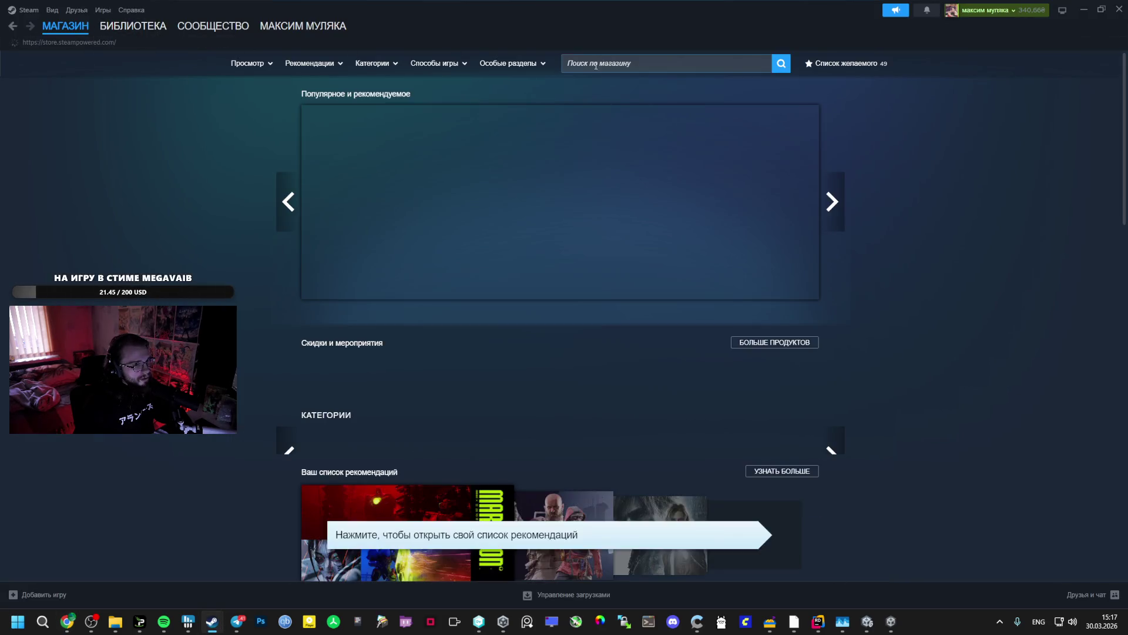
- Search Google for a car simulator game, then delete the query's last word
key("alt+Tab")
type("ce")
key("BackSpace")
type("bvekznjh vfiby")
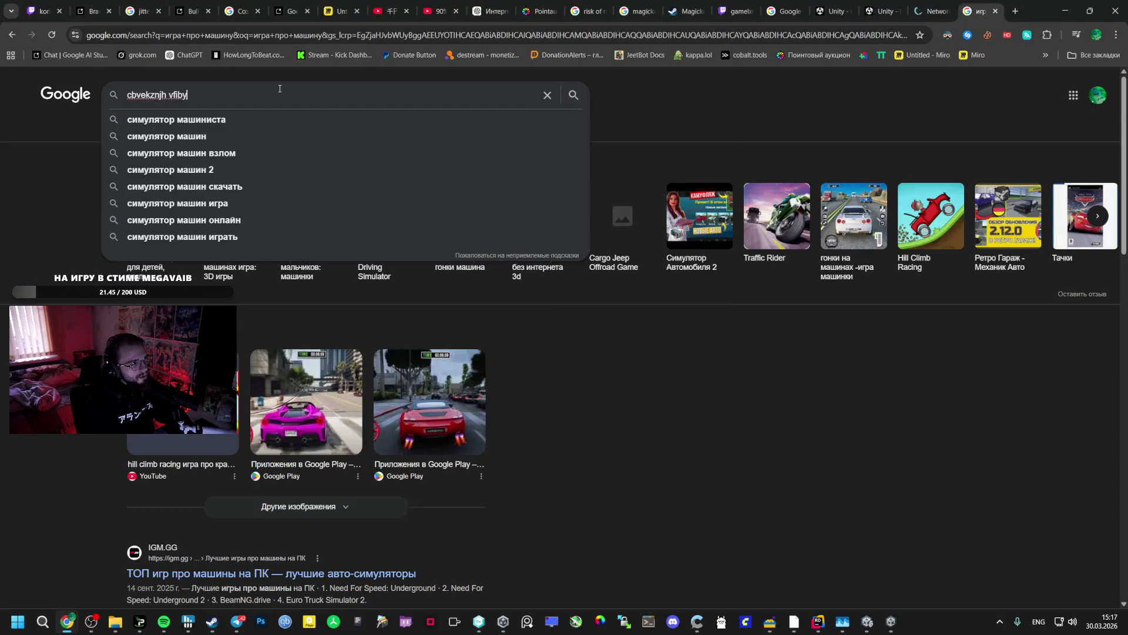
type("b")
key("Return")
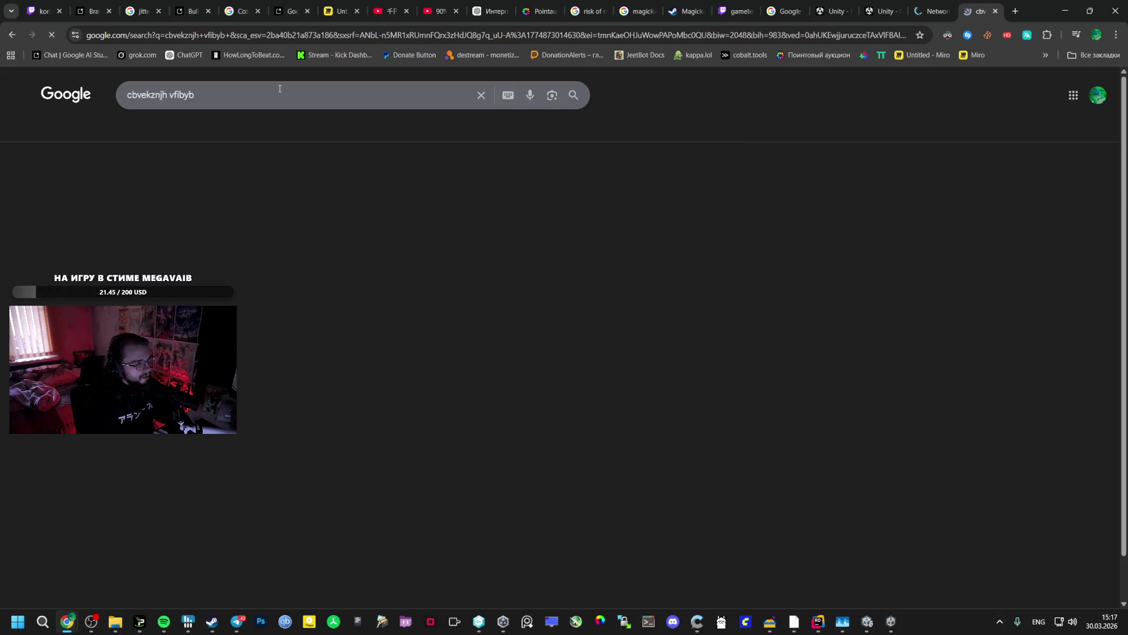
double_click(182, 95)
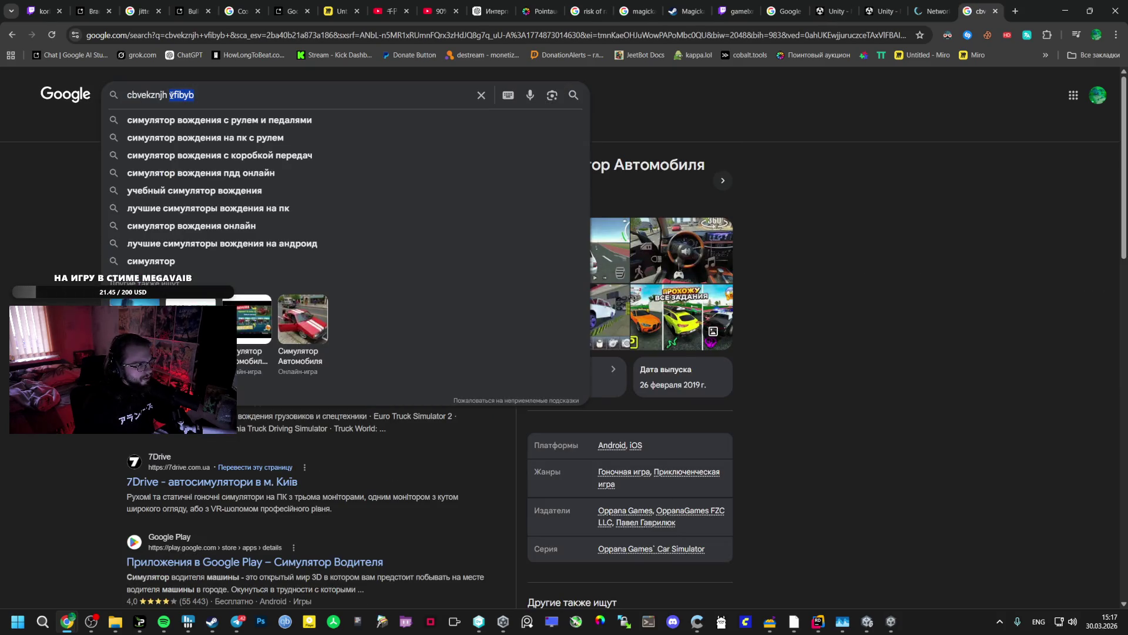
key("BackSpace")
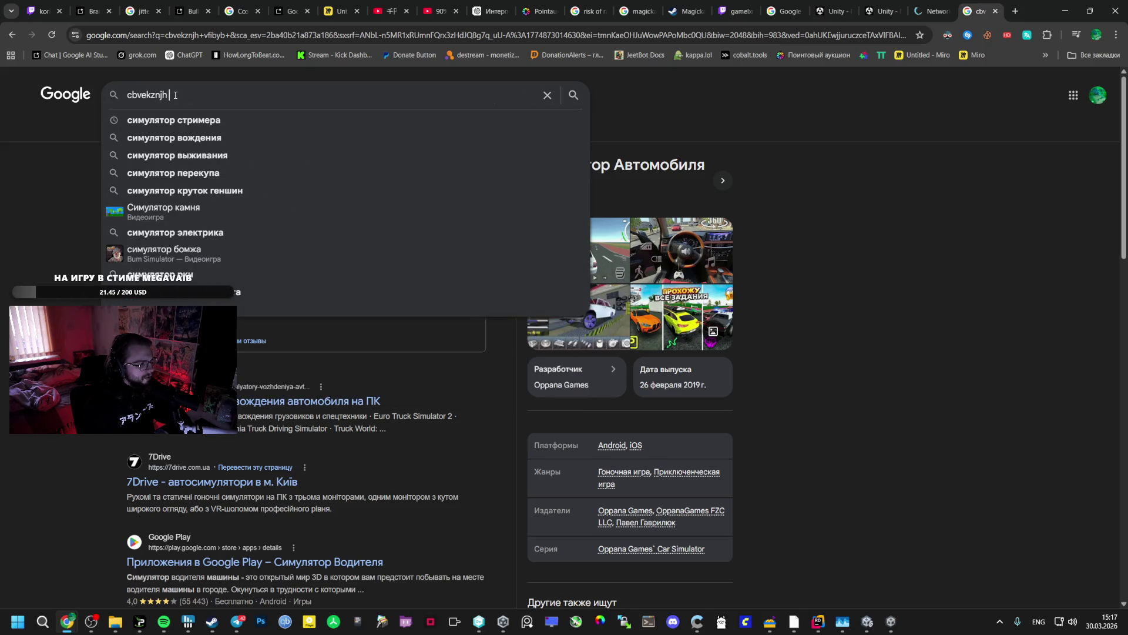
key("alt+Tab")
key("alt+Tab")
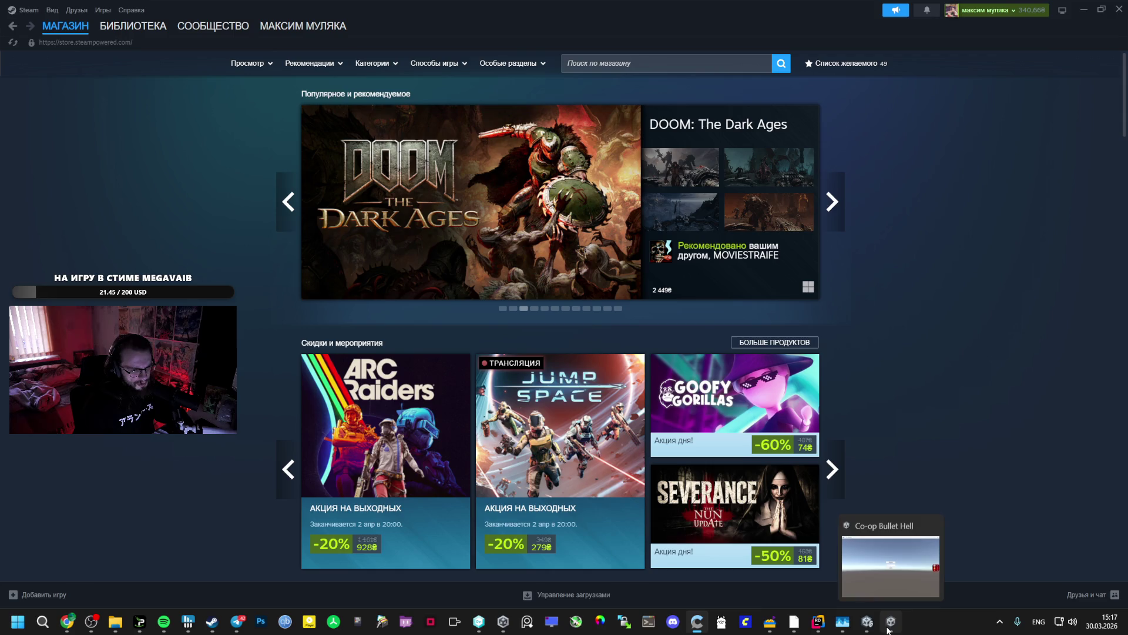
- Open the GAME build folder and play a recorded gameplay clip
mouse_move(115, 621)
left_click(128, 581)
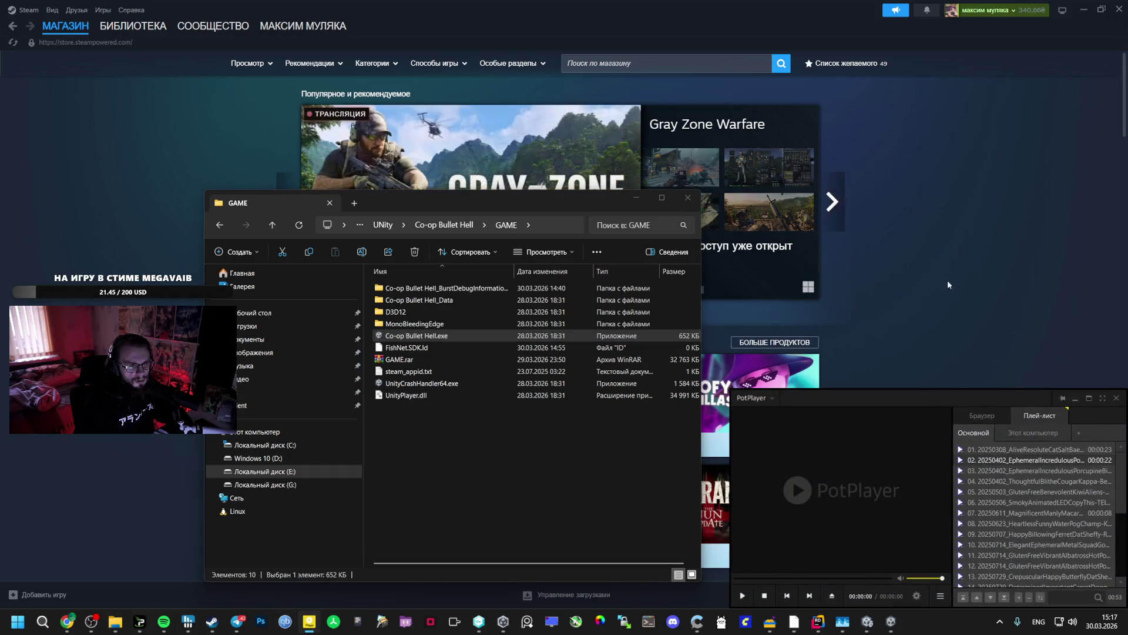
double_click(1013, 458)
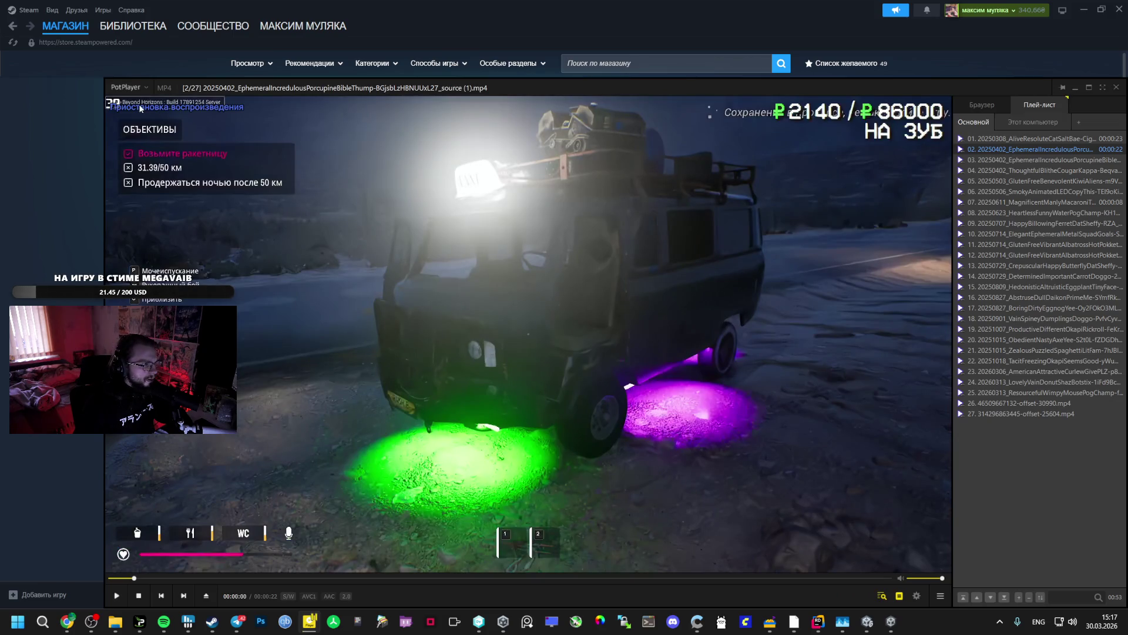
- Search Google for 'drive beyond horizons'
key("alt+Tab")
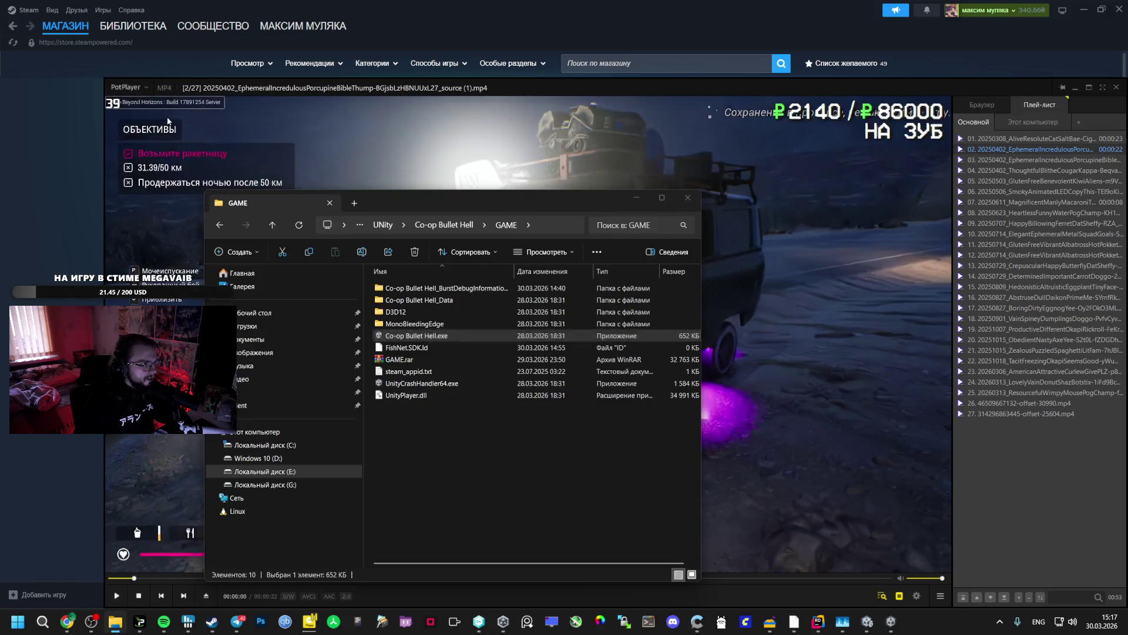
key("alt+Tab")
key("Tab")
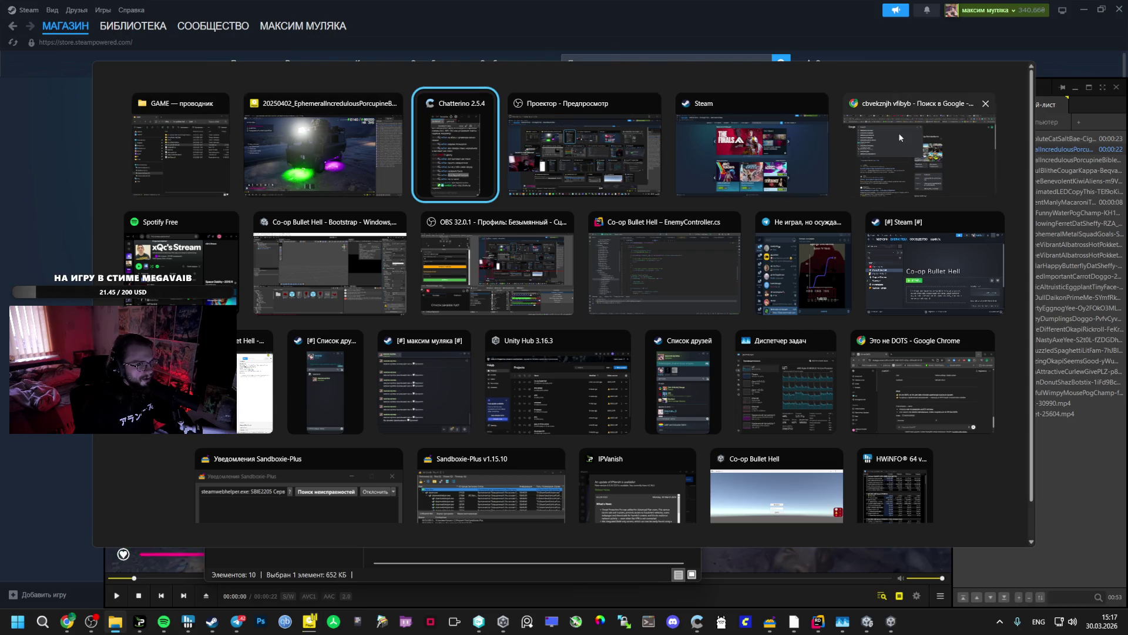
left_click(899, 139)
key("ctrl+a")
type("drive beyond horizons")
key("Return")
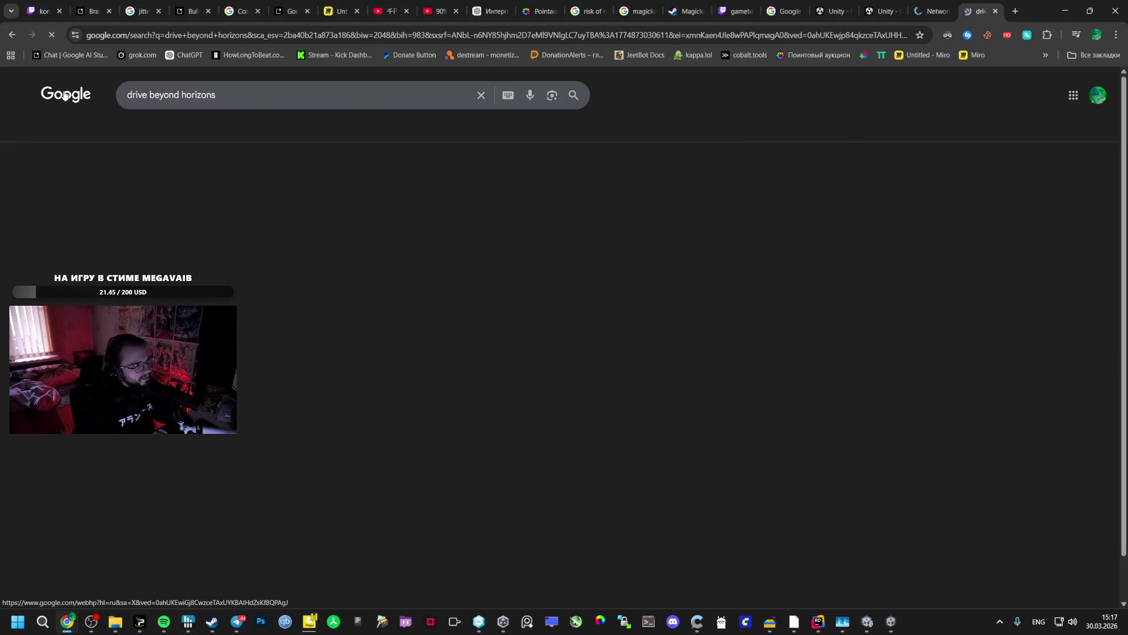
- Open the Drive Beyond Horizons store page, pause its trailer, and flip through the screenshots
left_click(185, 244)
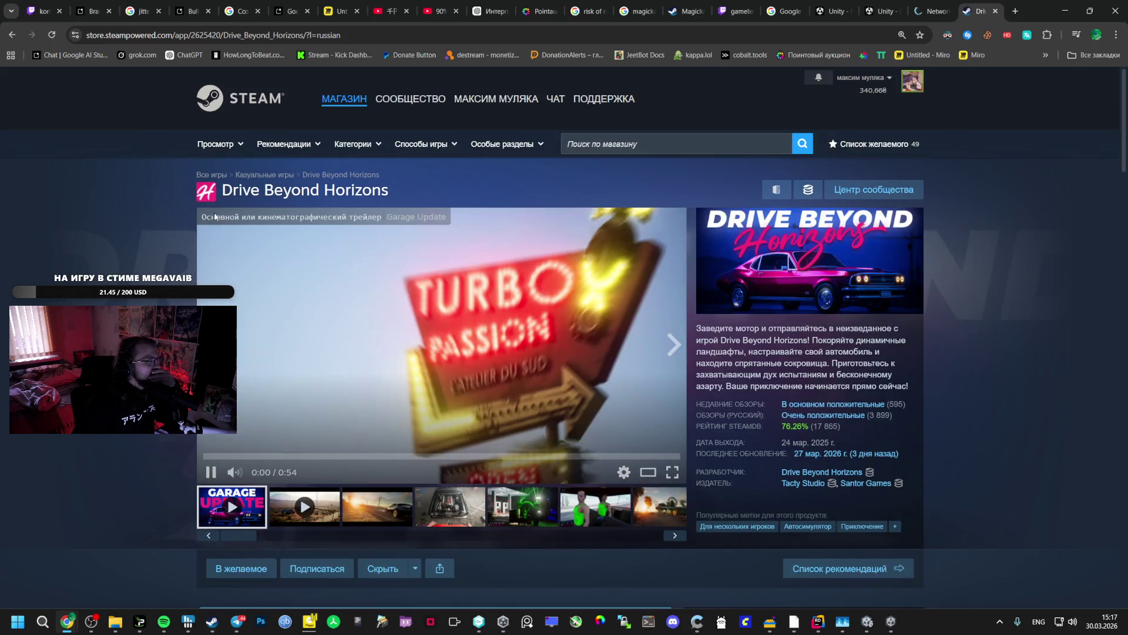
left_click(410, 282)
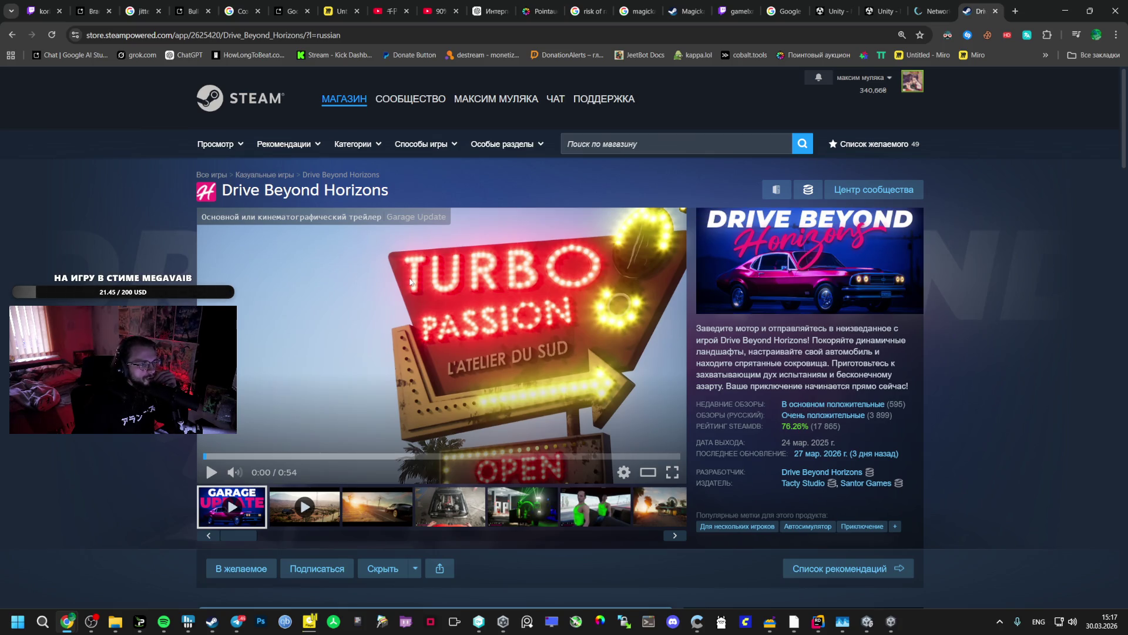
left_click(398, 494)
left_click(463, 495)
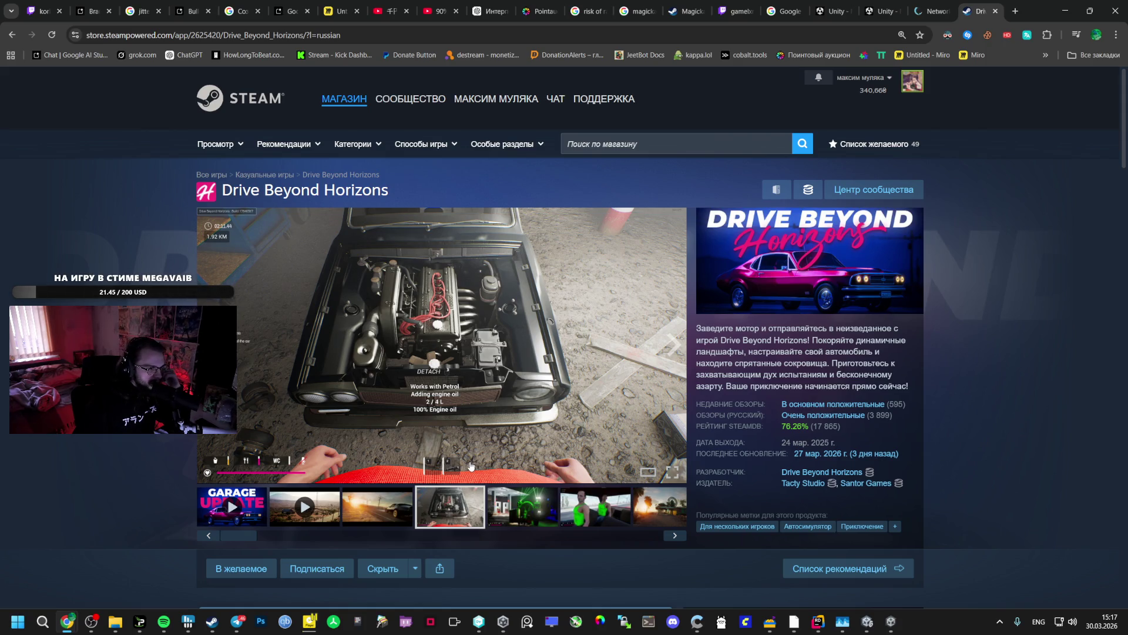
left_click(498, 503)
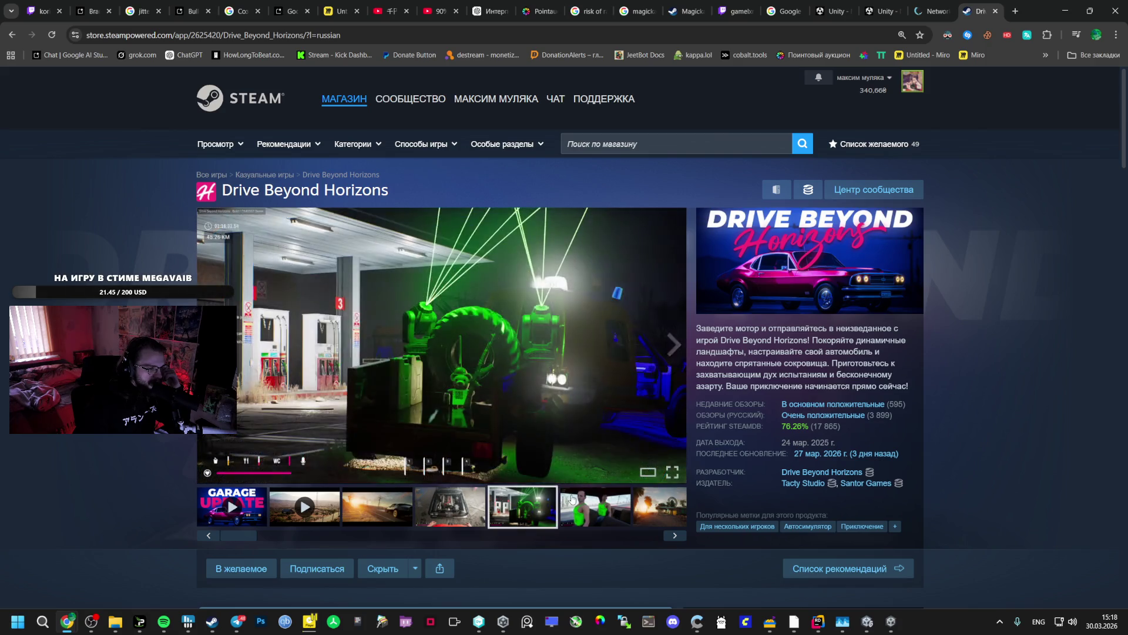
left_click(572, 499)
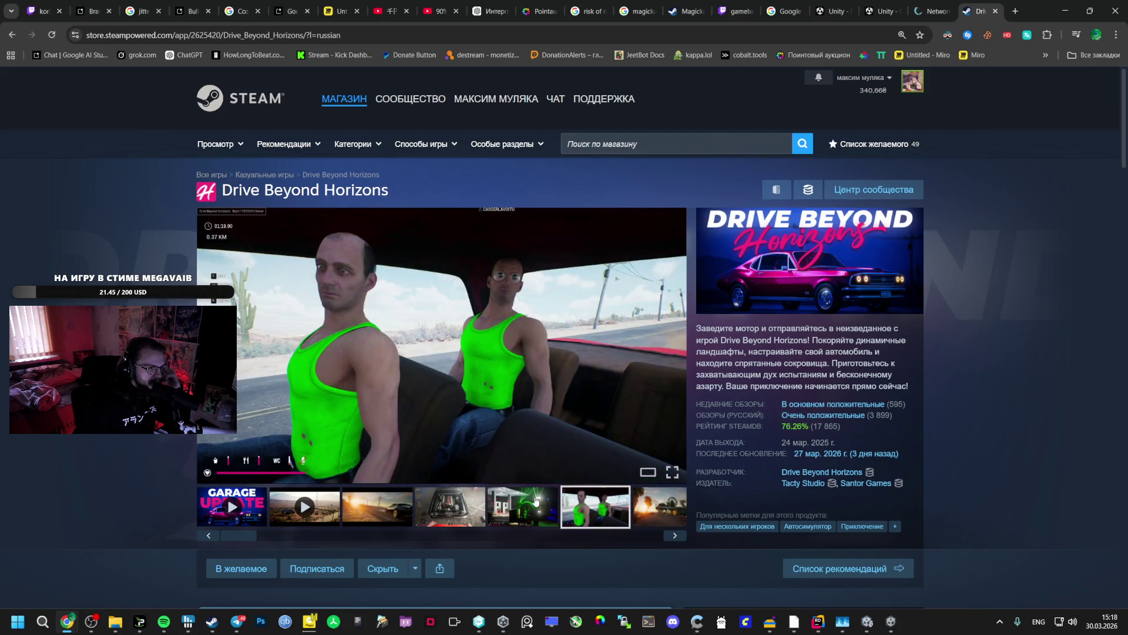
left_click(536, 501)
left_click(452, 506)
left_click(353, 510)
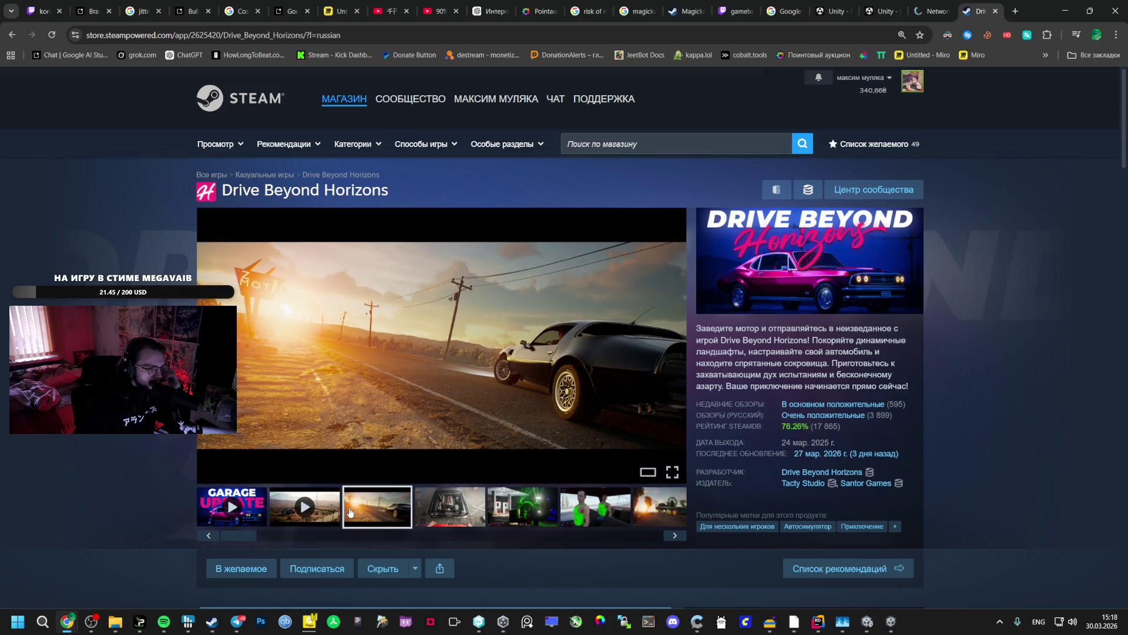
- Return to the 0:54 Garage Update trailer and show it full screen
mouse_move(819, 434)
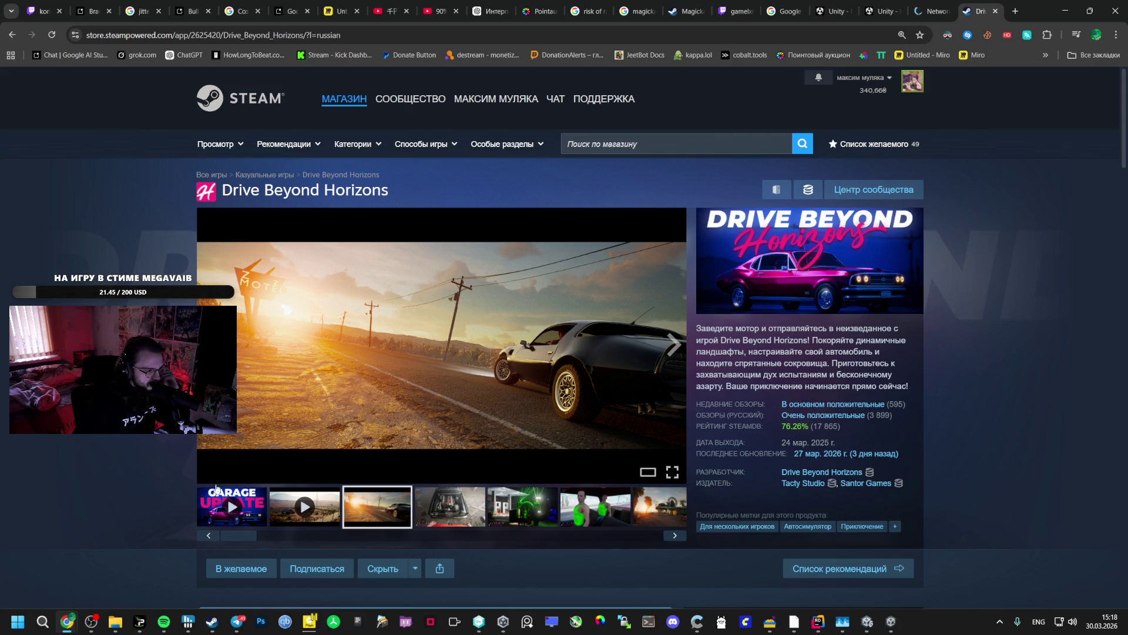
left_click(214, 504)
left_click(672, 473)
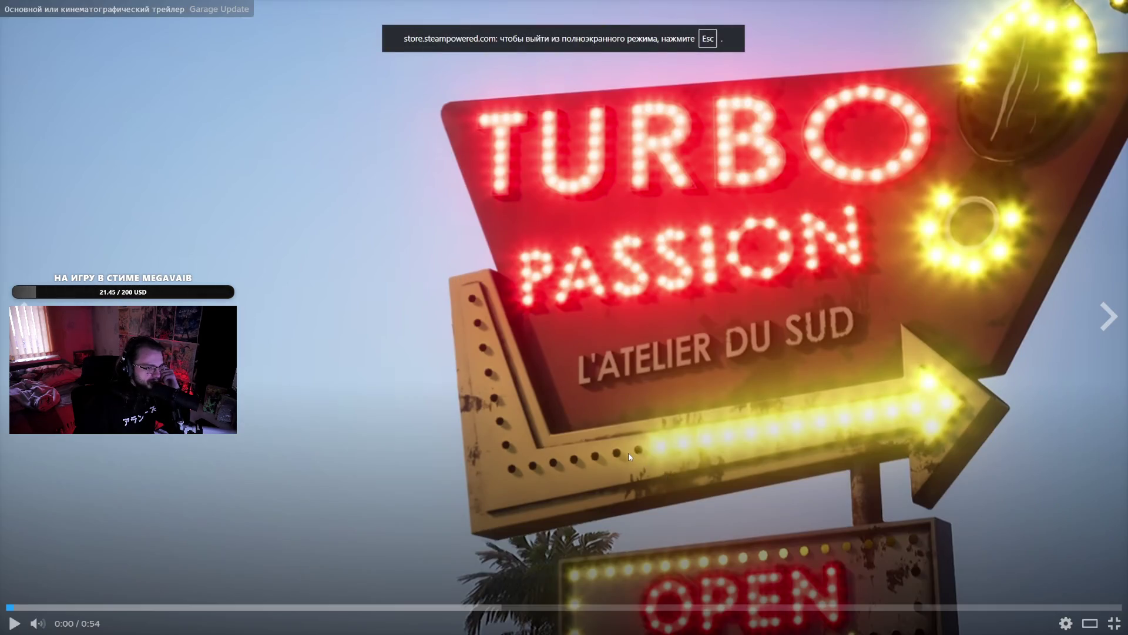
- Play the Garage Update trailer, pause at 0:07, resume, and skip ahead to about 0:19
left_click(629, 454)
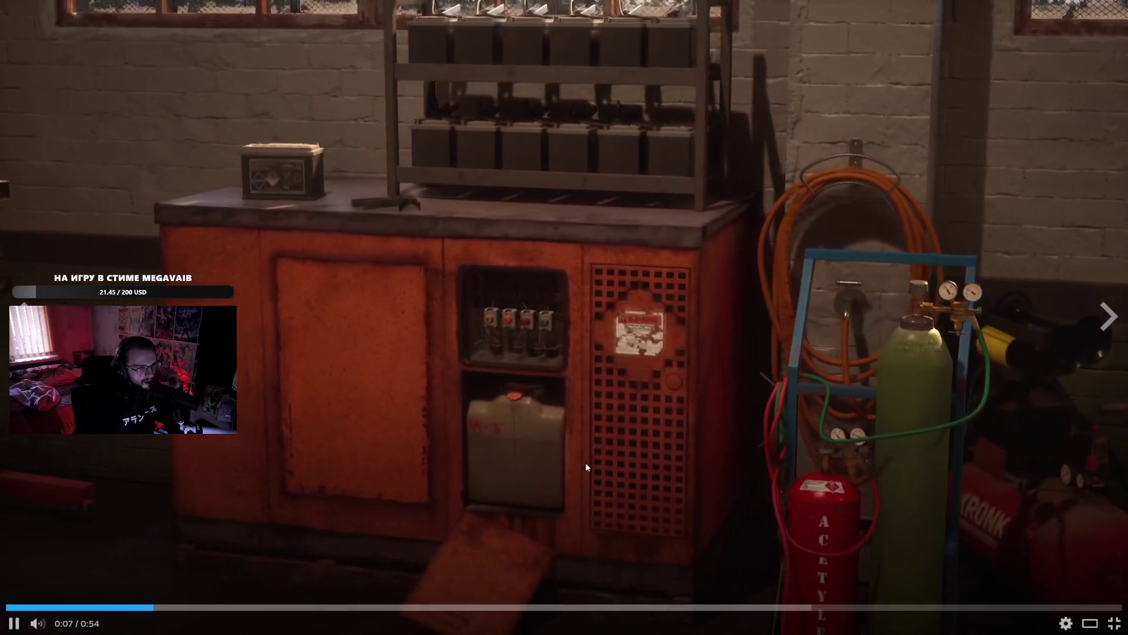
left_click(582, 448)
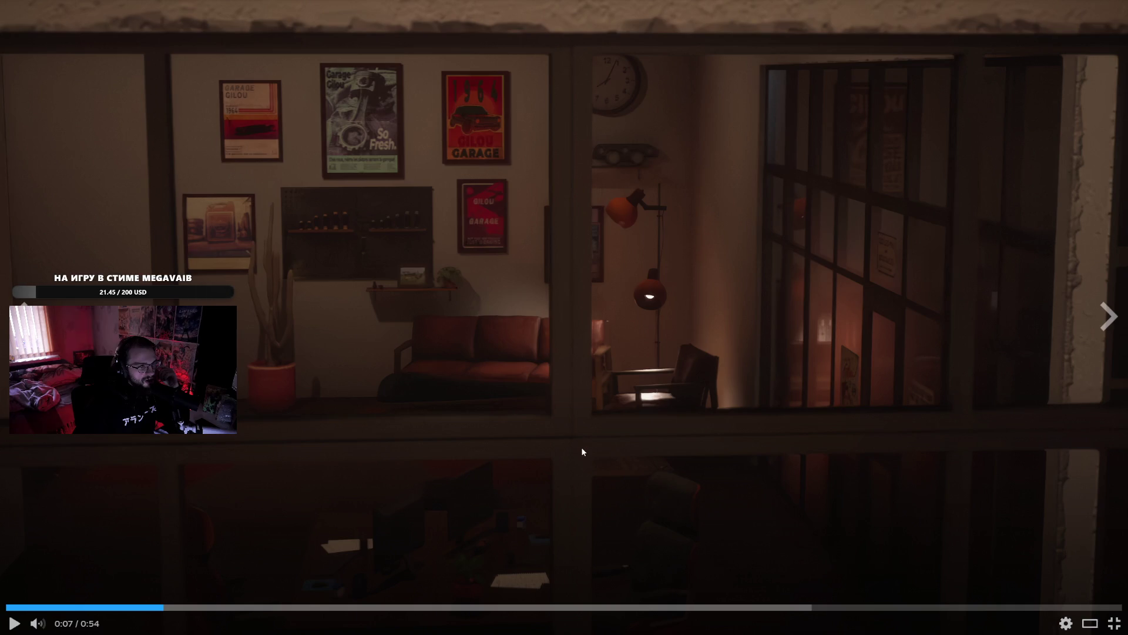
left_click(581, 453)
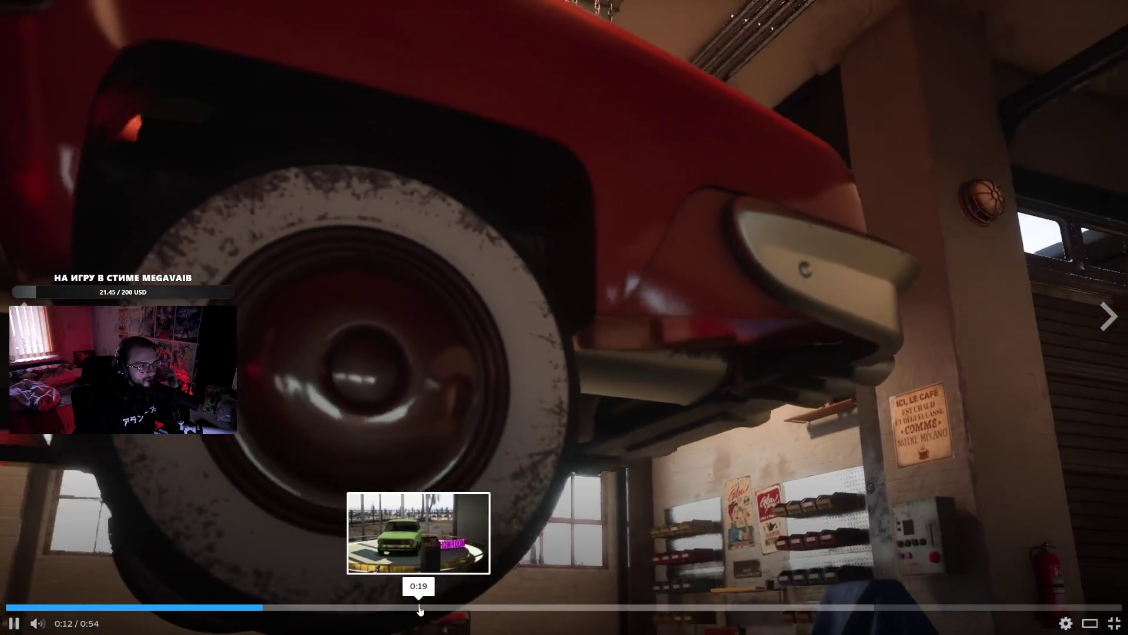
left_click(420, 606)
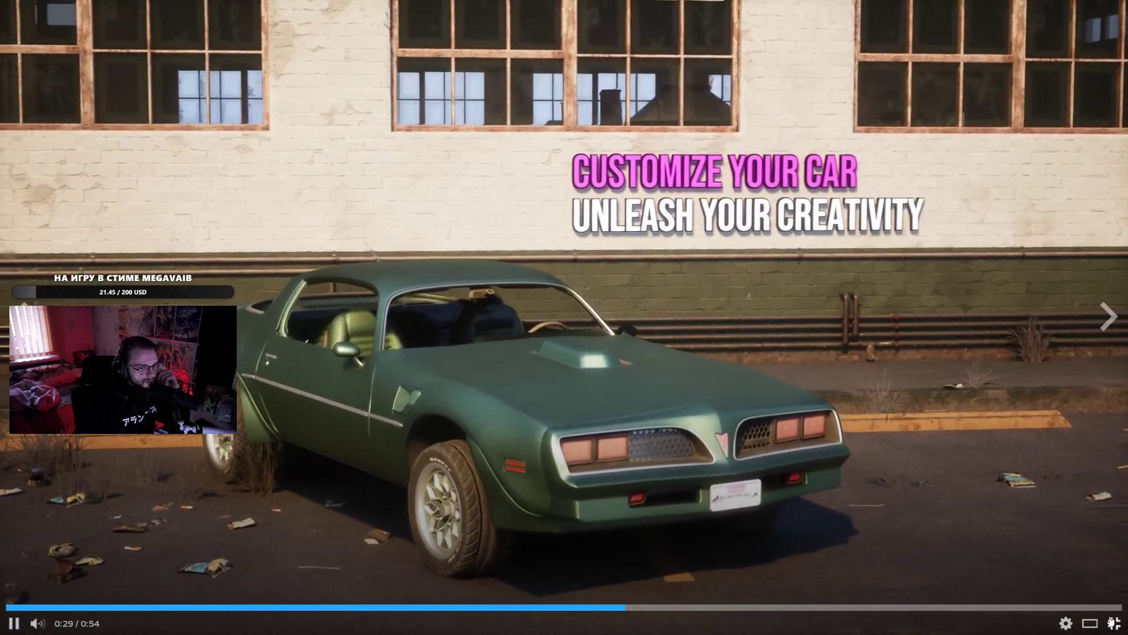
- Play the 1:50 main Trailer full screen and skip ahead to about 0:10
left_click(1113, 623)
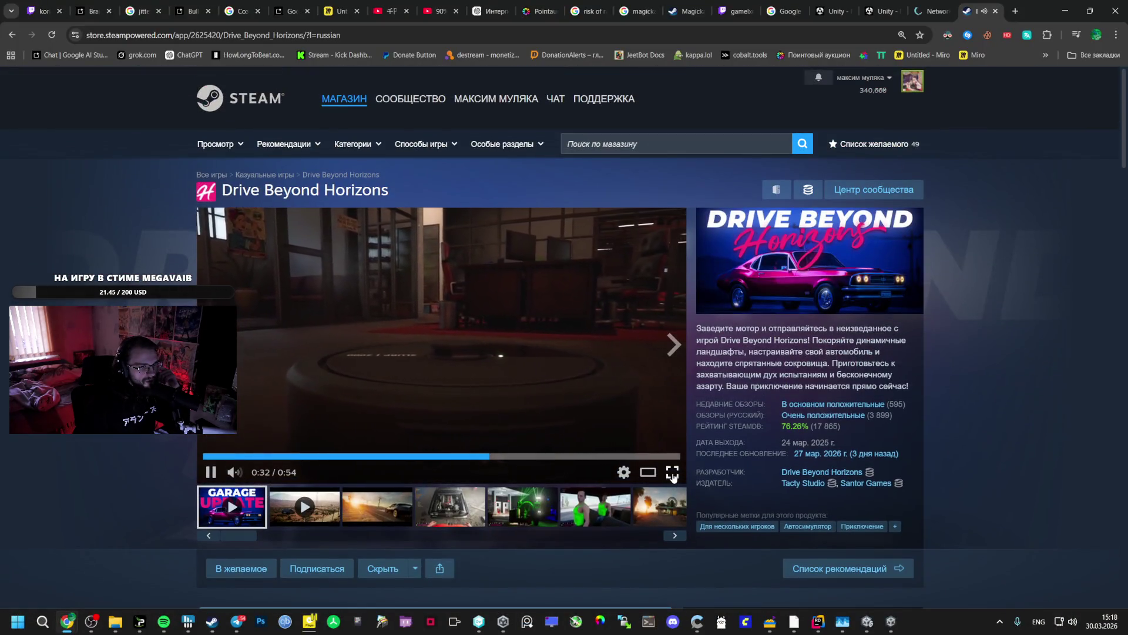
left_click(672, 473)
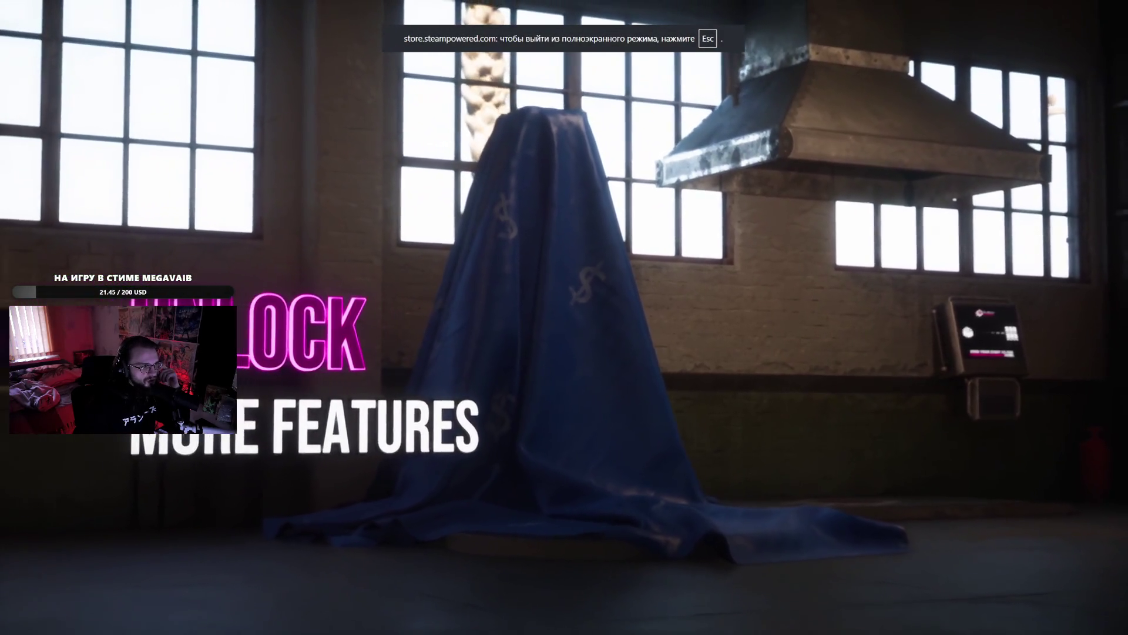
mouse_move(663, 465)
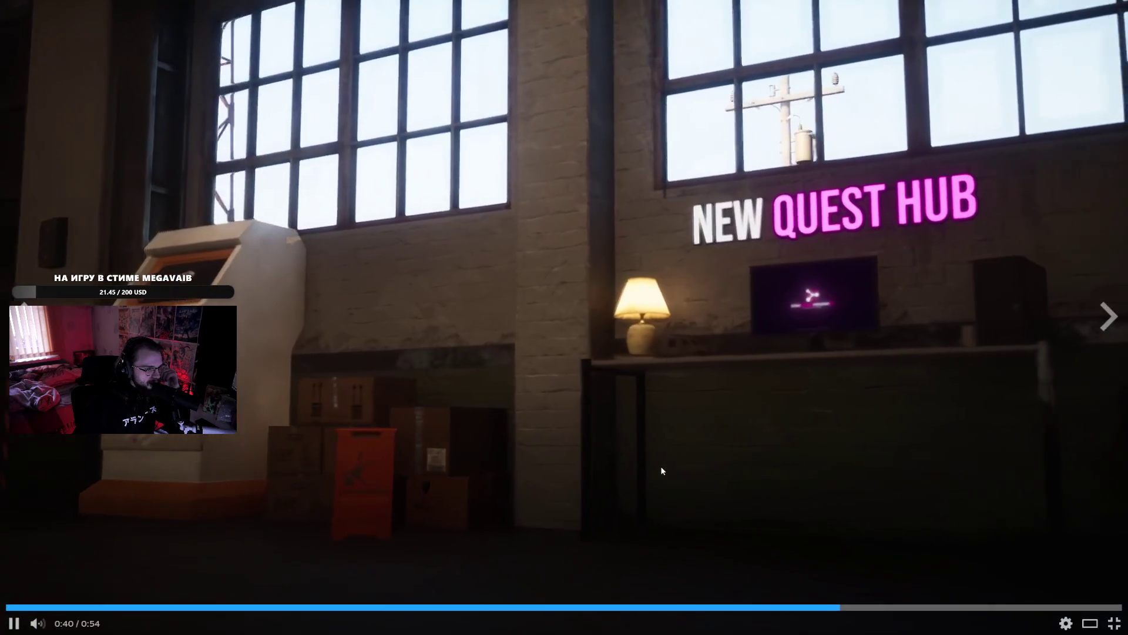
key("Escape")
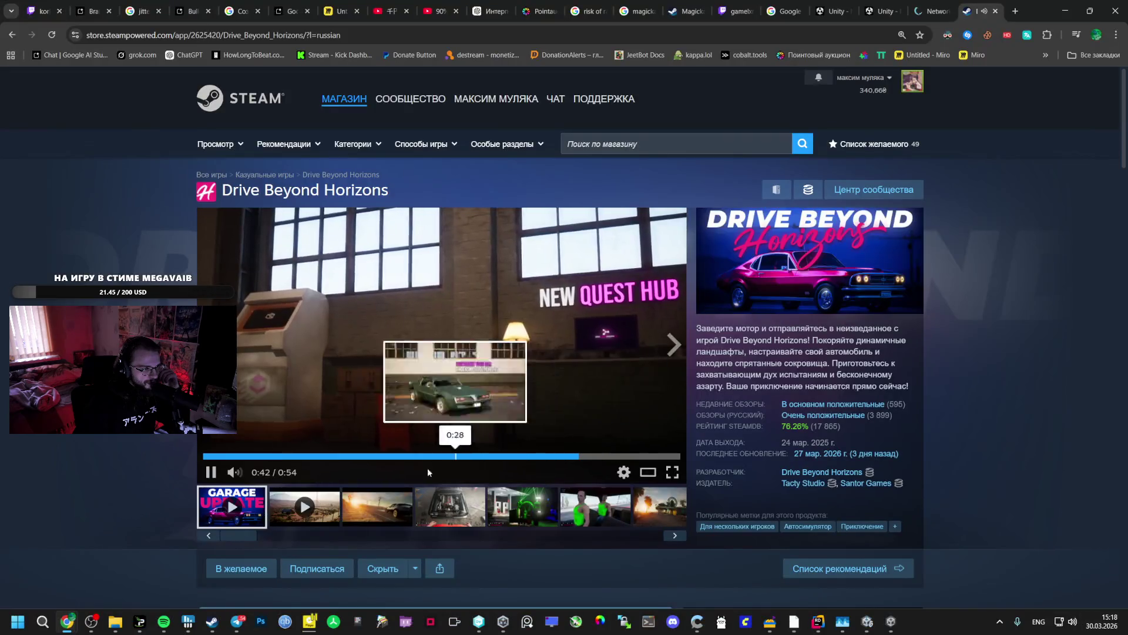
left_click(672, 472)
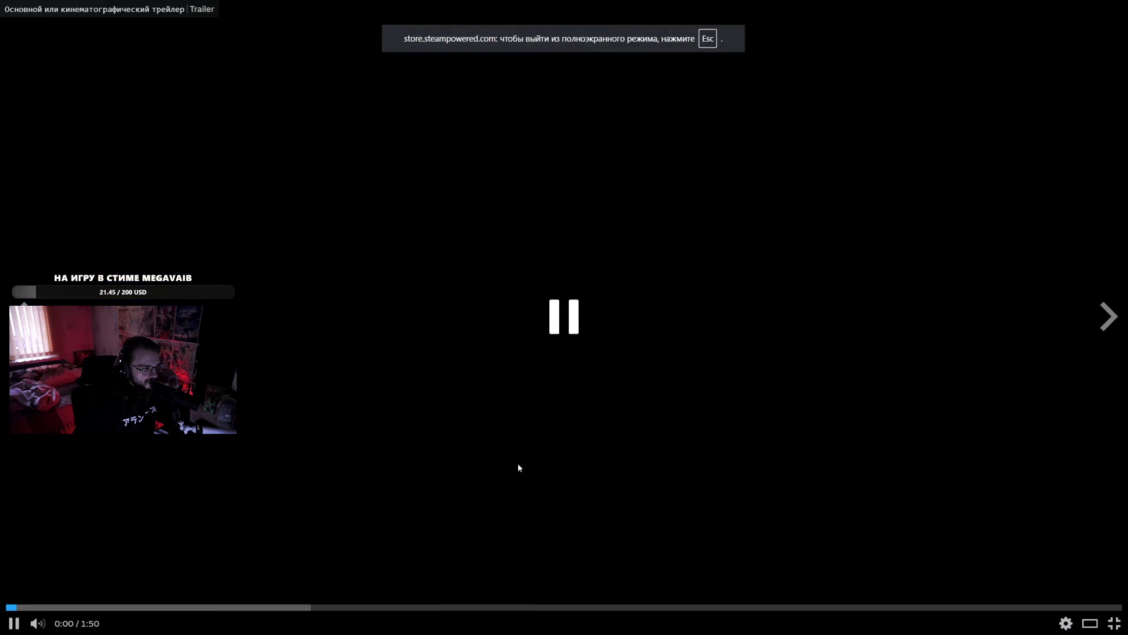
left_click(101, 606)
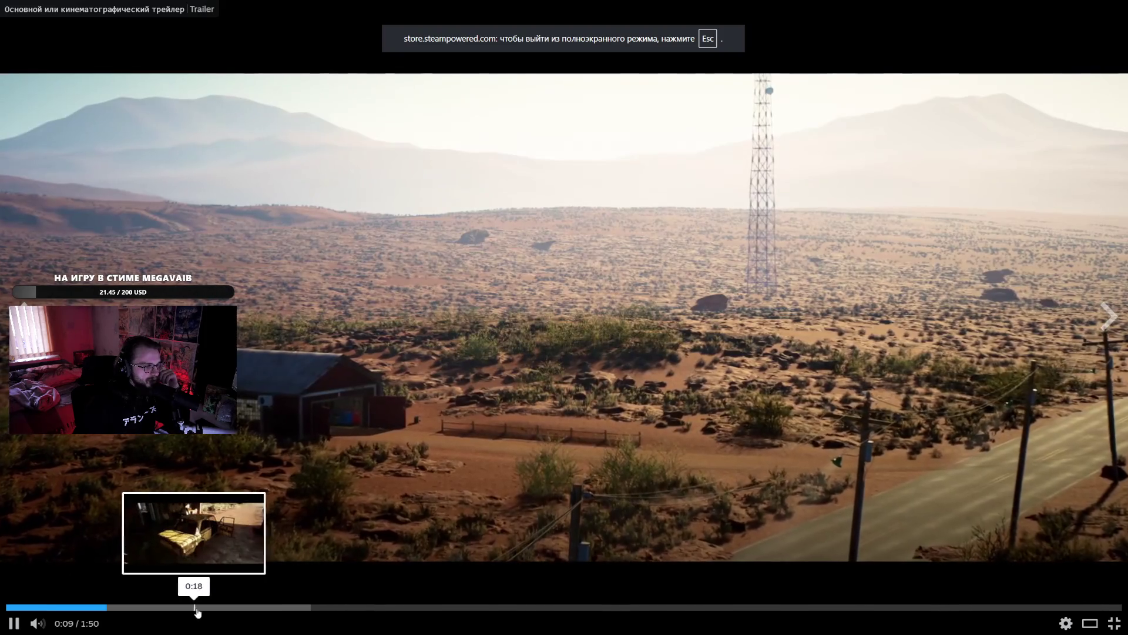